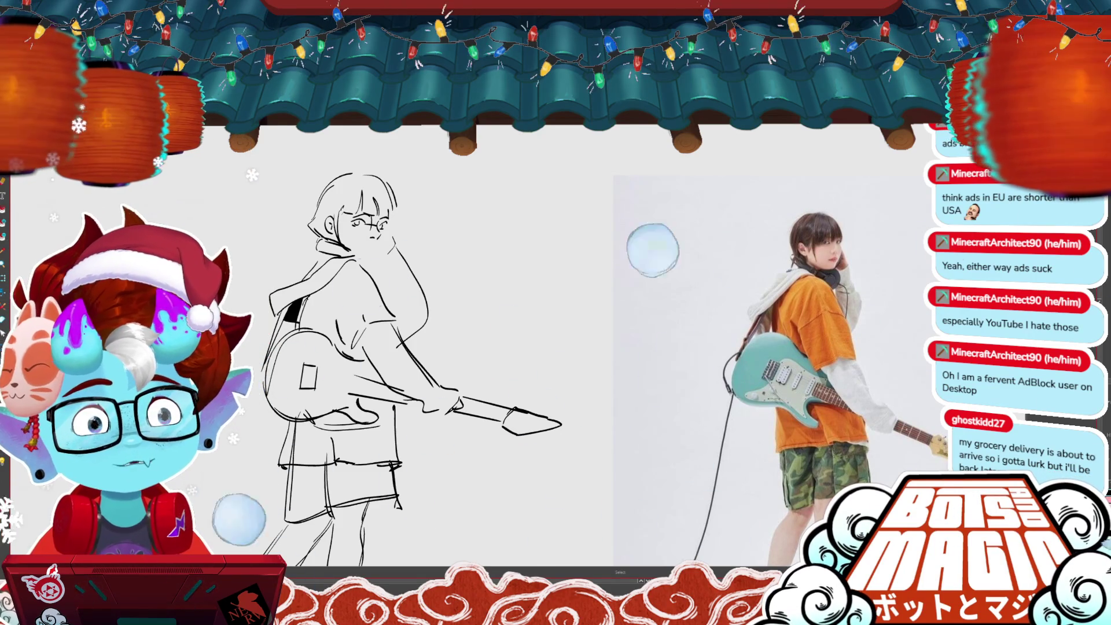
- Draw a short hair strand with the Brush beside the guitarist sketch's face
left_click_drag(405, 347, 497, 299)
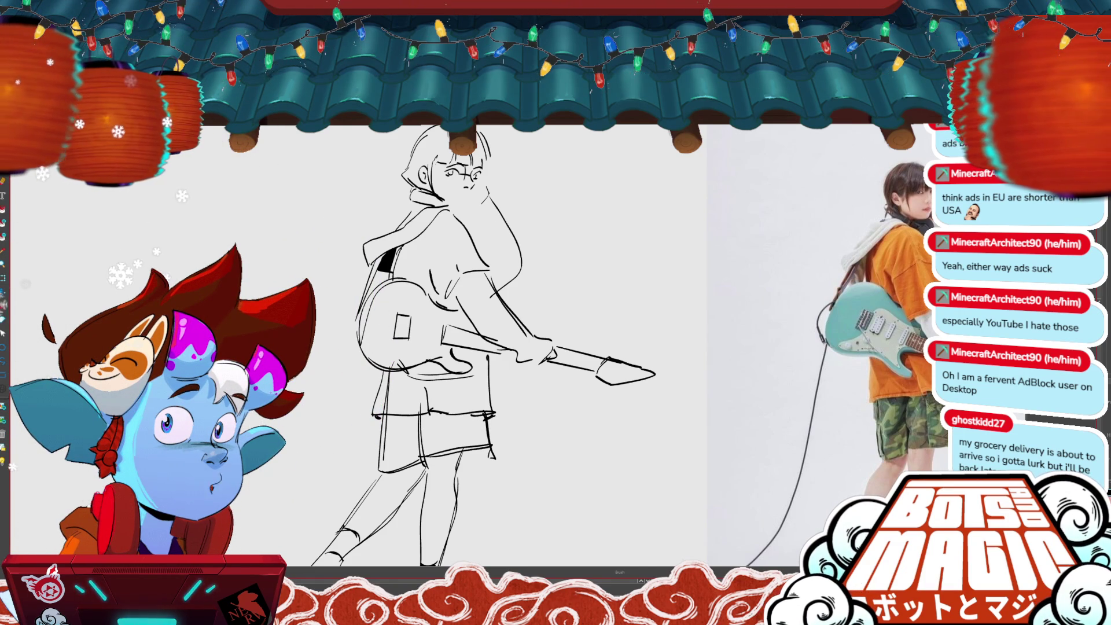
left_click_drag(603, 450, 583, 424)
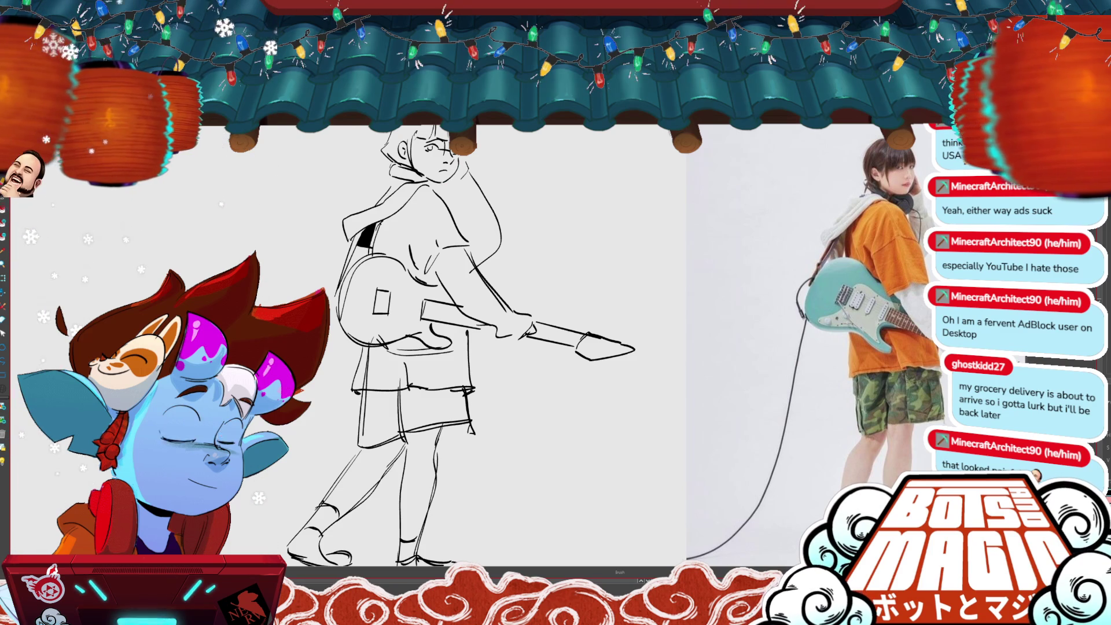
key("m")
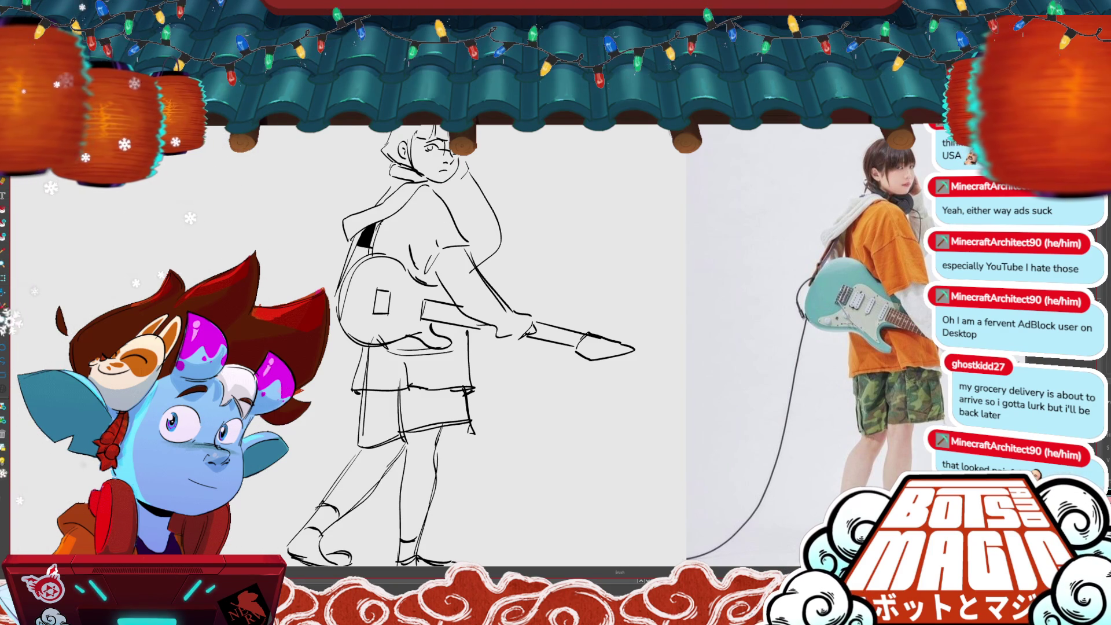
key("b")
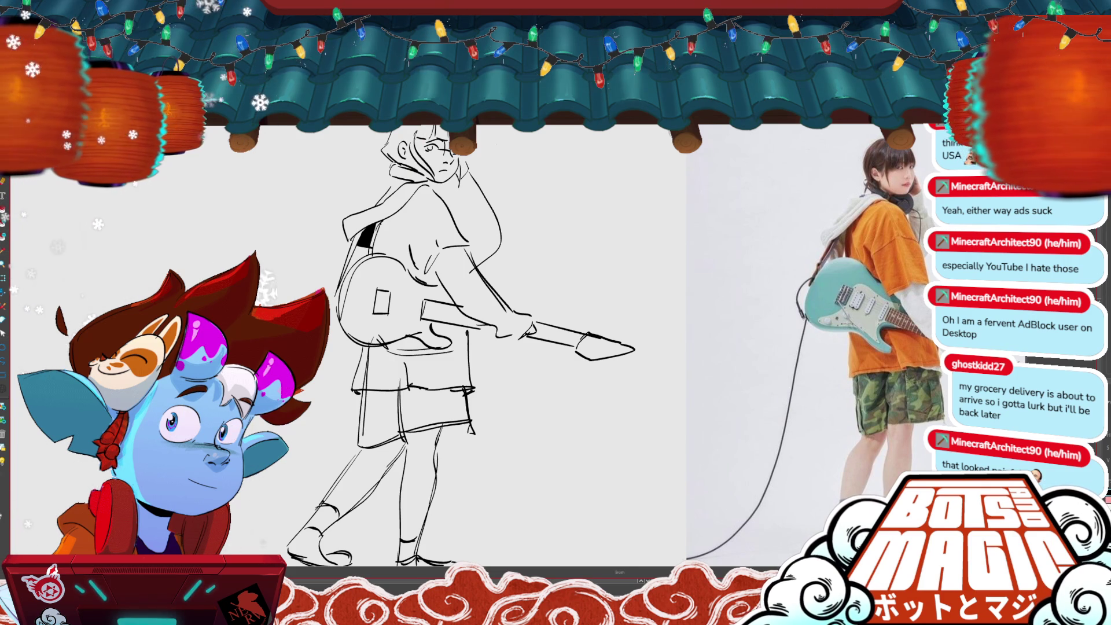
left_click_drag(460, 168, 474, 202)
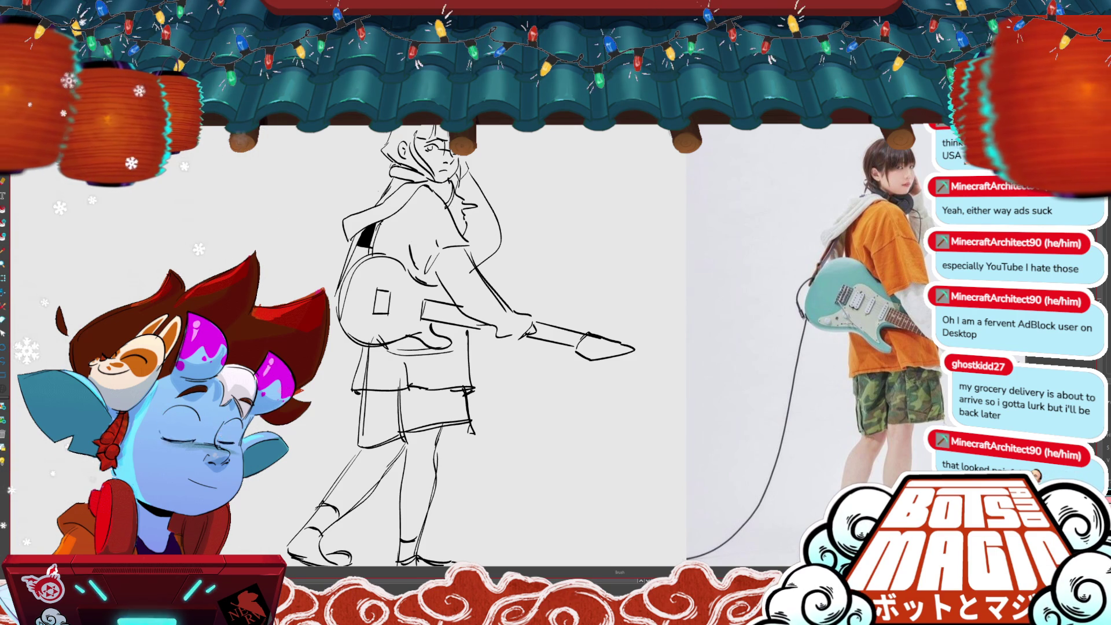
scroll(405, 347, "down", 3)
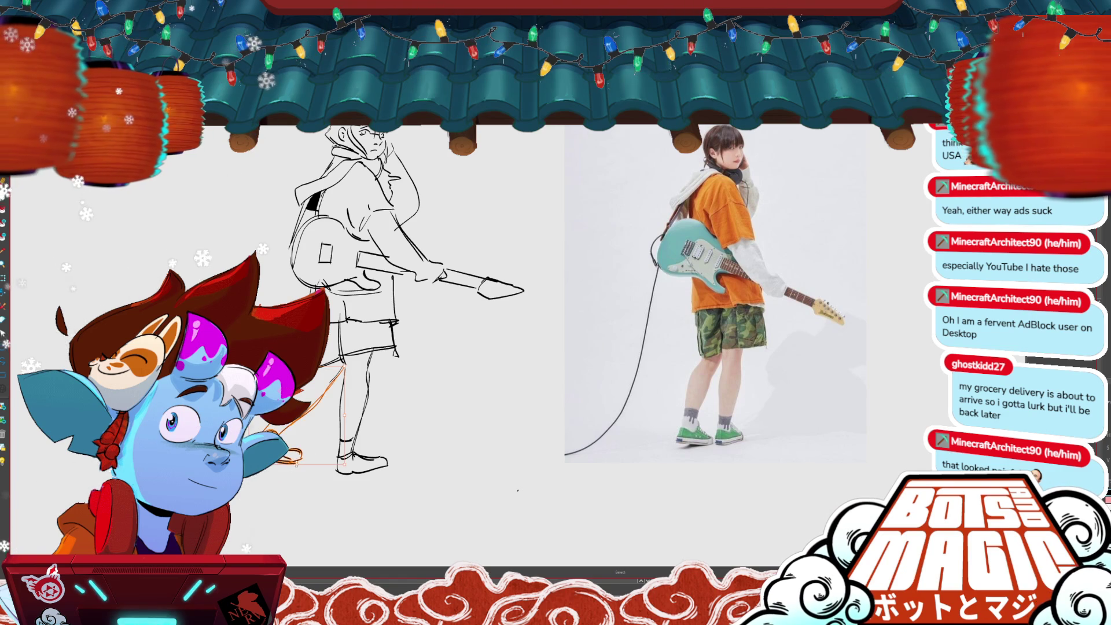
- Paint a shadow under the left shoe and draw the guitar cable curving behind the leg
left_click(324, 399)
key("b")
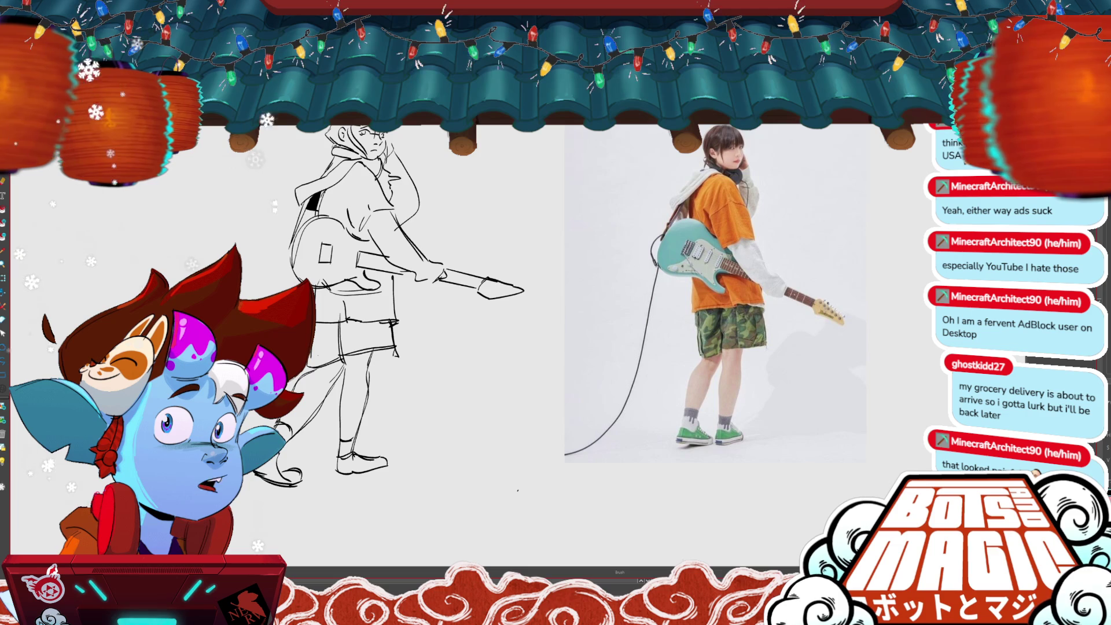
scroll(608, 398, "down", 2)
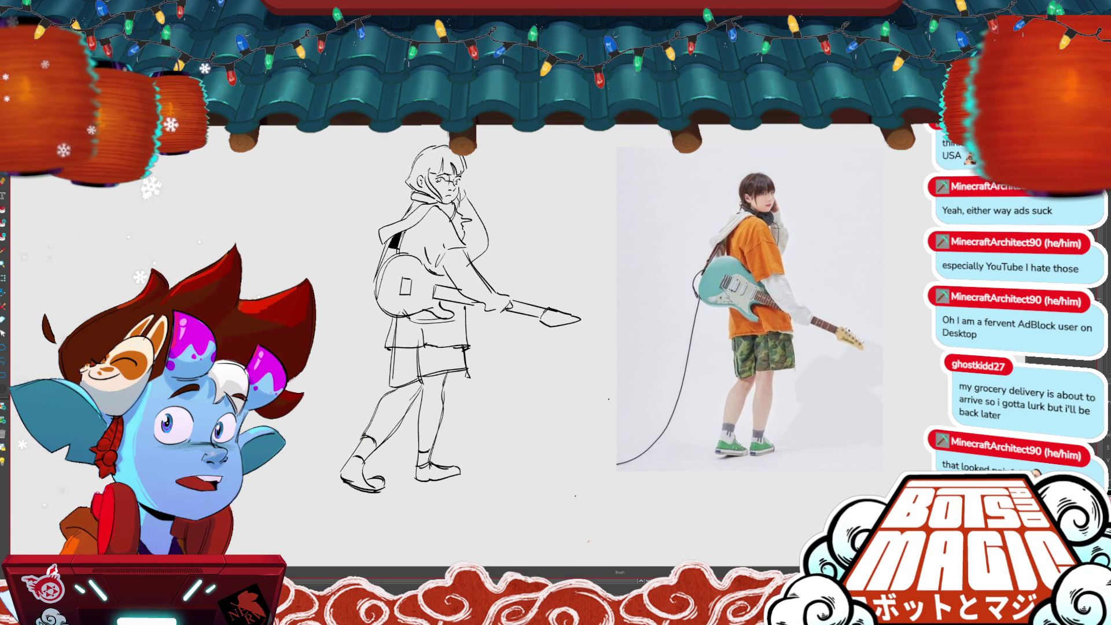
left_click_drag(382, 492, 349, 498)
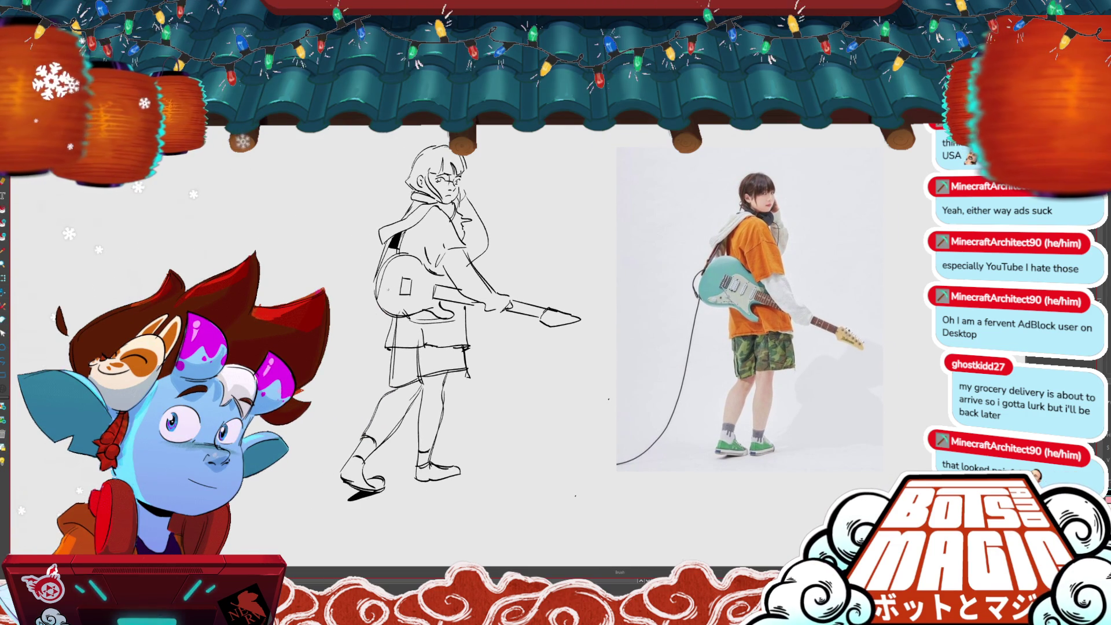
left_click_drag(293, 503, 377, 285)
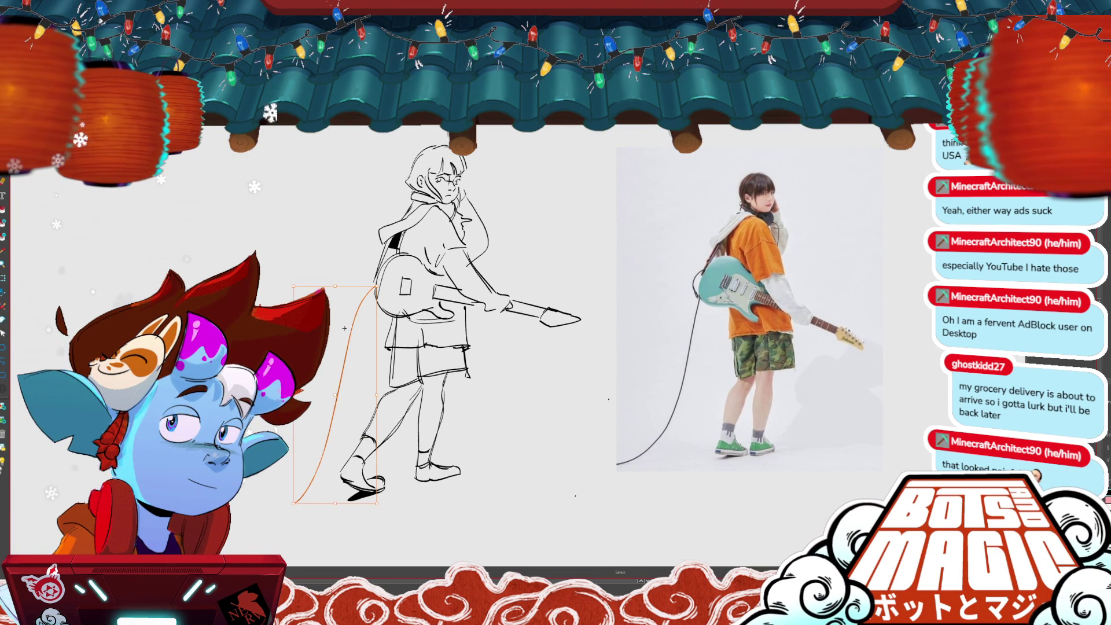
key("Return")
- Reframe the whole sketch and open Auto-Matte with radius 150 on a new layer
scroll(577, 218, "right", 2)
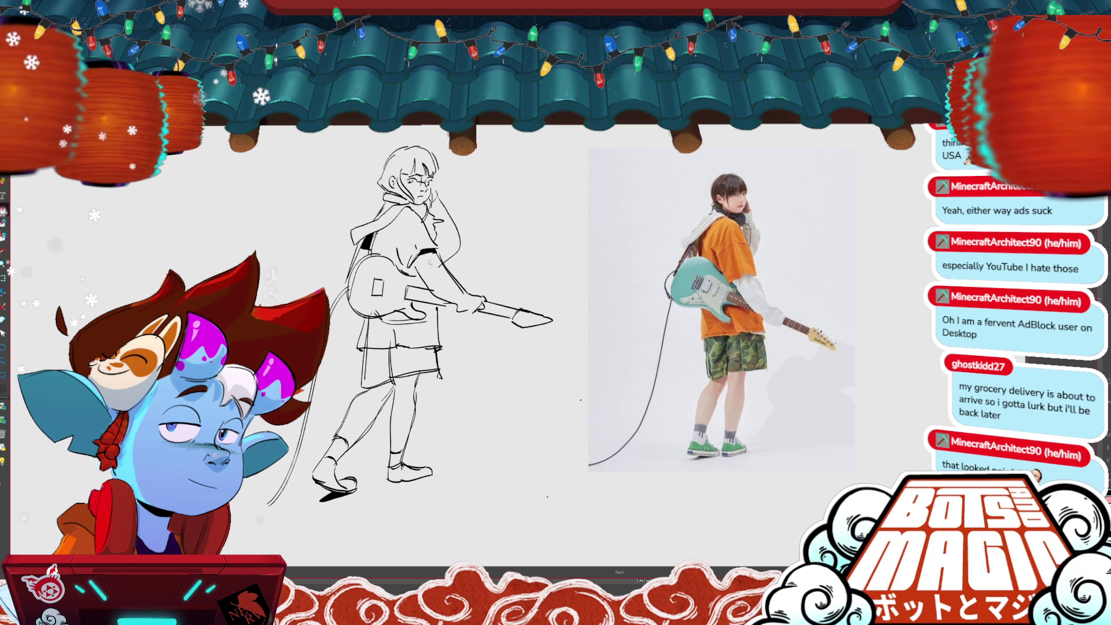
mouse_move(520, 324)
left_mouse_down()
mouse_move(498, 324)
mouse_move(509, 290)
mouse_move(495, 350)
mouse_move(507, 371)
left_mouse_up()
key("b")
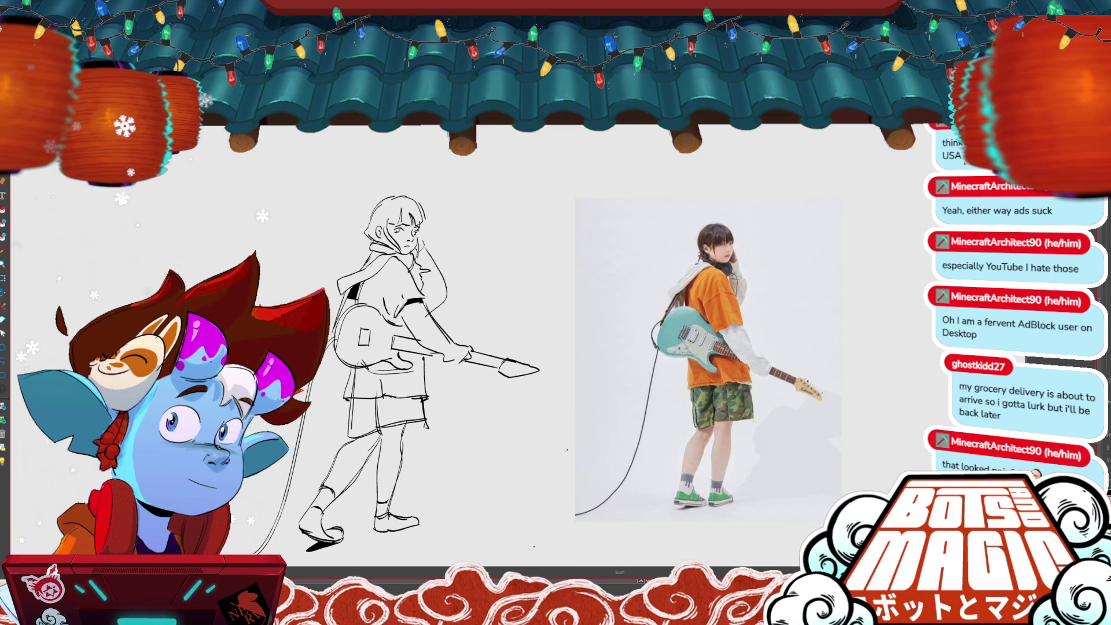
scroll(544, 268, "up", 2)
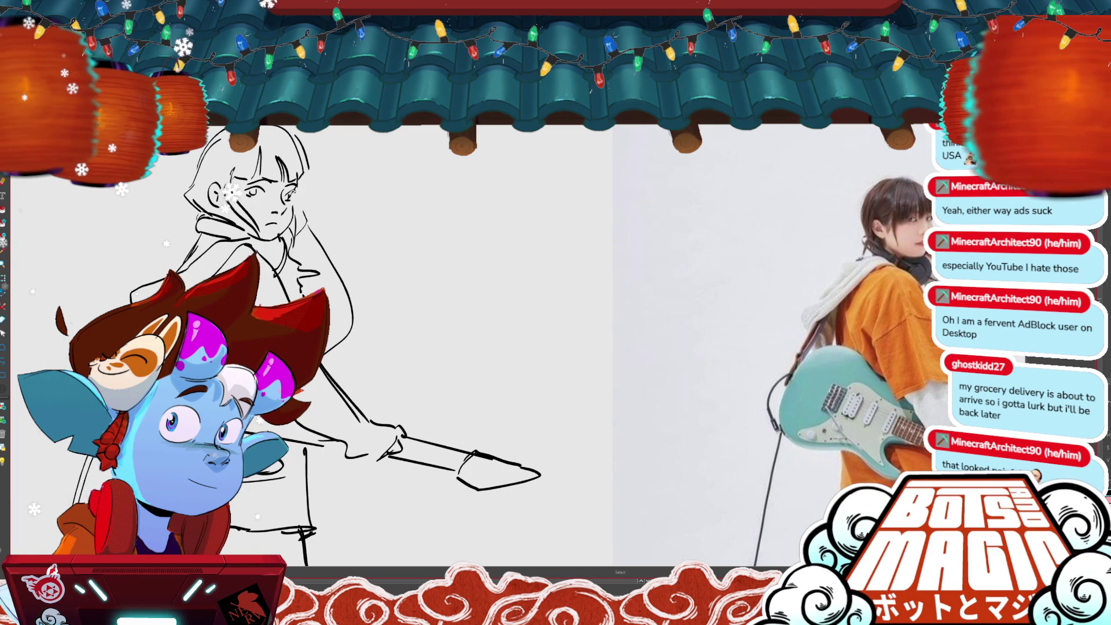
scroll(639, 466, "down", 2)
mouse_move(639, 466)
left_mouse_down()
mouse_move(598, 564)
mouse_move(581, 535)
mouse_move(567, 333)
left_mouse_up()
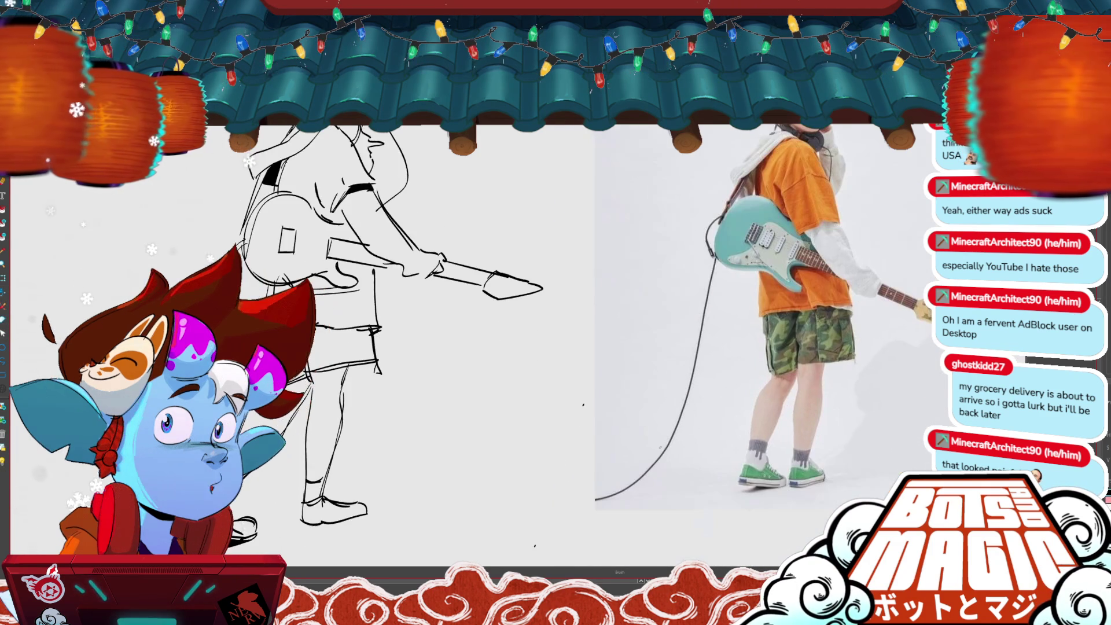
scroll(568, 332, "down", 1)
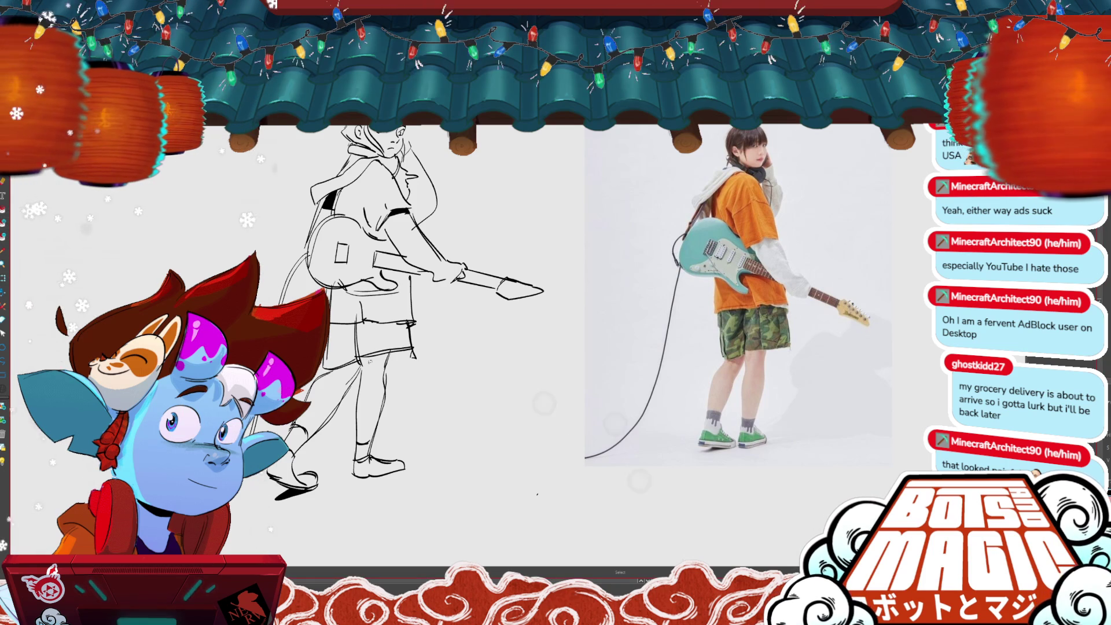
key("b")
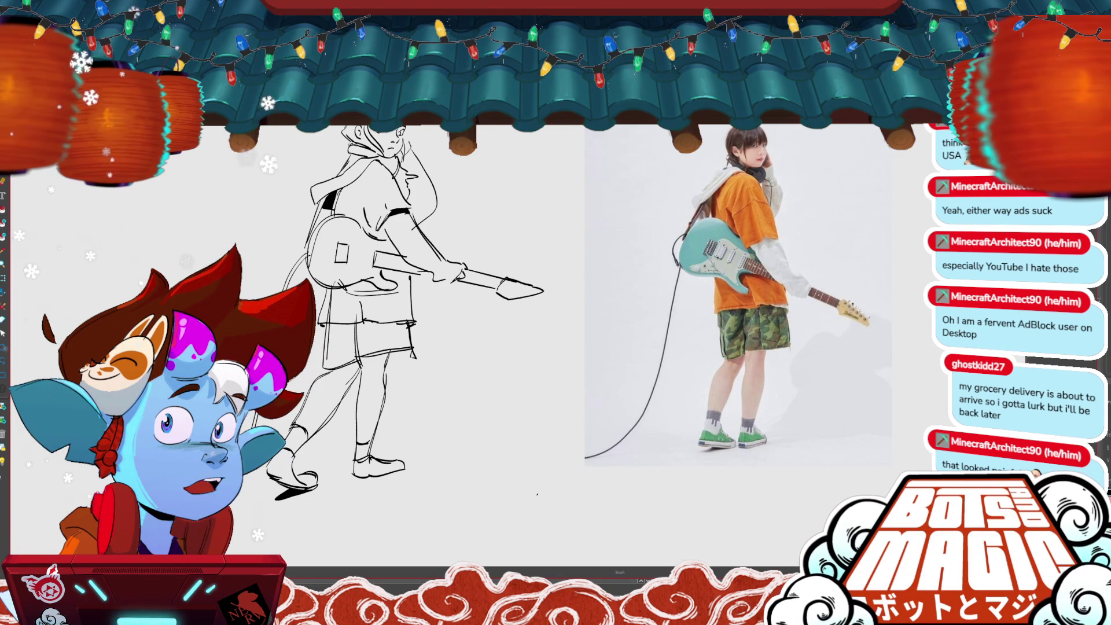
key("x")
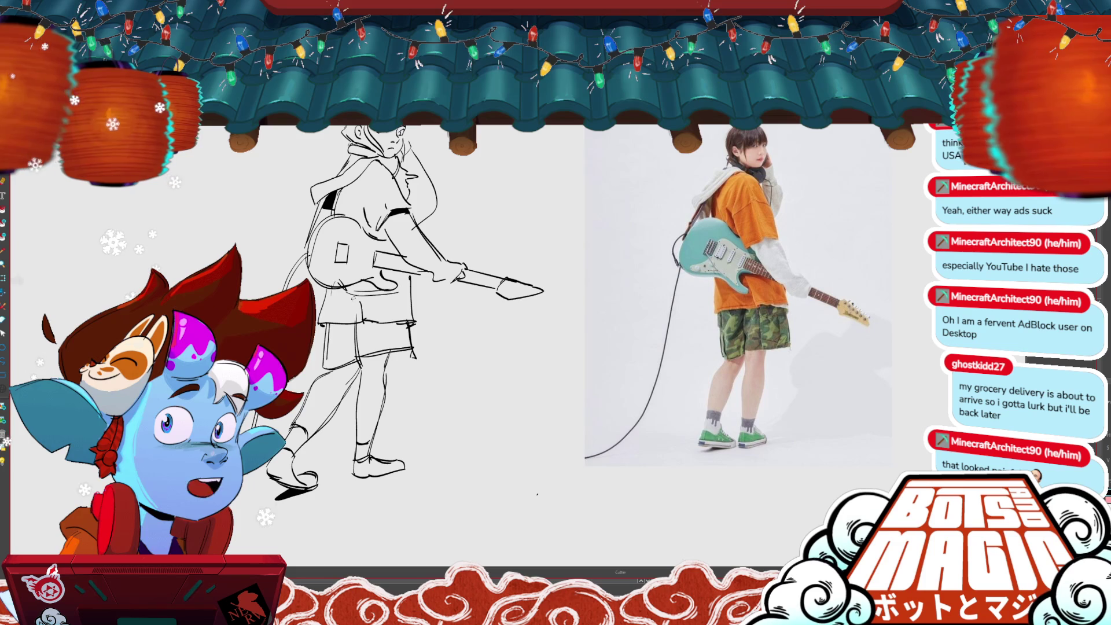
key("b")
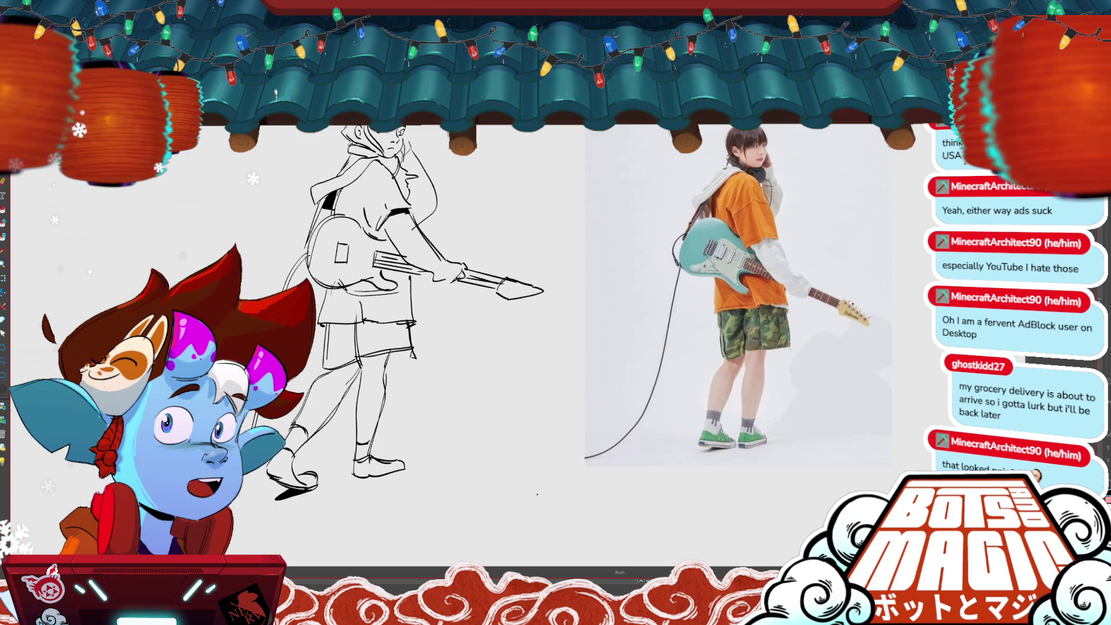
scroll(440, 318, "up", 2)
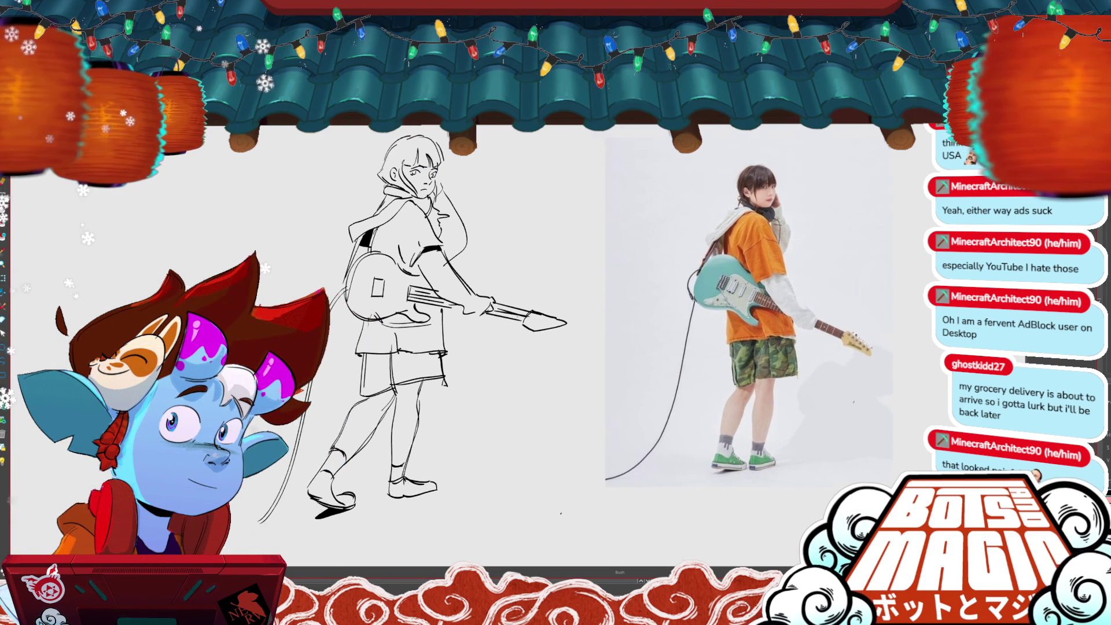
scroll(440, 324, "down", 1)
key("ctrl+m")
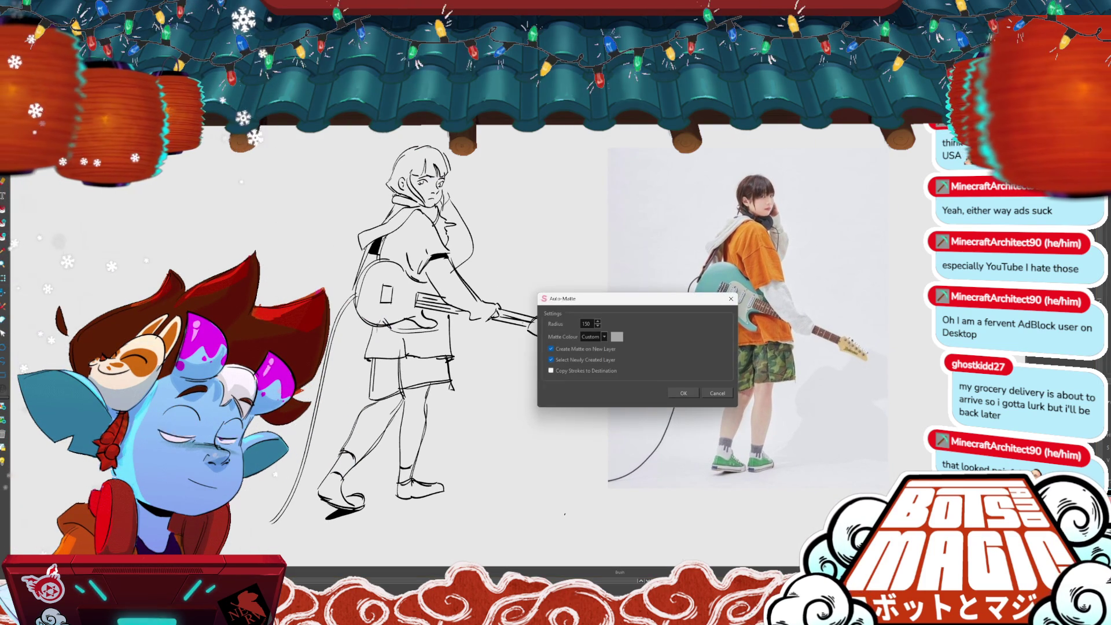
- Confirm Auto-Matte so the guitarist fills with solid gray, then pan over to the shark and kick references
key("Return")
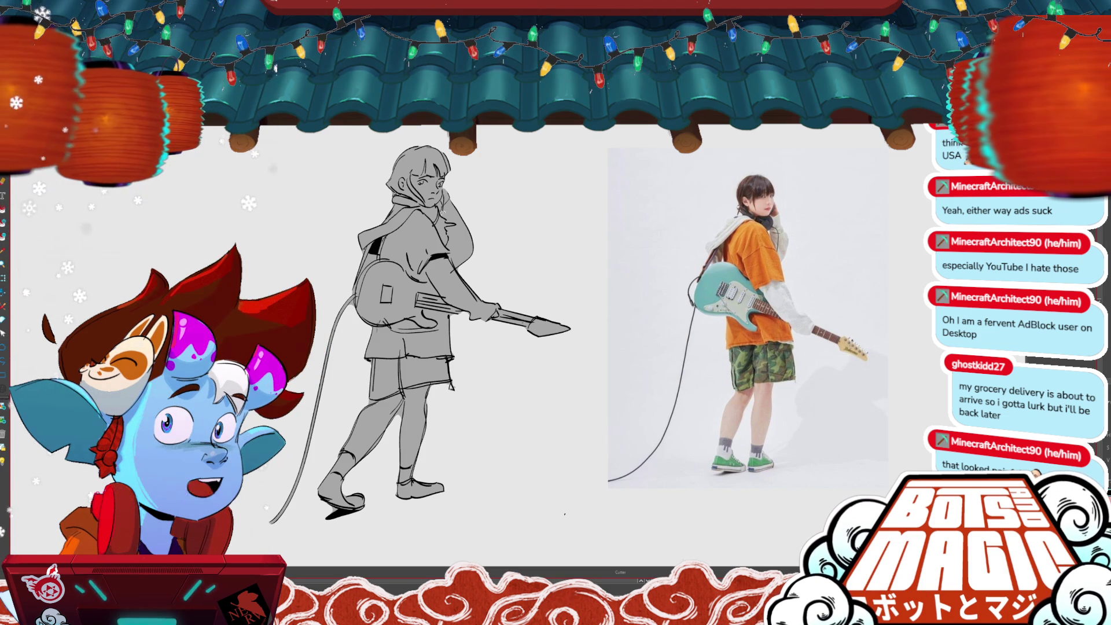
key("c")
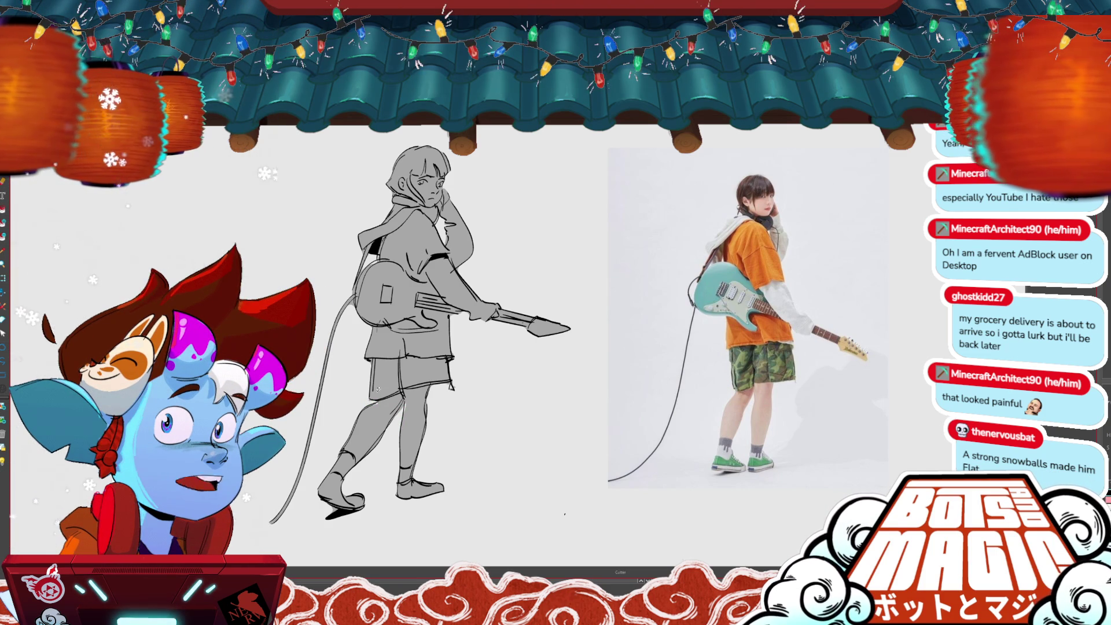
scroll(378, 388, "up", 1)
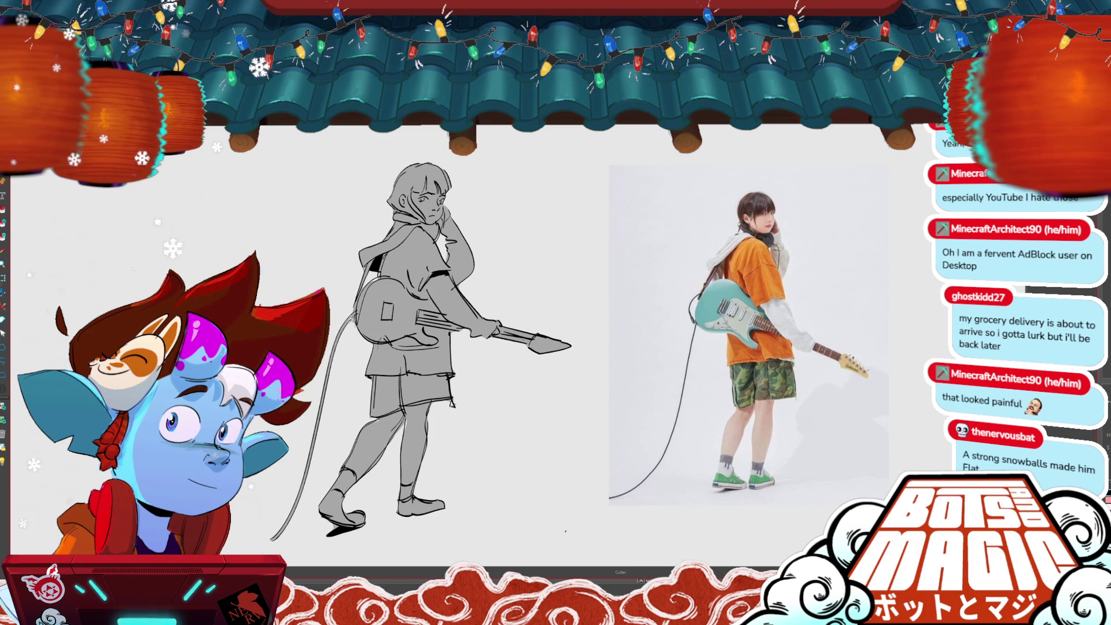
mouse_move(566, 531)
left_mouse_down()
mouse_move(524, 499)
mouse_move(560, 535)
left_mouse_up()
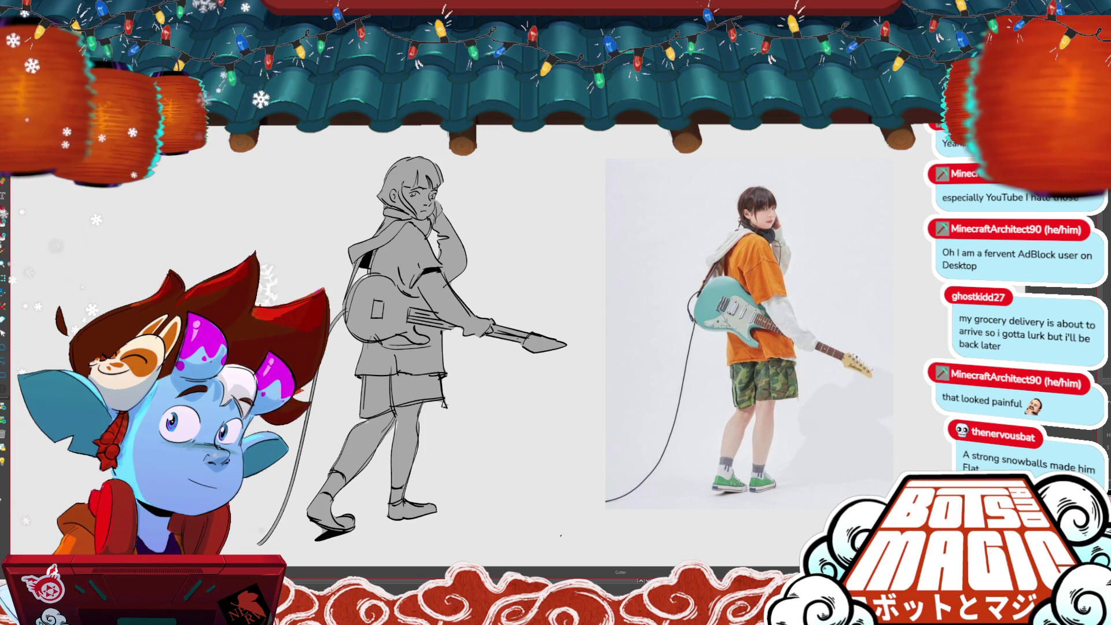
scroll(607, 393, "down", 5)
mouse_move(521, 370)
left_mouse_down()
mouse_move(520, 393)
mouse_move(827, 480)
left_mouse_up()
left_click_drag(578, 289, 627, 391)
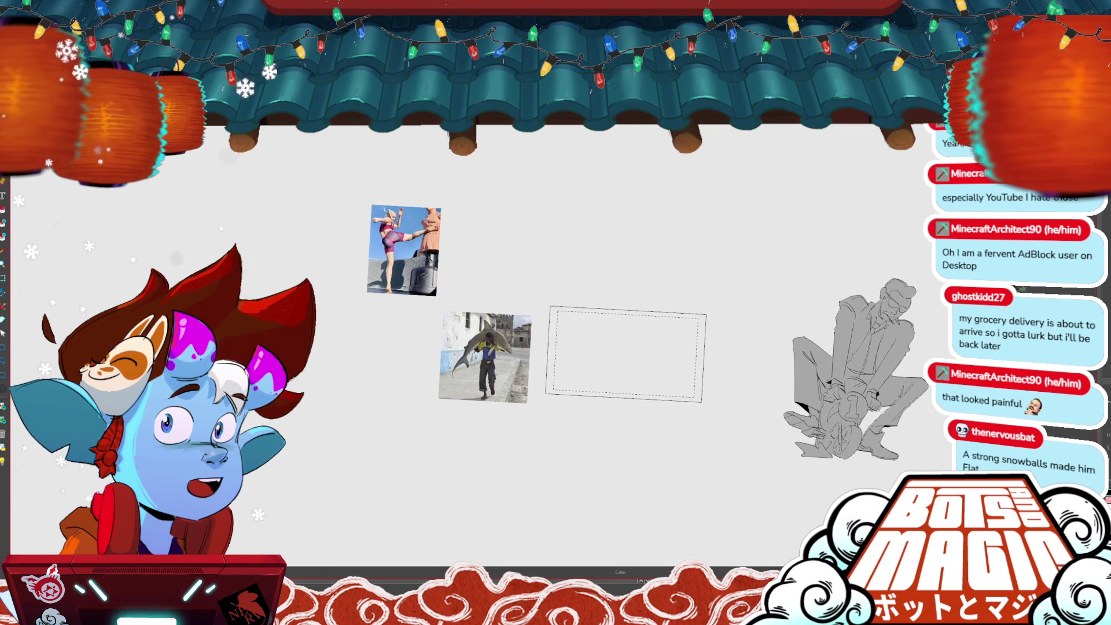
- Move the kick reference photo below the guitar photo on the canvas's right side and deselect it
scroll(534, 289, "up", 2)
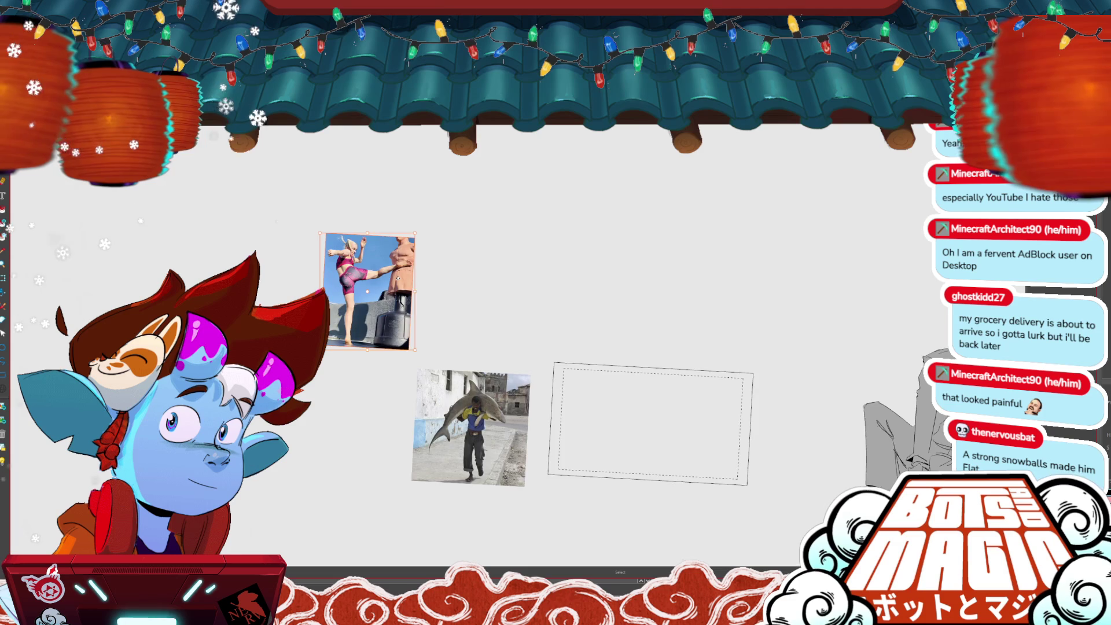
scroll(397, 278, "down", 3)
mouse_move(343, 211)
left_mouse_down()
mouse_move(583, 487)
mouse_move(436, 284)
left_mouse_up()
scroll(531, 271, "up", 2)
mouse_move(390, 333)
left_mouse_down()
mouse_move(569, 488)
mouse_move(698, 451)
mouse_move(689, 433)
mouse_move(765, 491)
mouse_move(784, 530)
left_mouse_up()
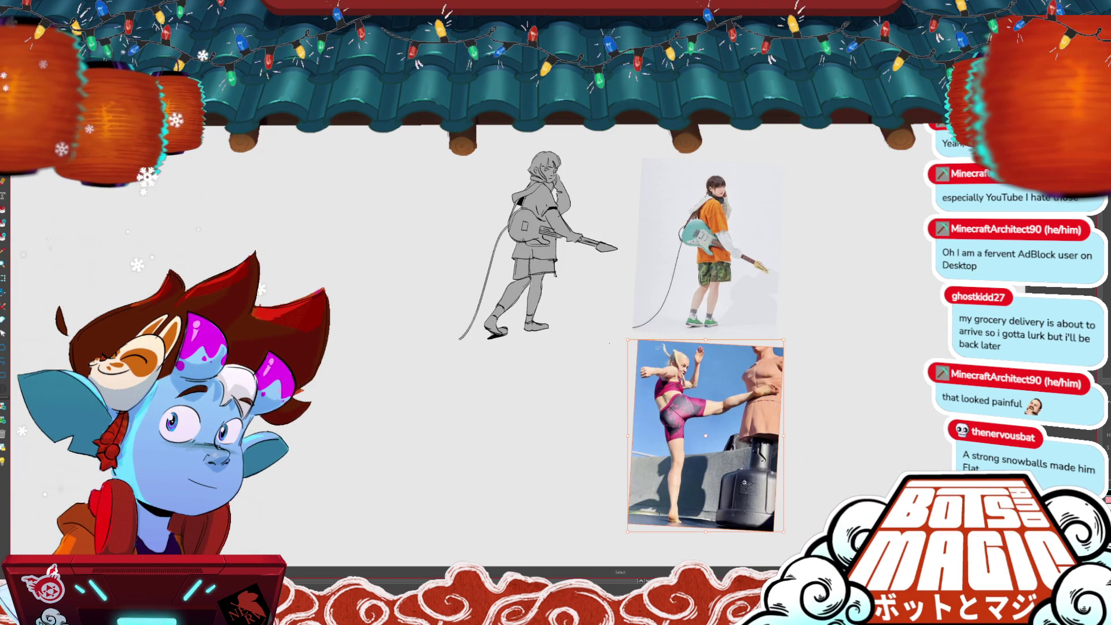
scroll(746, 466, "down", 2)
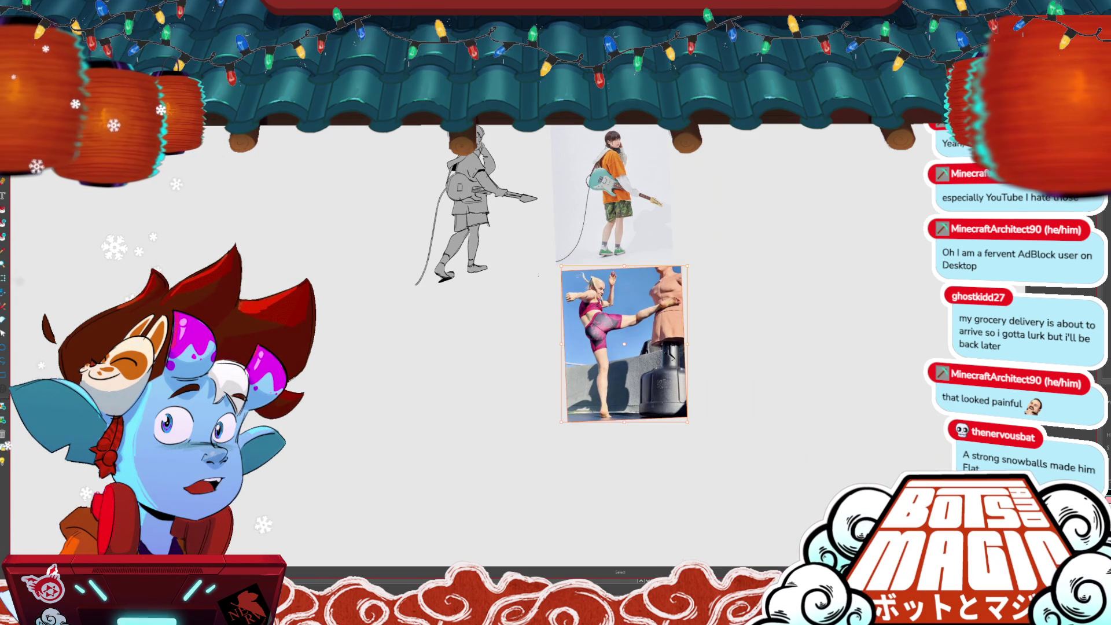
left_click_drag(655, 376, 654, 379)
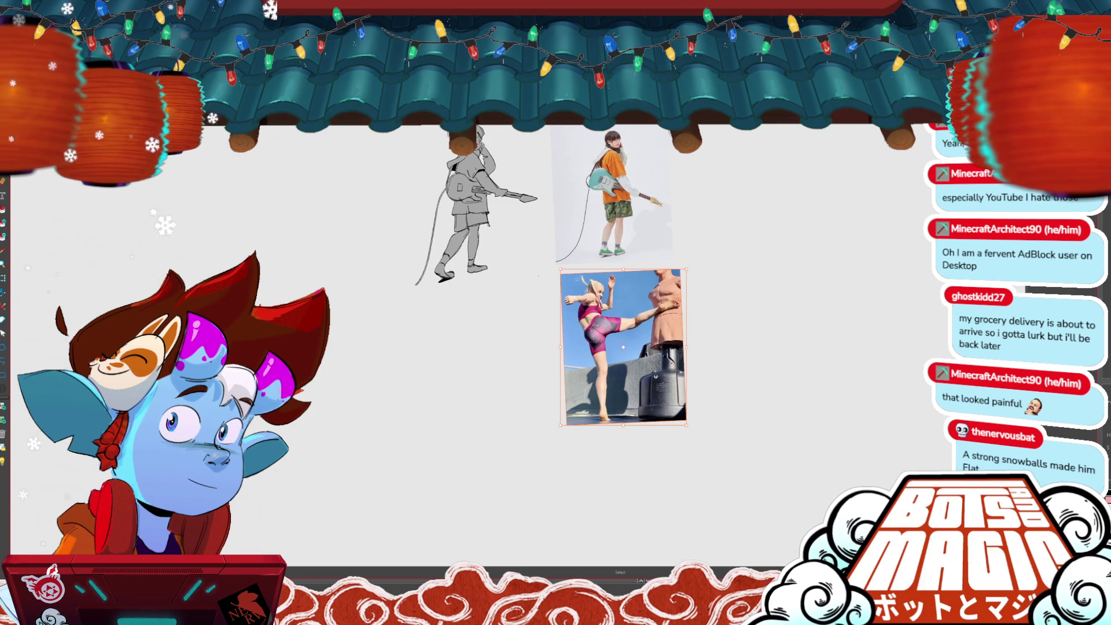
left_click_drag(655, 377, 697, 339)
scroll(697, 338, "up", 5)
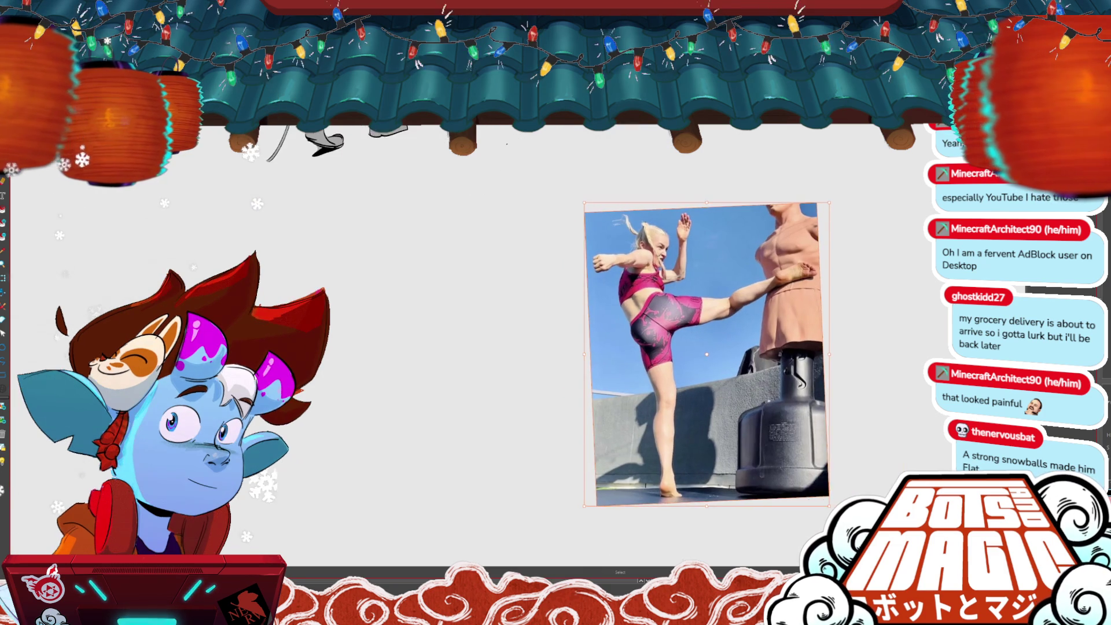
scroll(771, 342, "down", 3)
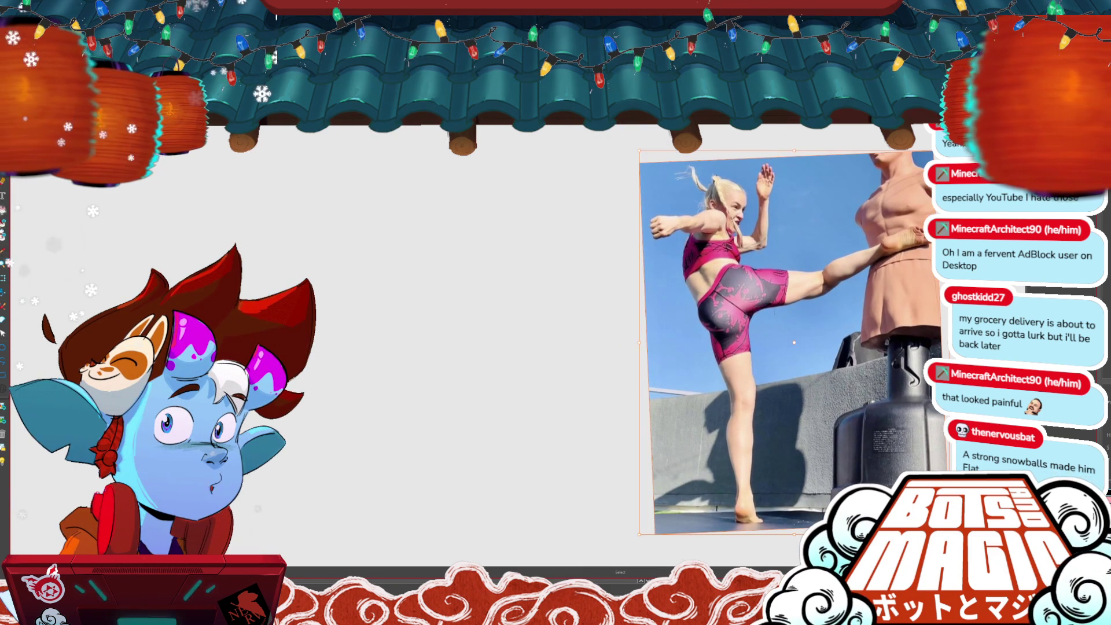
key("Escape")
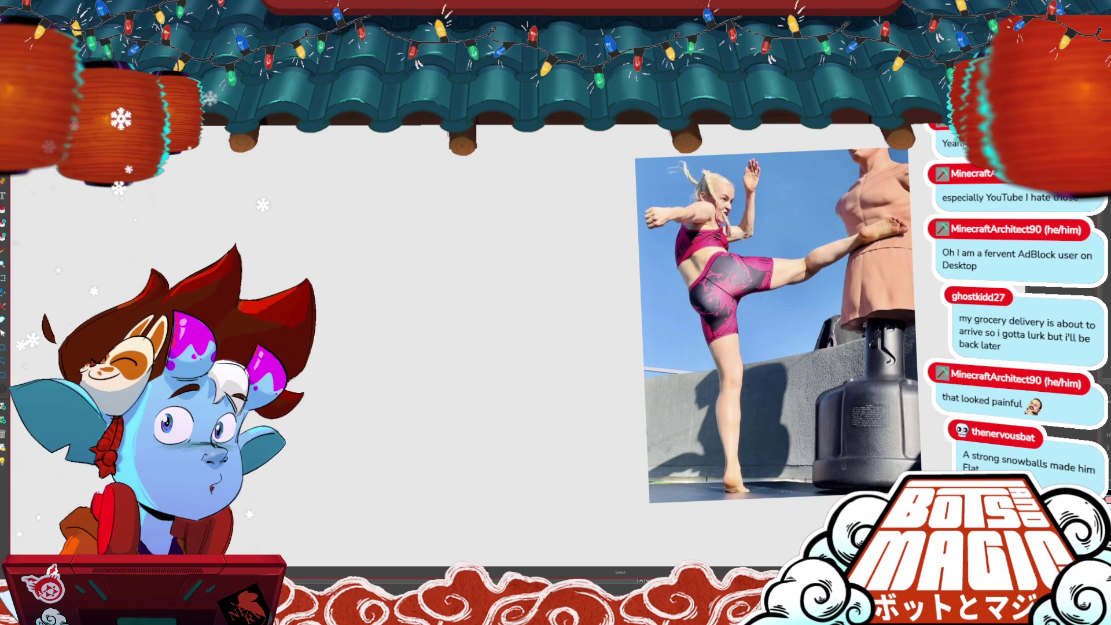
- Switch to the Brush tool with a much larger brush size
scroll(792, 324, "up", 1)
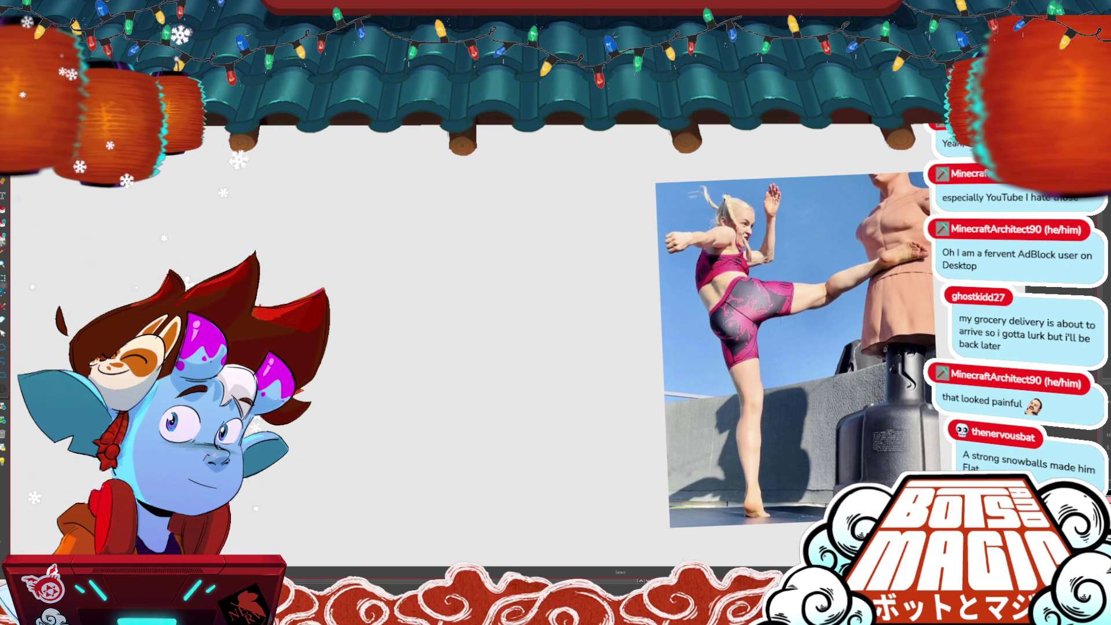
key("b")
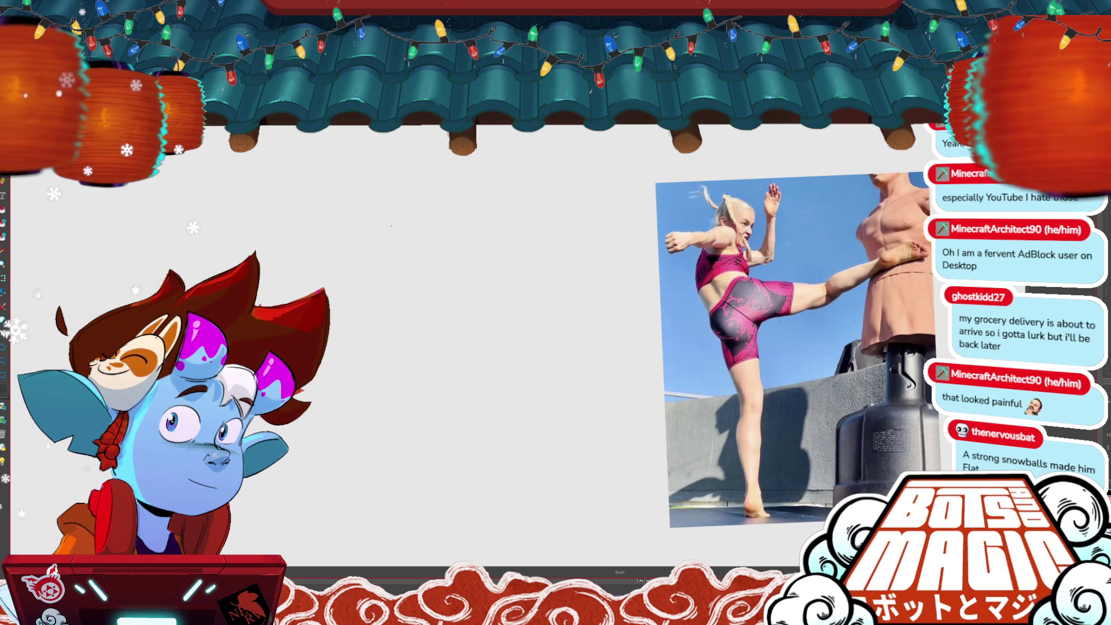
key("bracketright")
key("bracketright")
key("bracketright")
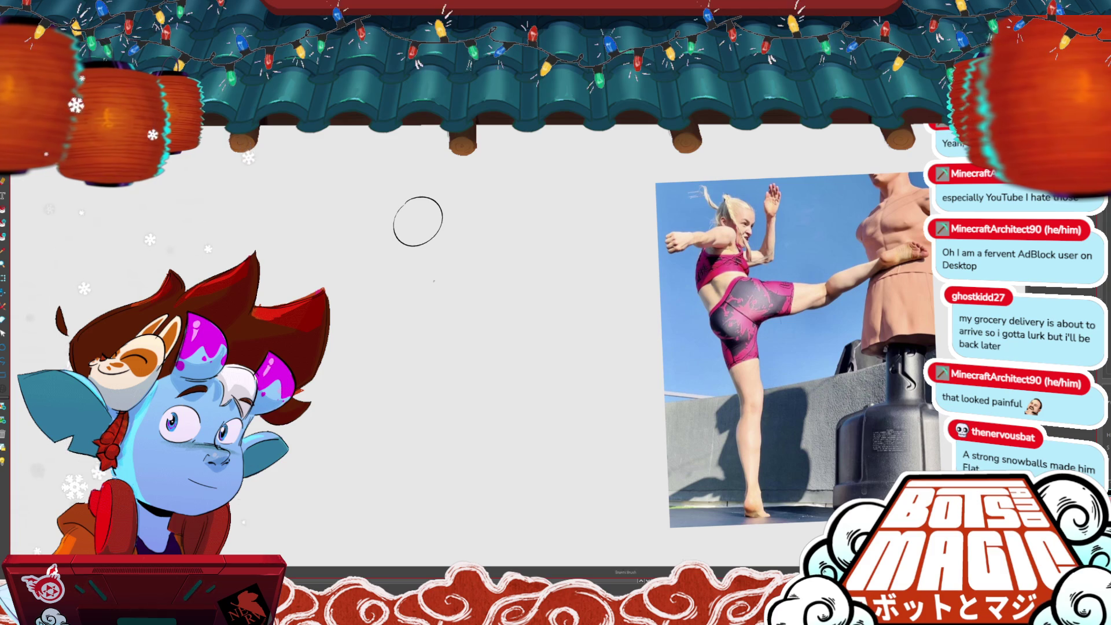
- Sketch the curve of the kicker's back and the hip line, undoing one stray stroke
key("v")
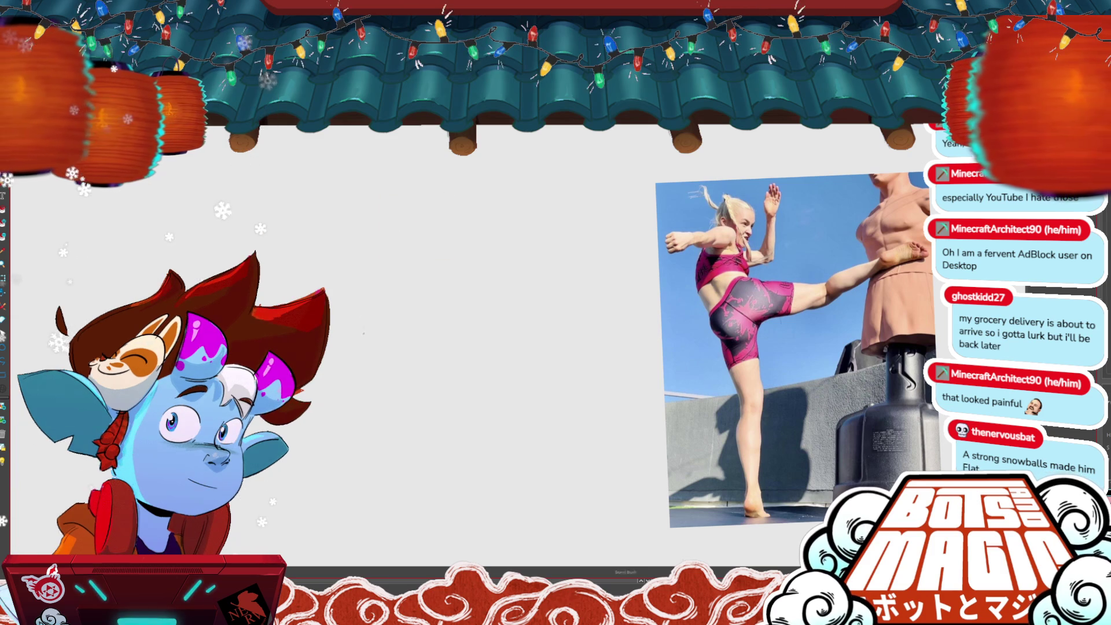
key("b")
mouse_move(373, 316)
left_mouse_down()
mouse_move(372, 278)
mouse_move(404, 241)
left_mouse_up()
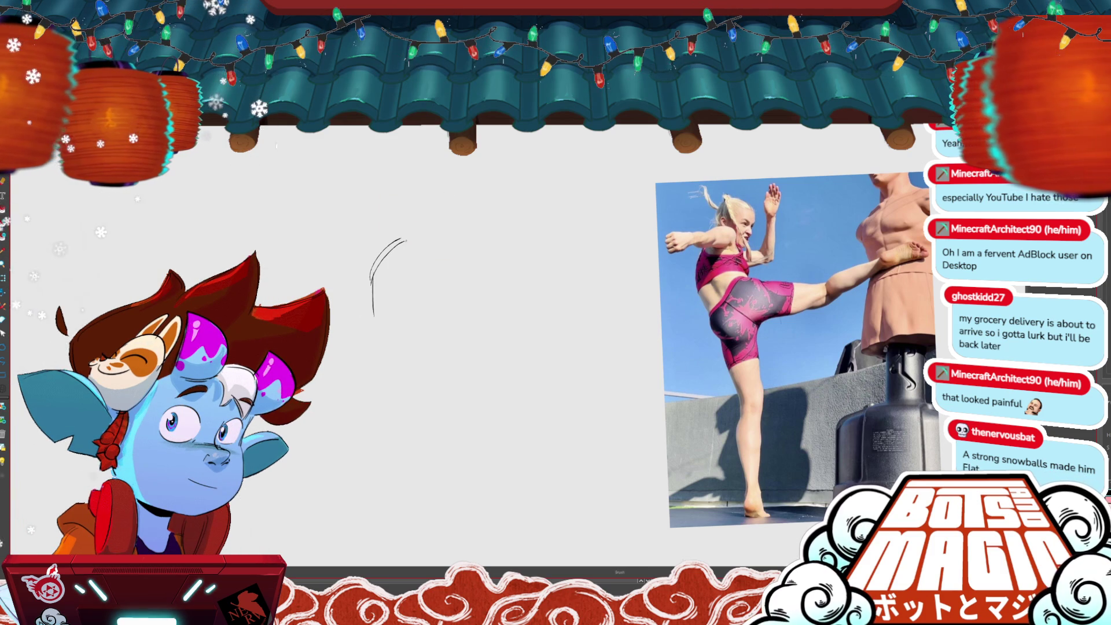
left_click_drag(370, 282, 418, 289)
mouse_move(405, 242)
left_mouse_down()
mouse_move(387, 308)
mouse_move(373, 304)
mouse_move(376, 324)
mouse_move(395, 341)
mouse_move(427, 314)
left_mouse_up()
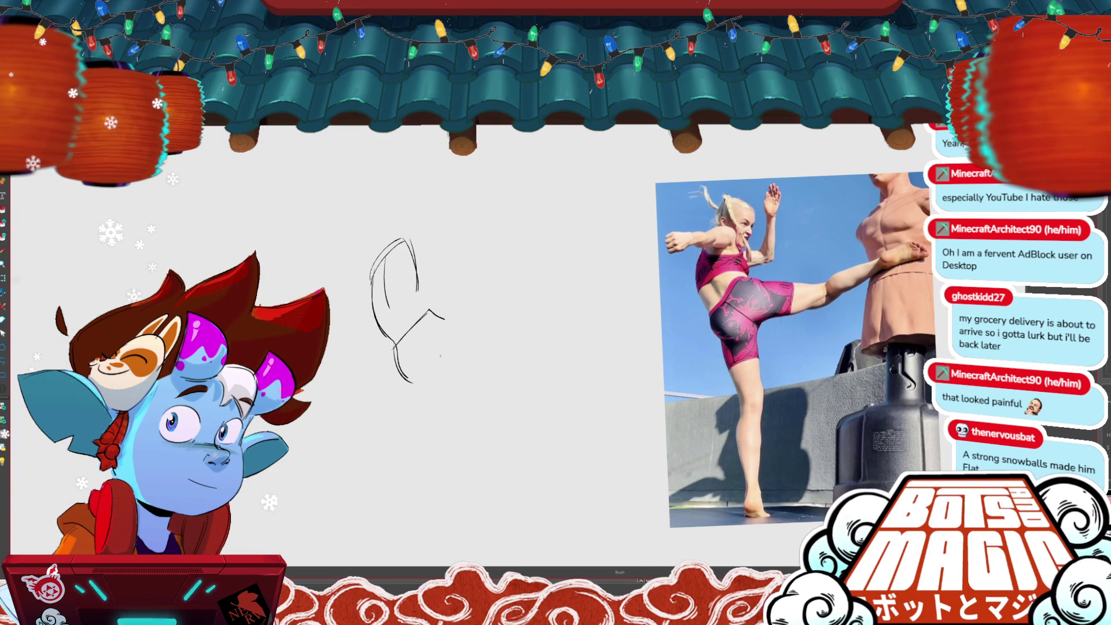
key("ctrl+z")
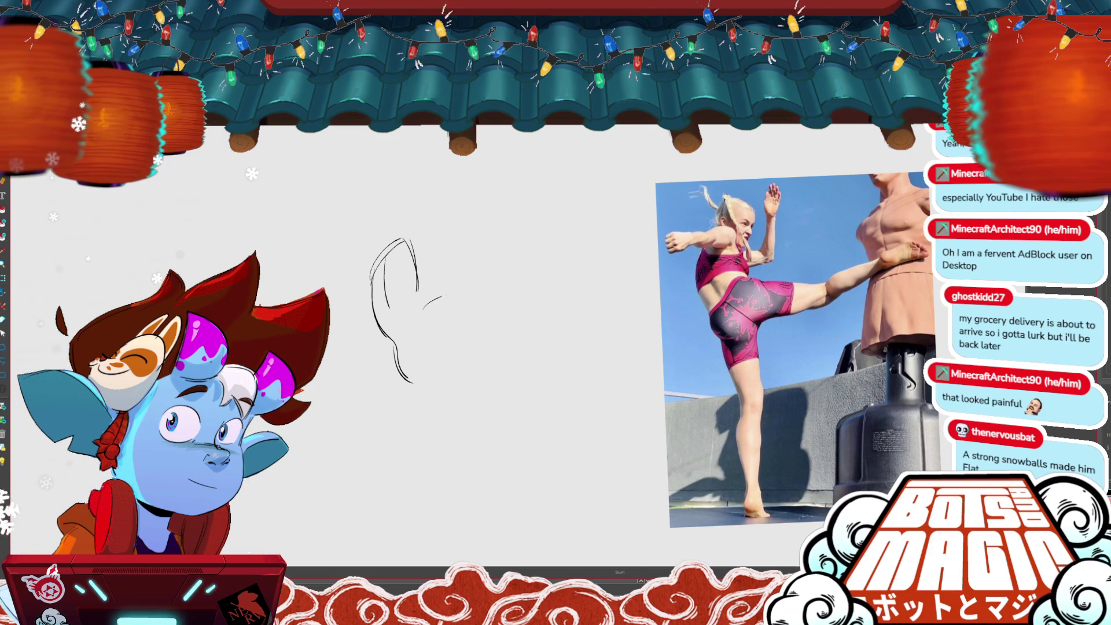
left_click_drag(403, 305, 451, 295)
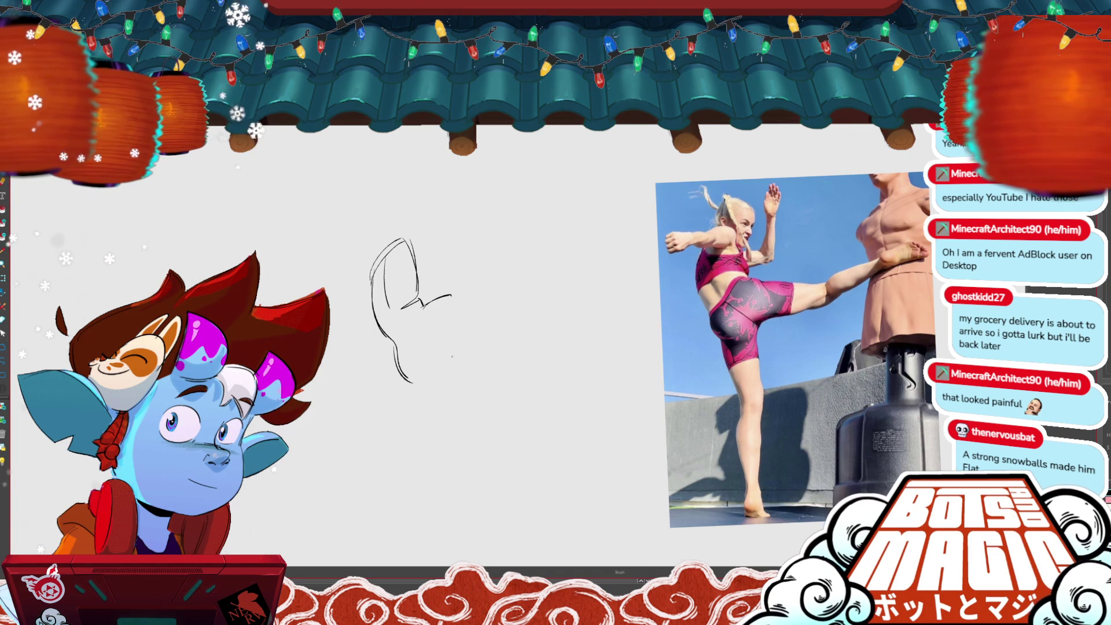
- Draw the standing leg down from the hip, undoing a stroke across the loop
left_click_drag(466, 340, 436, 387)
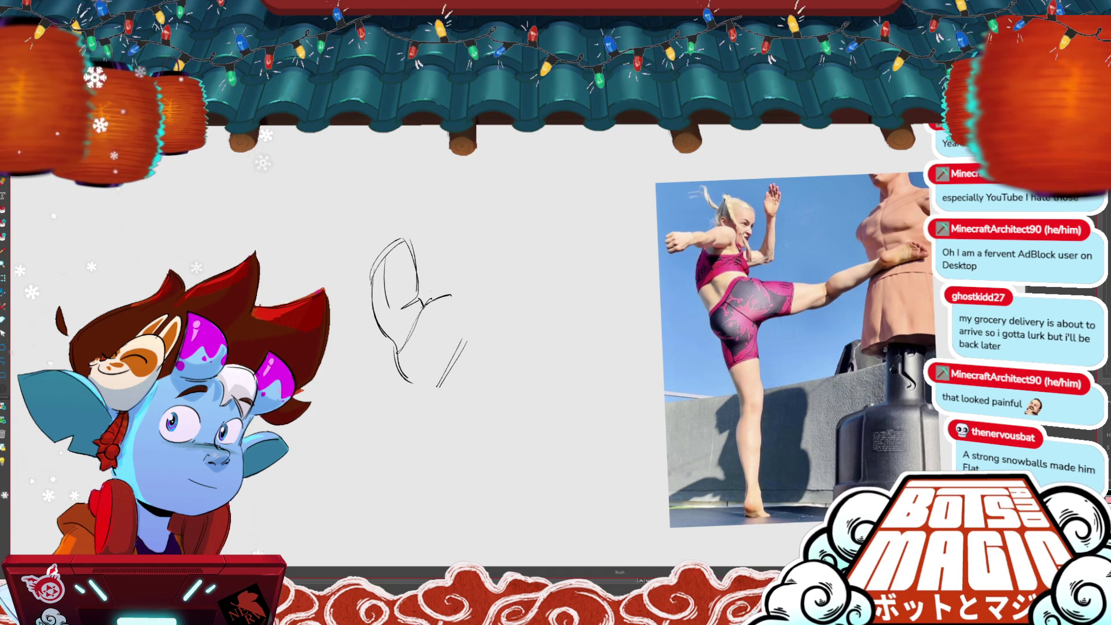
left_click_drag(417, 286, 368, 316)
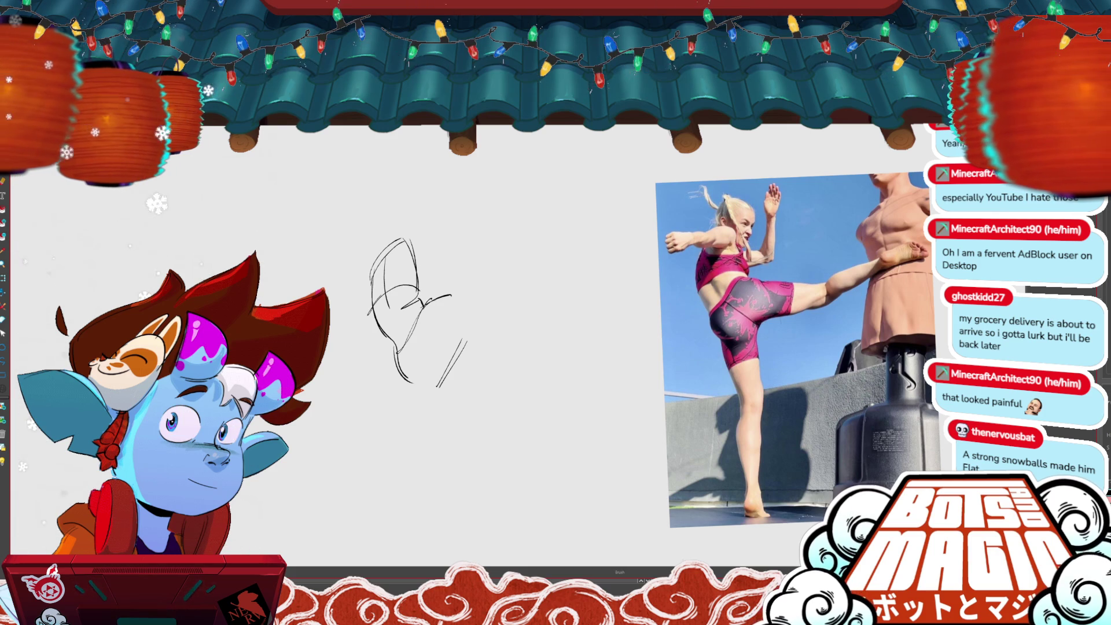
key("ctrl+z")
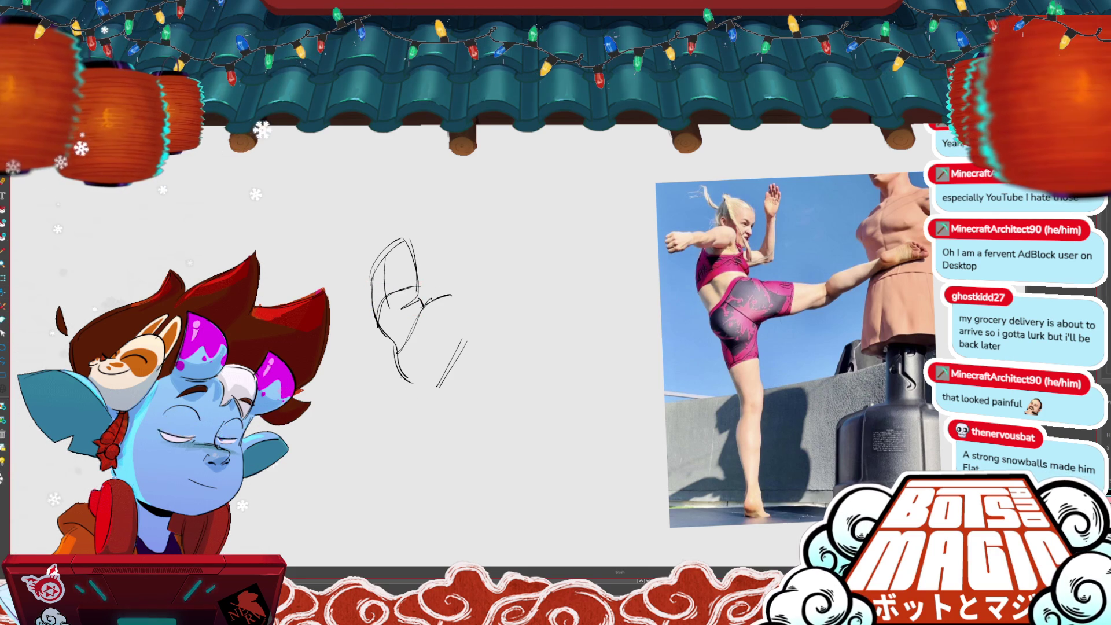
left_click_drag(400, 376, 414, 440)
mouse_move(398, 370)
left_mouse_down()
mouse_move(431, 363)
mouse_move(435, 442)
left_mouse_up()
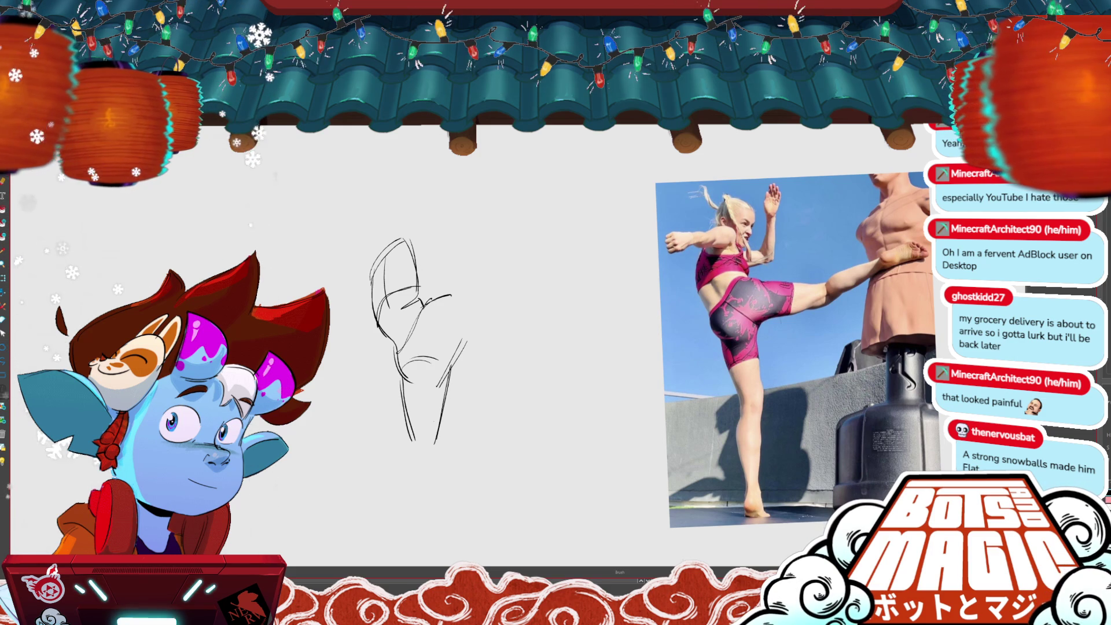
- Add the horizontal kicking leg, the oval head and the outstretched arm
left_click_drag(452, 295, 537, 300)
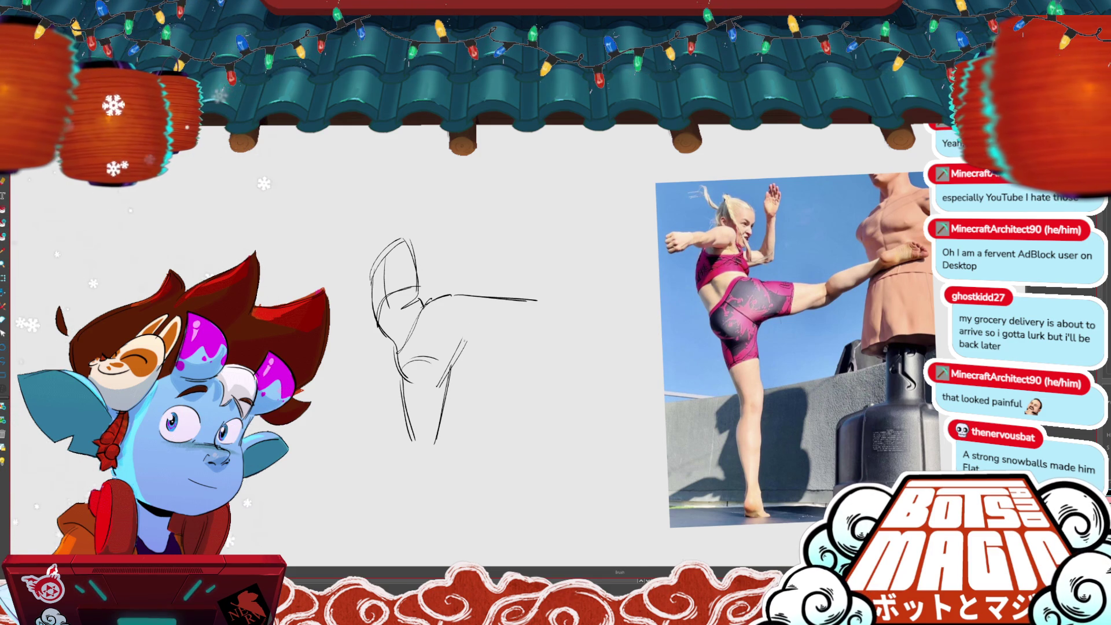
mouse_move(495, 297)
left_mouse_down()
mouse_move(490, 338)
mouse_move(460, 347)
mouse_move(606, 308)
left_mouse_up()
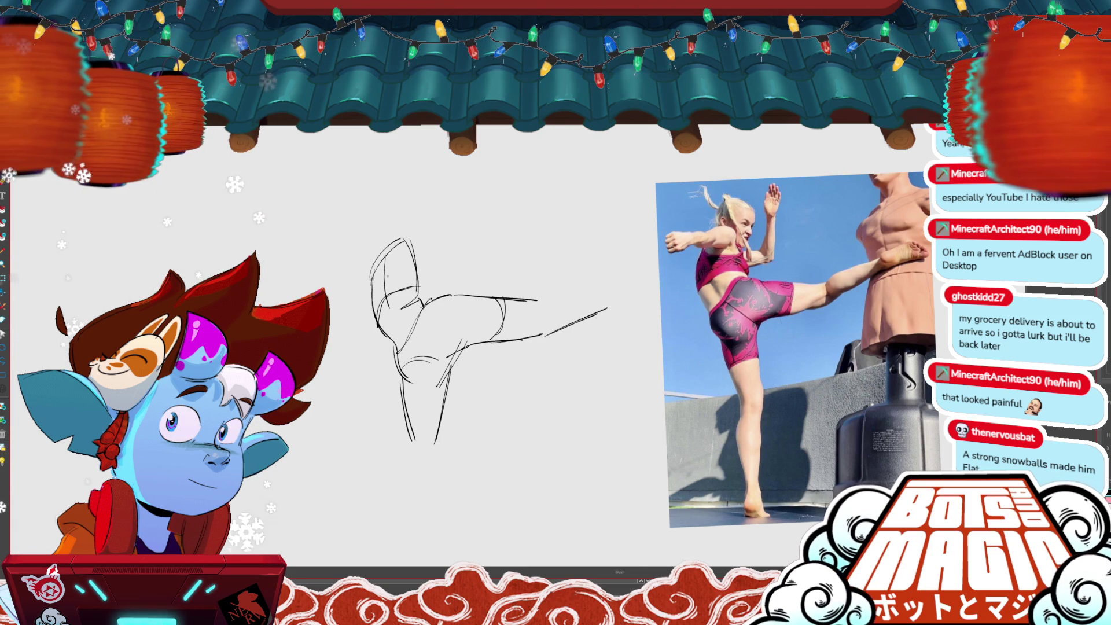
left_click_drag(405, 229, 398, 227)
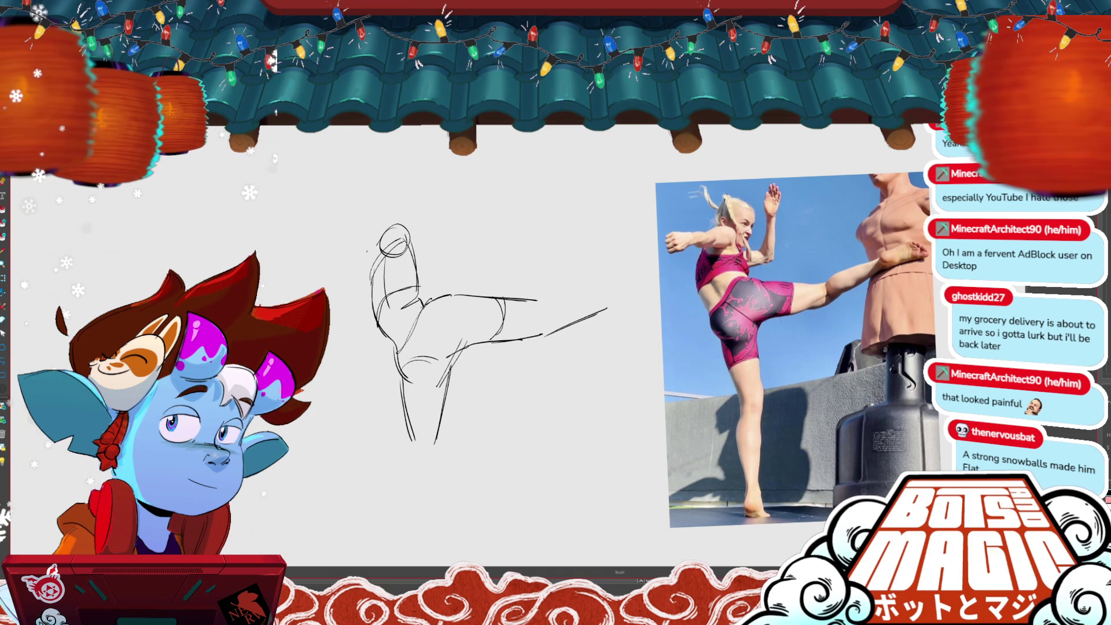
mouse_move(370, 247)
left_mouse_down()
mouse_move(283, 280)
mouse_move(323, 287)
left_mouse_up()
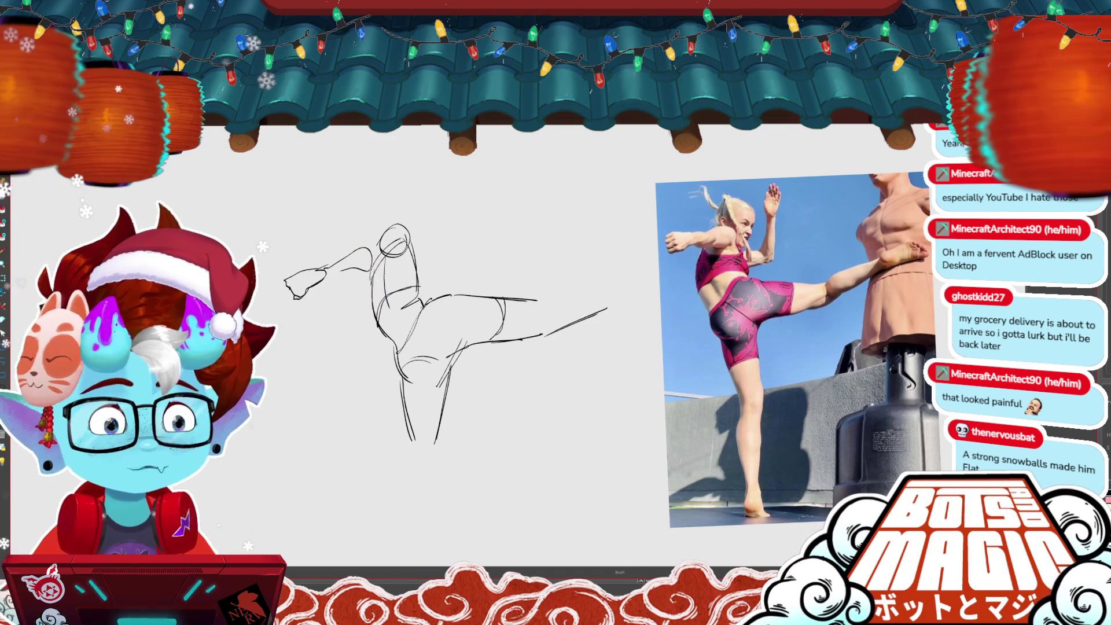
- Delete the old forearm stroke and redraw the forearm's upper edge toward the fist
key("v")
left_click(355, 259)
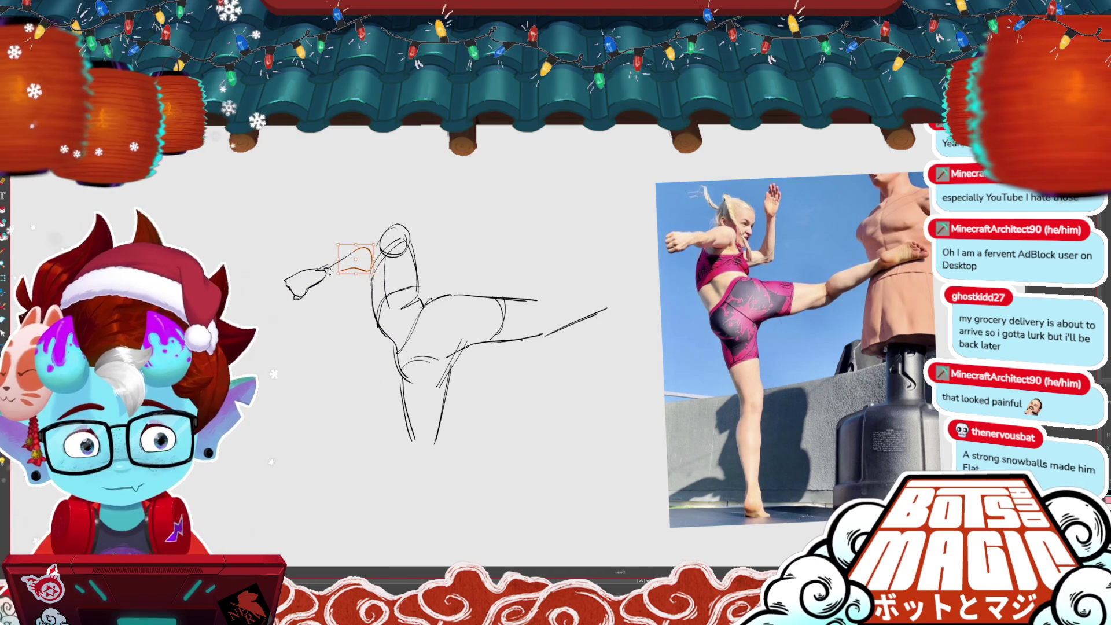
key("Delete")
mouse_move(330, 259)
left_mouse_down()
mouse_move(273, 278)
mouse_move(277, 264)
mouse_move(351, 250)
left_mouse_up()
key("b")
key("ctrl+d")
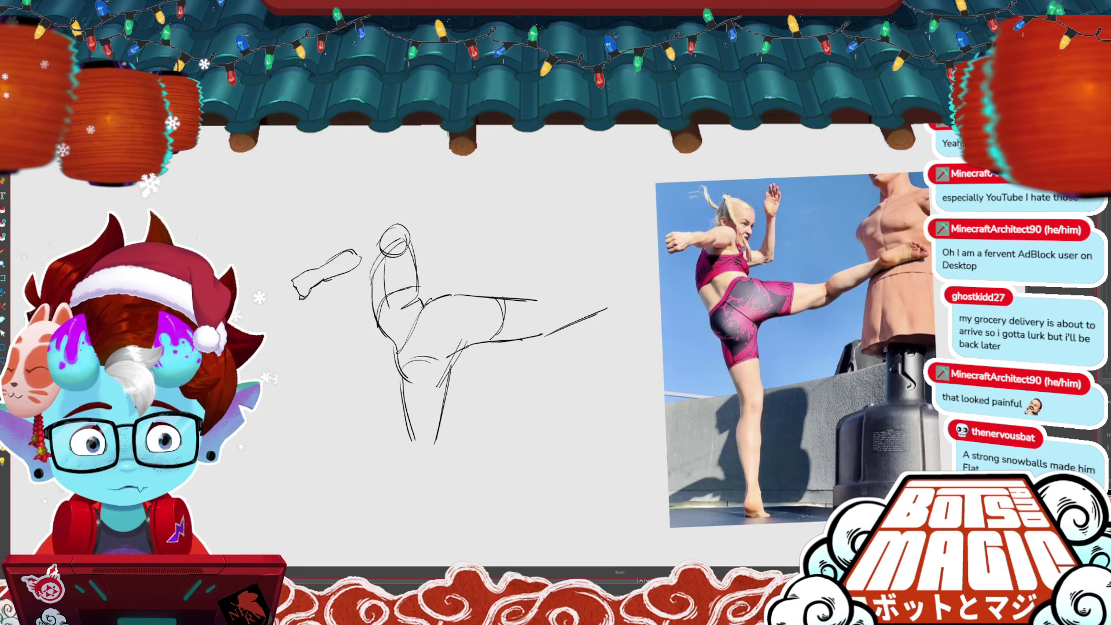
left_click_drag(351, 250, 373, 238)
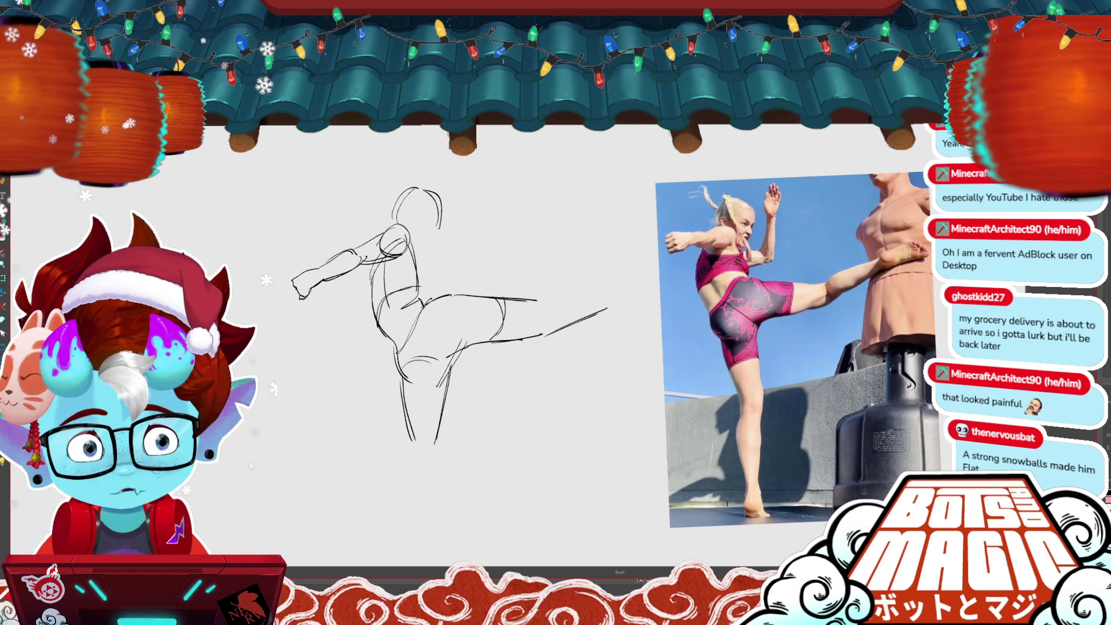
- Undo two stray strokes behind the head and draw both sides of the torso
key("ctrl+z")
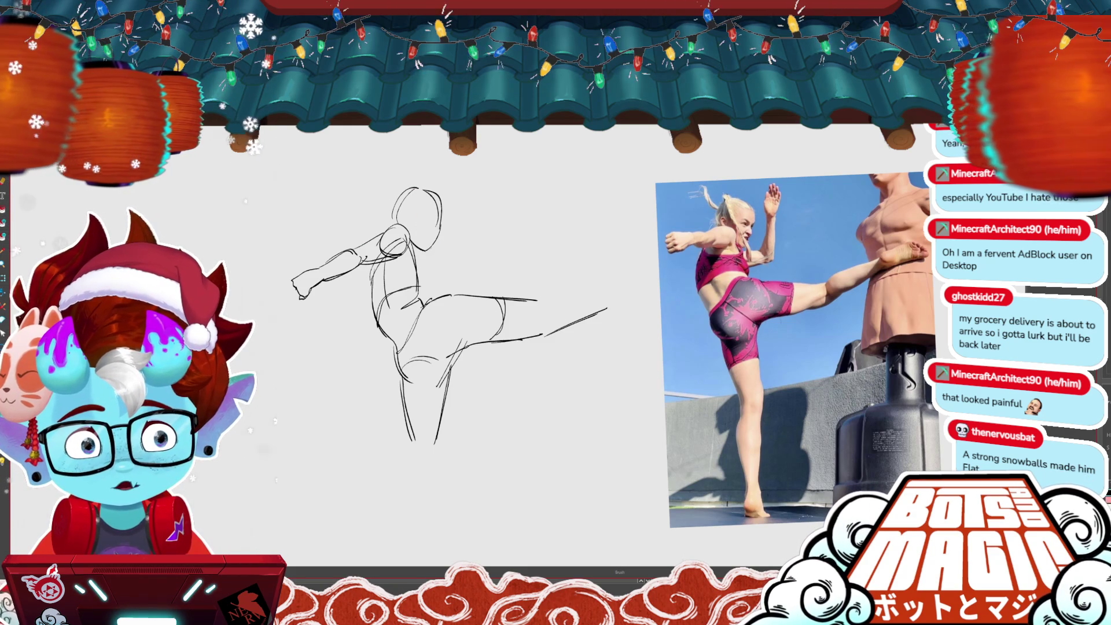
key("ctrl+z")
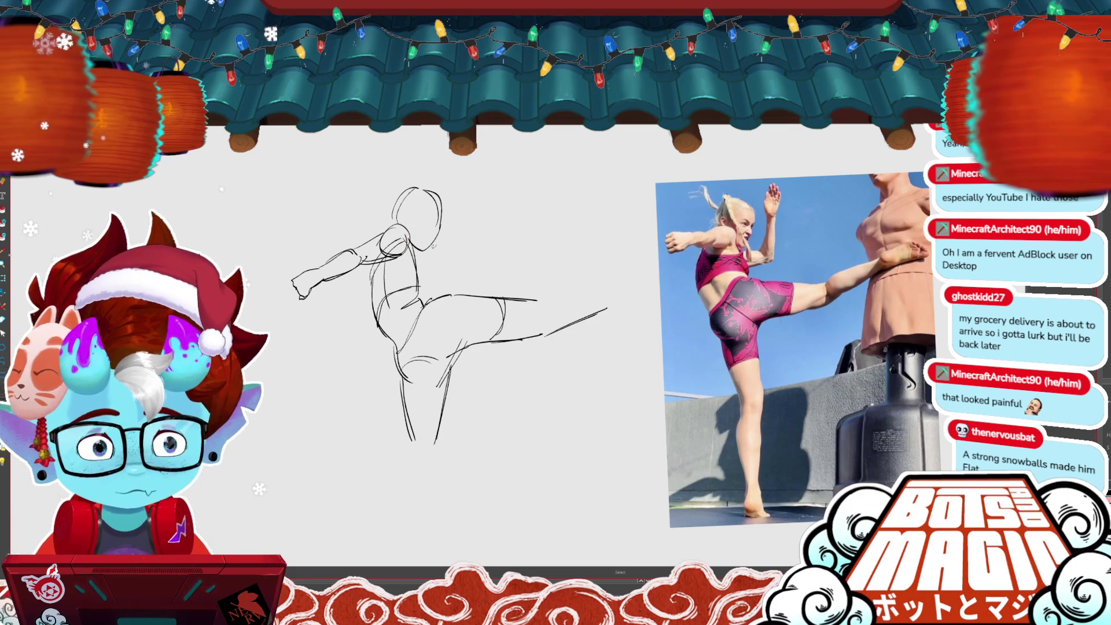
left_click_drag(385, 255, 391, 313)
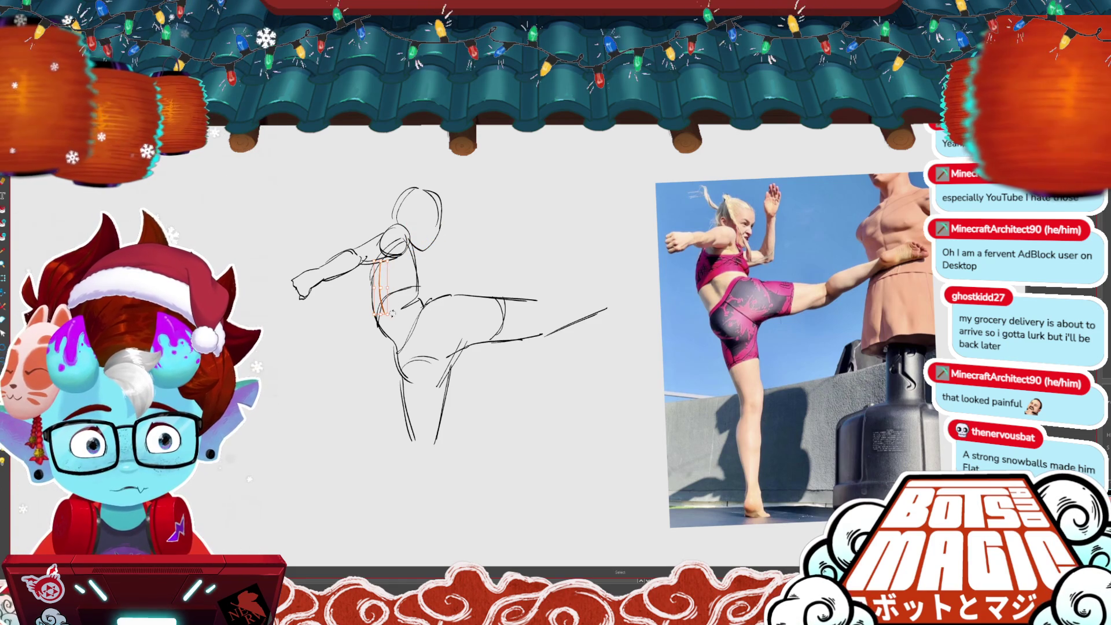
key("b")
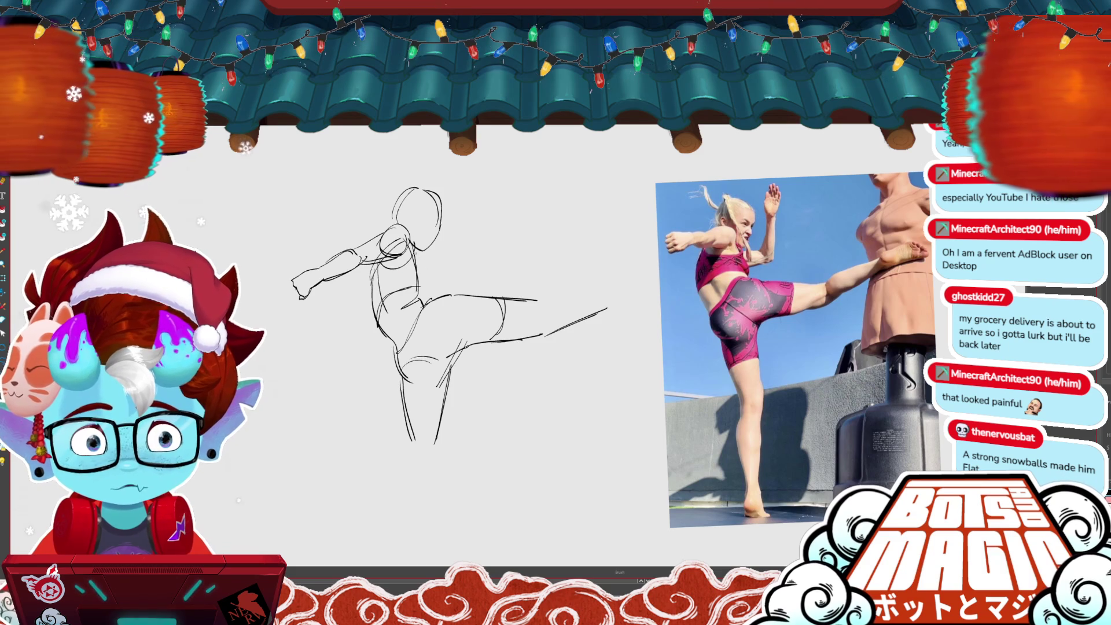
left_click_drag(416, 256, 428, 294)
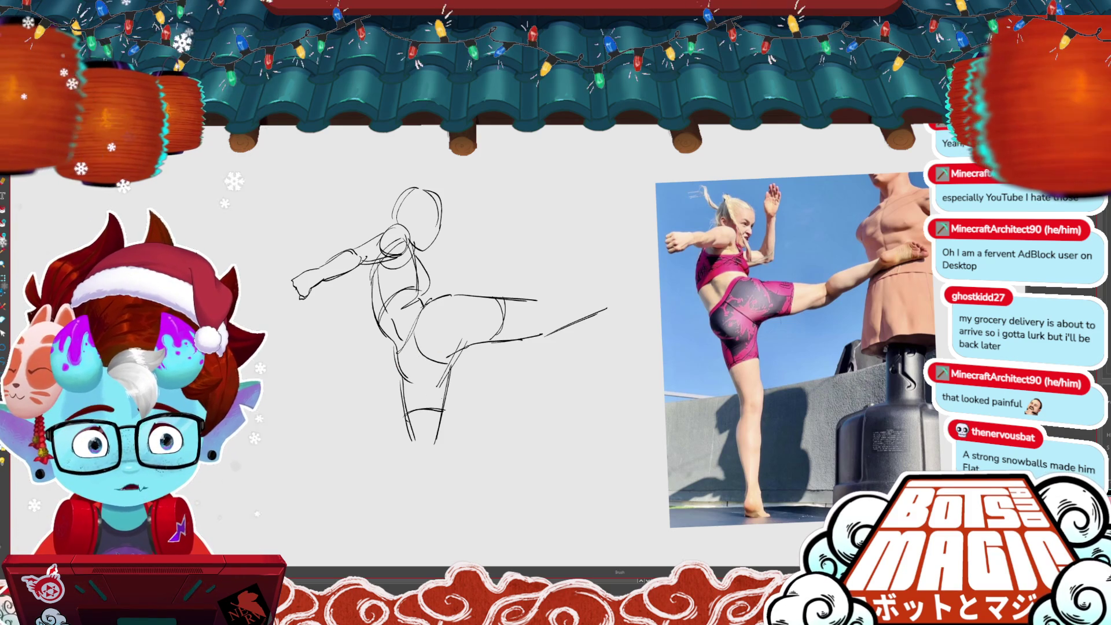
left_click_drag(463, 324, 483, 352)
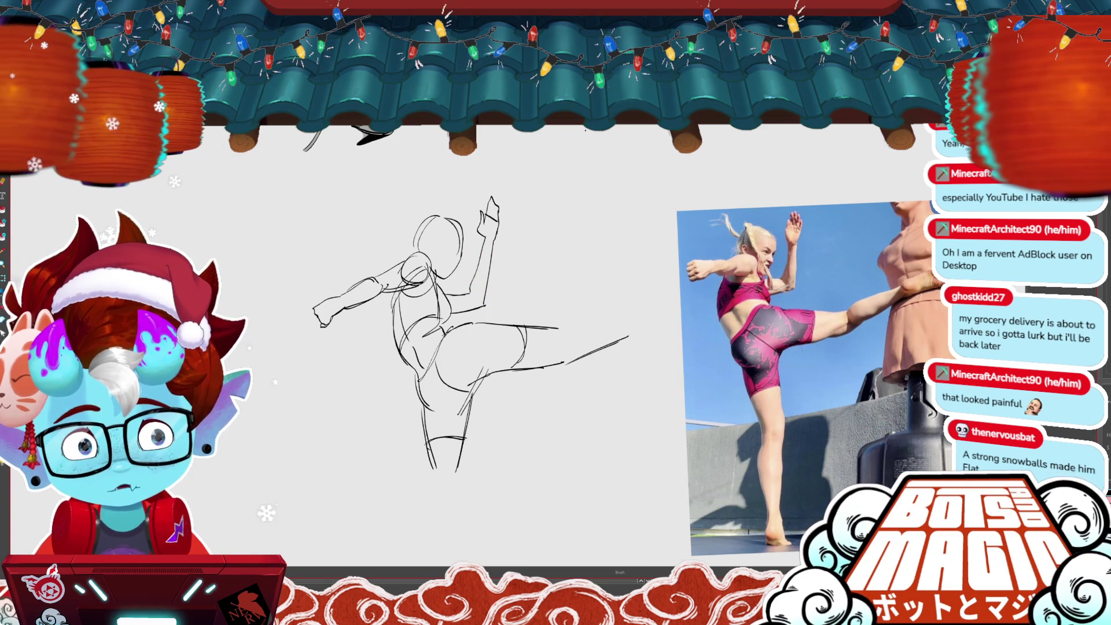
- Add a curved stroke from the head, the ponytail above it, and facial strokes inside the head
left_click_drag(462, 347, 424, 326)
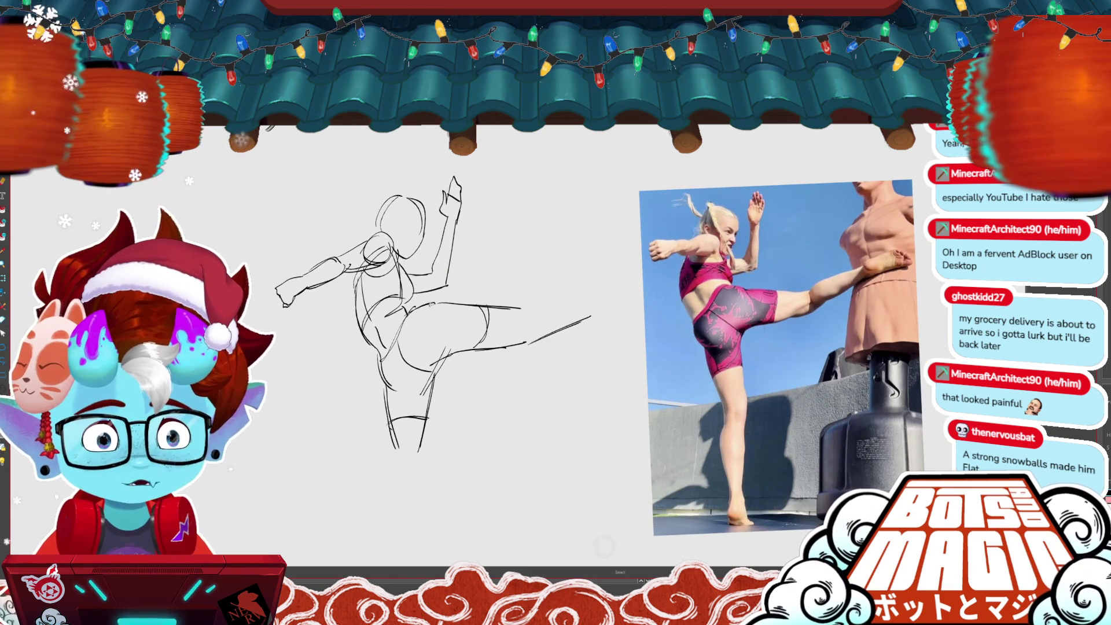
key("b")
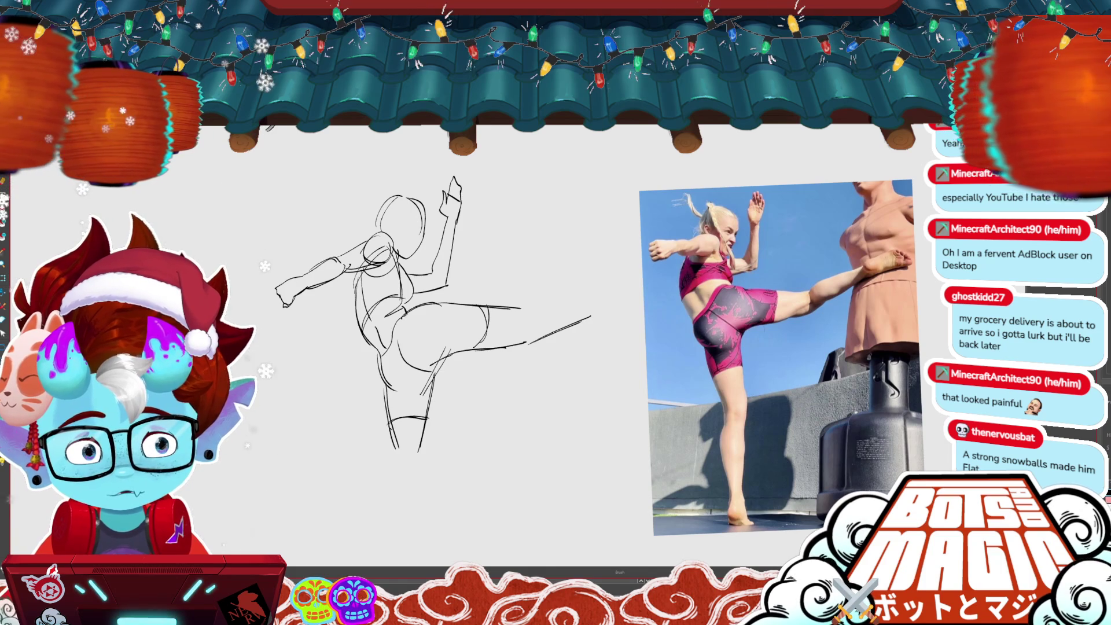
left_click_drag(463, 347, 481, 370)
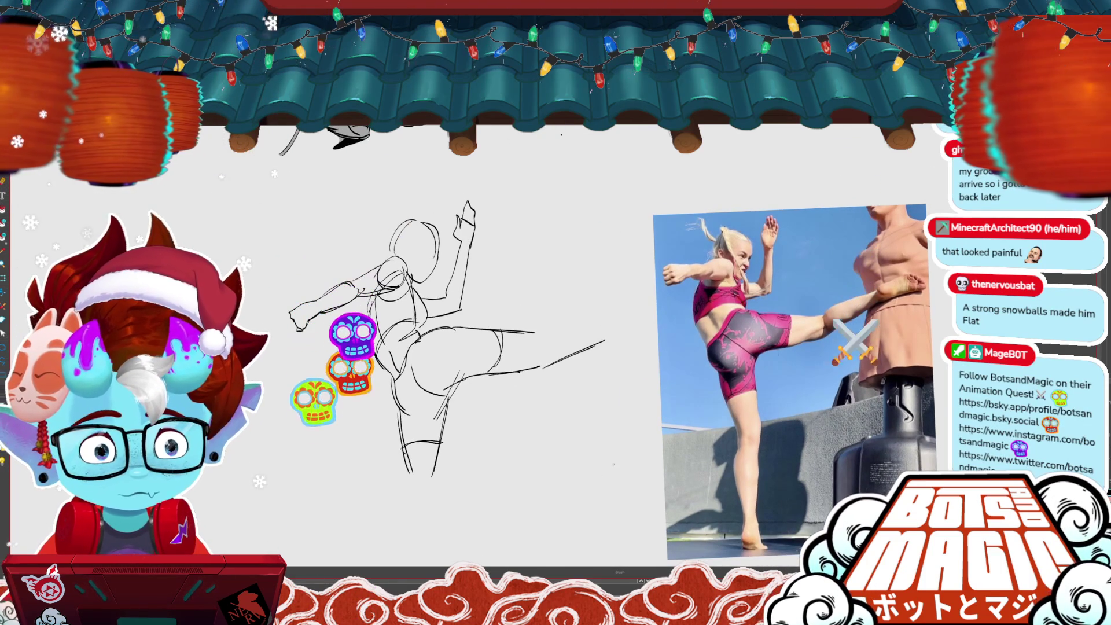
left_click_drag(413, 249, 481, 280)
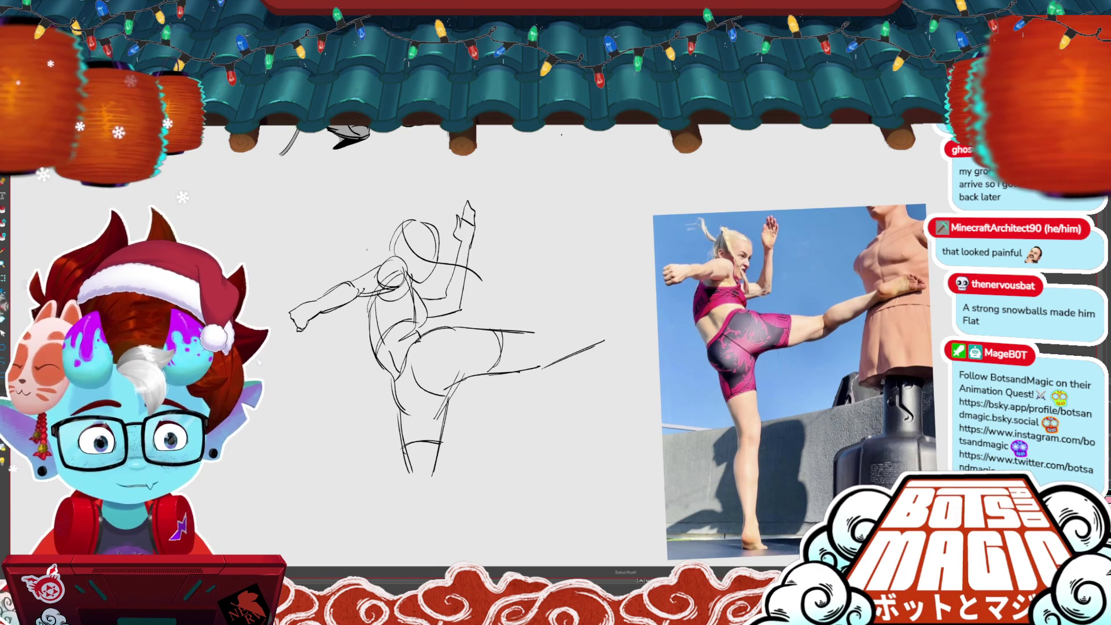
left_click_drag(346, 211, 382, 233)
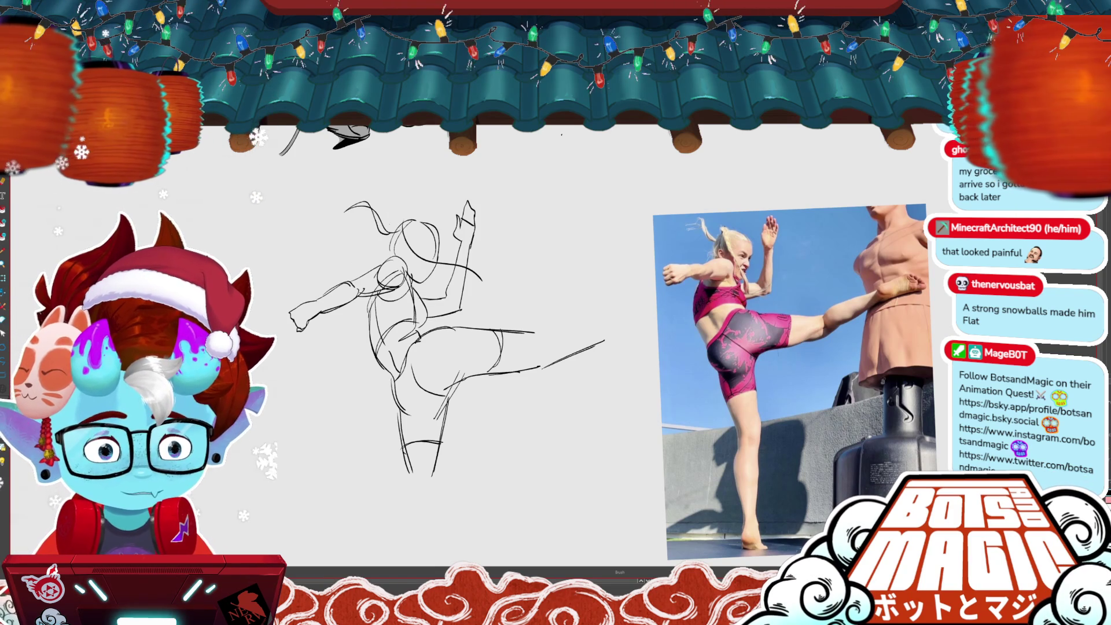
left_click_drag(420, 246, 432, 259)
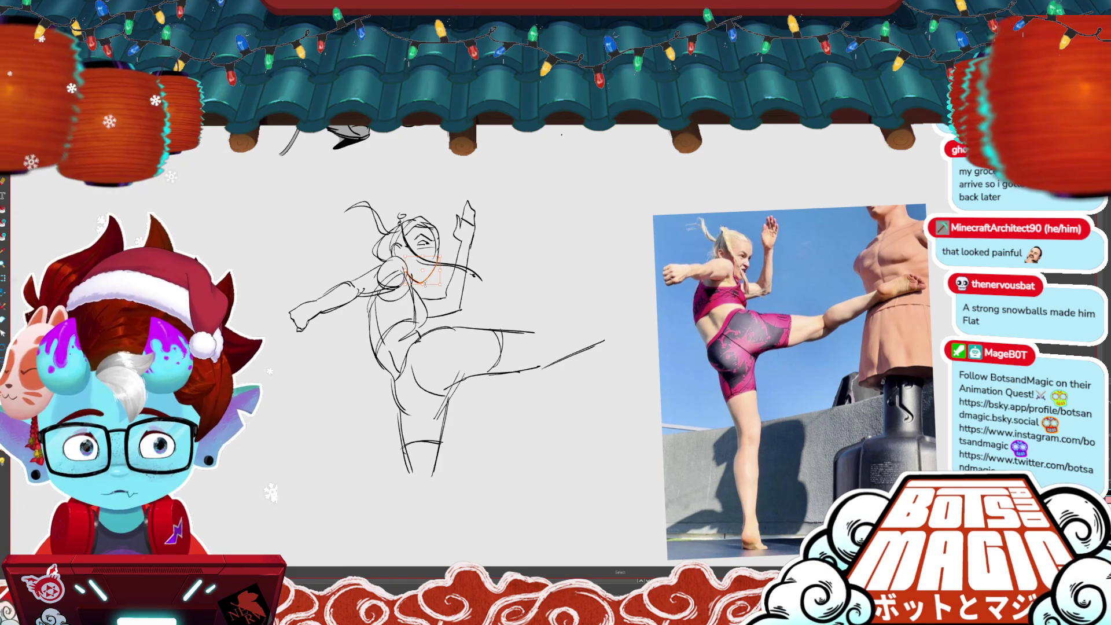
- Select the chin stroke and redraw the kicker's jaw line
left_click_drag(408, 258, 424, 283)
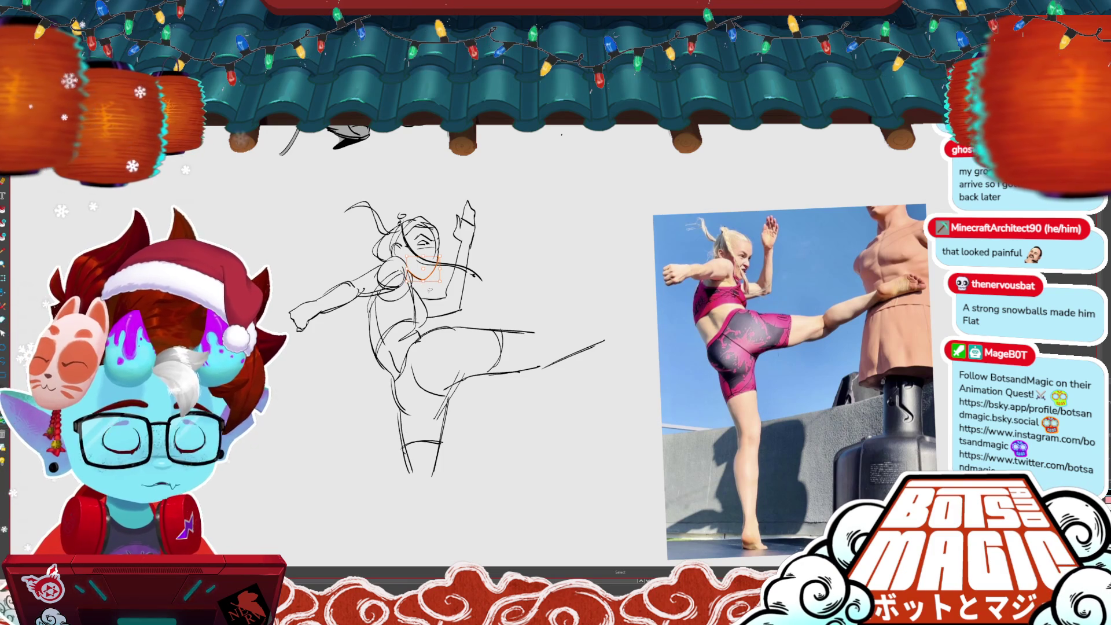
key("b")
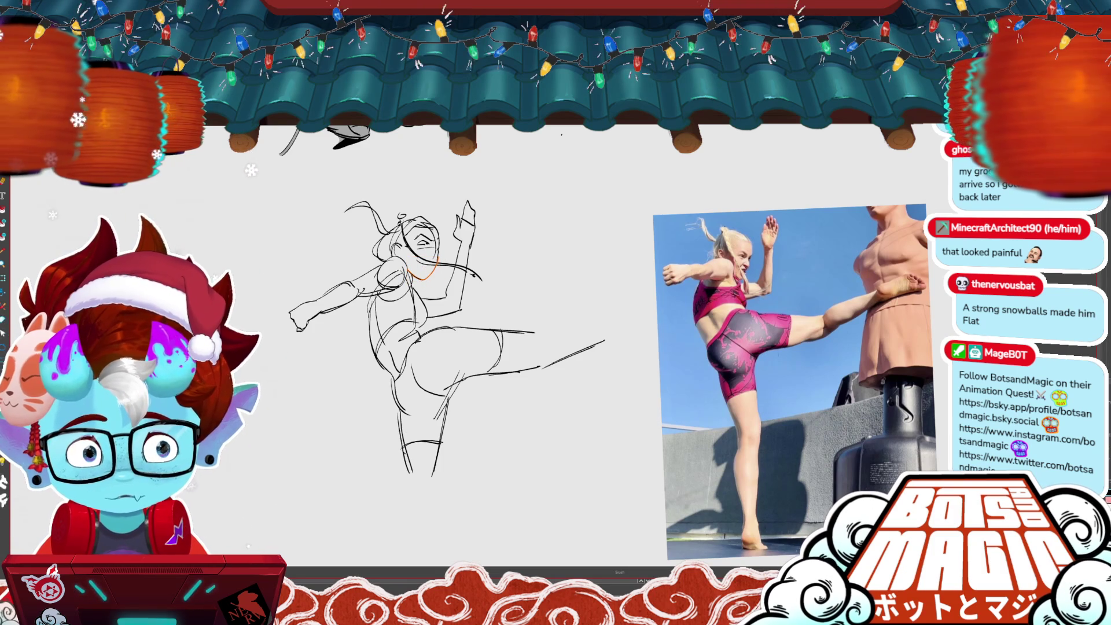
left_click_drag(428, 260, 443, 253)
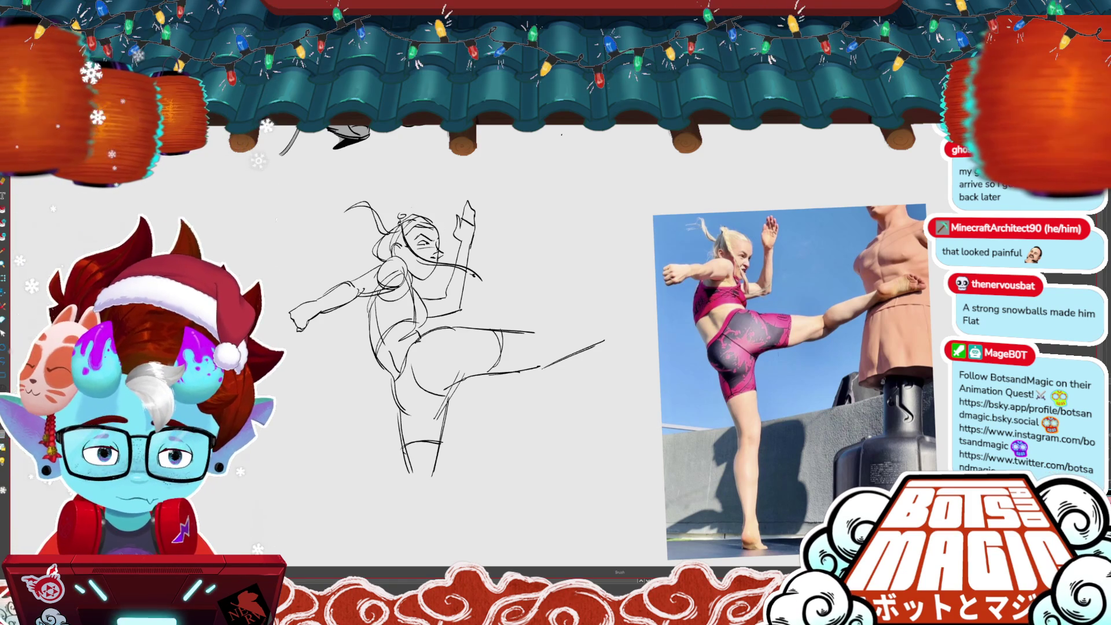
- Replace the long foot stroke with a new kicking-leg underside ending at the foot tip
mouse_move(547, 321)
left_mouse_down()
mouse_move(543, 355)
mouse_move(622, 311)
mouse_move(639, 317)
mouse_move(626, 313)
left_mouse_up()
key("ctrl+z")
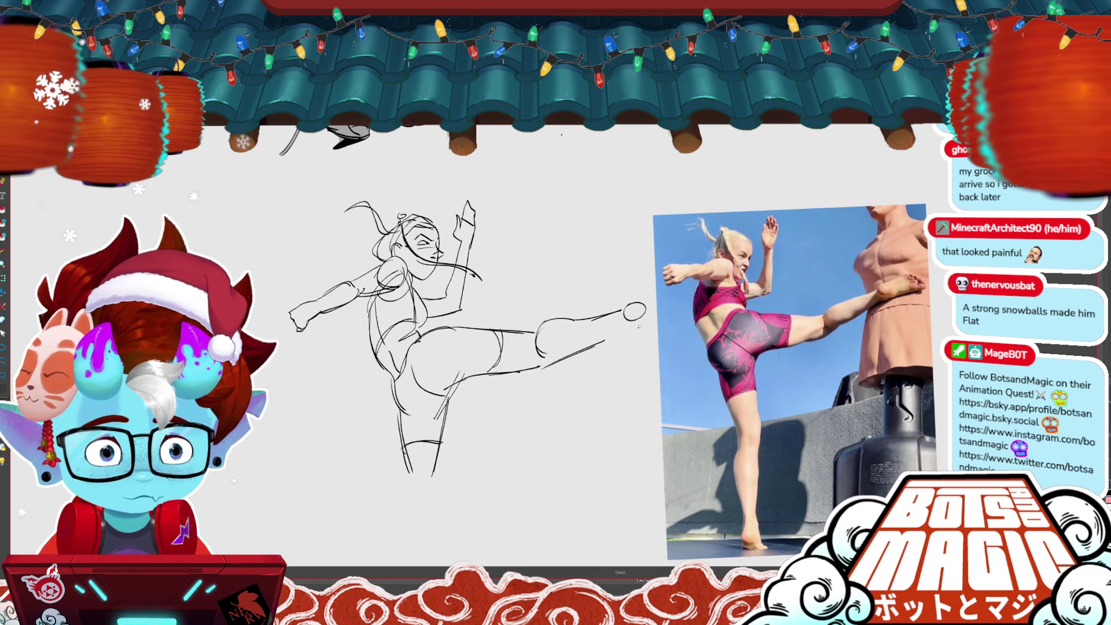
key("ctrl+z")
left_click_drag(540, 365, 644, 316)
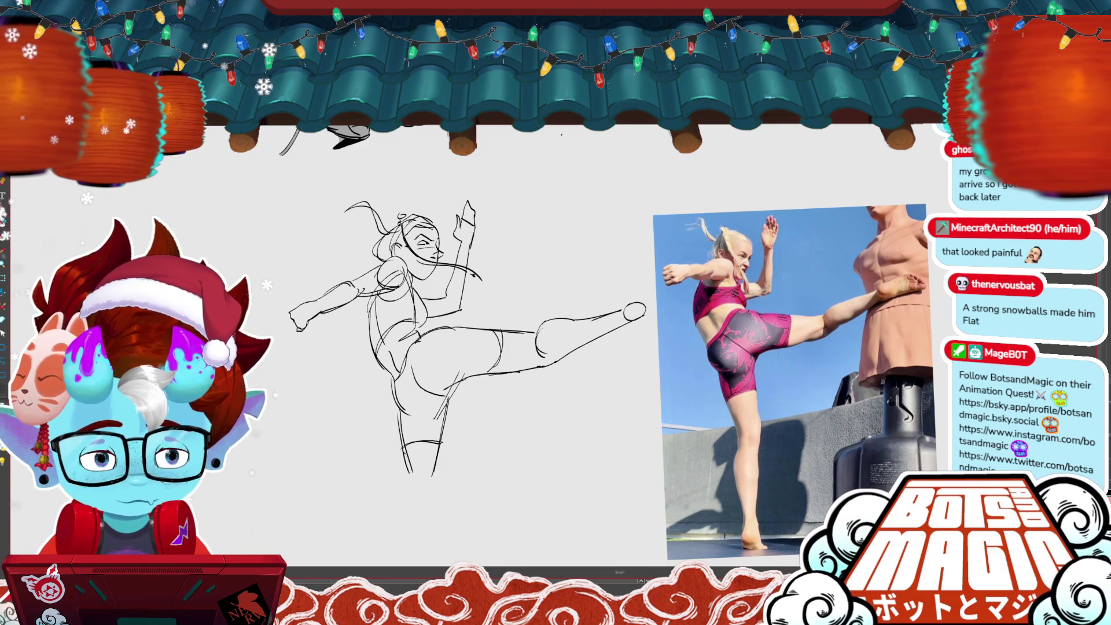
- Select the lower-leg strokes and reshape them with the transform tool
scroll(462, 347, "down", 2)
left_click_drag(472, 284, 470, 341)
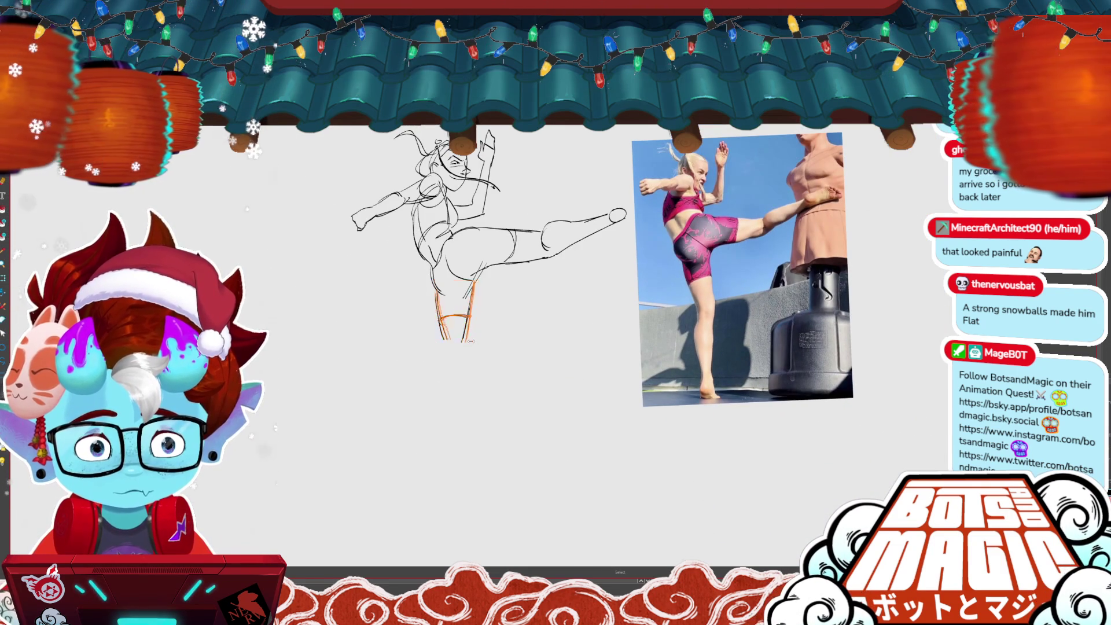
key("ctrl+t")
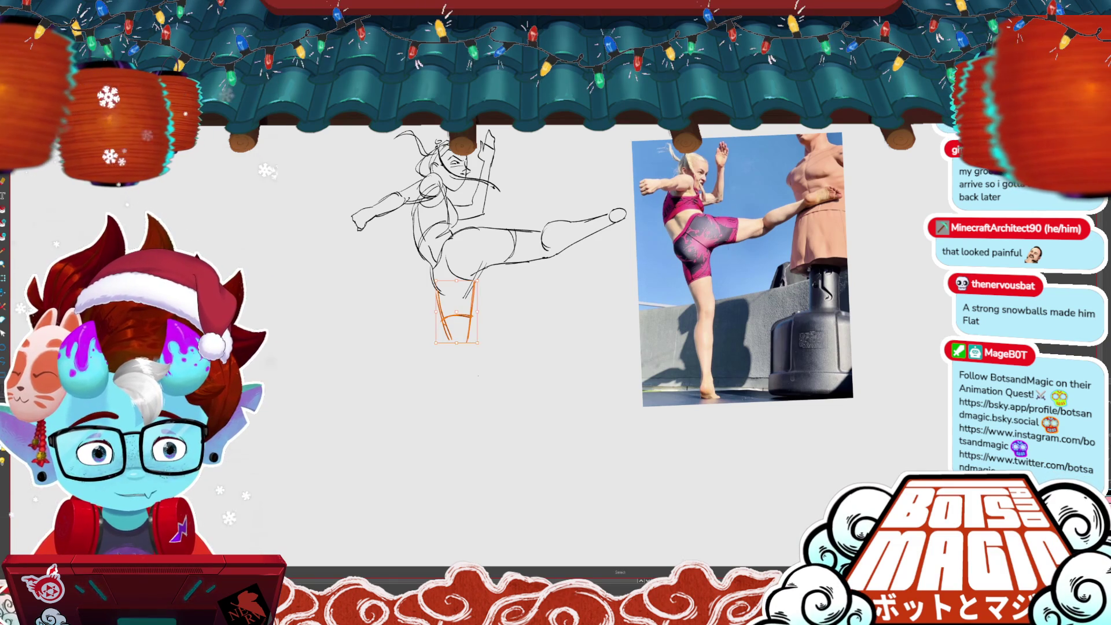
key("b")
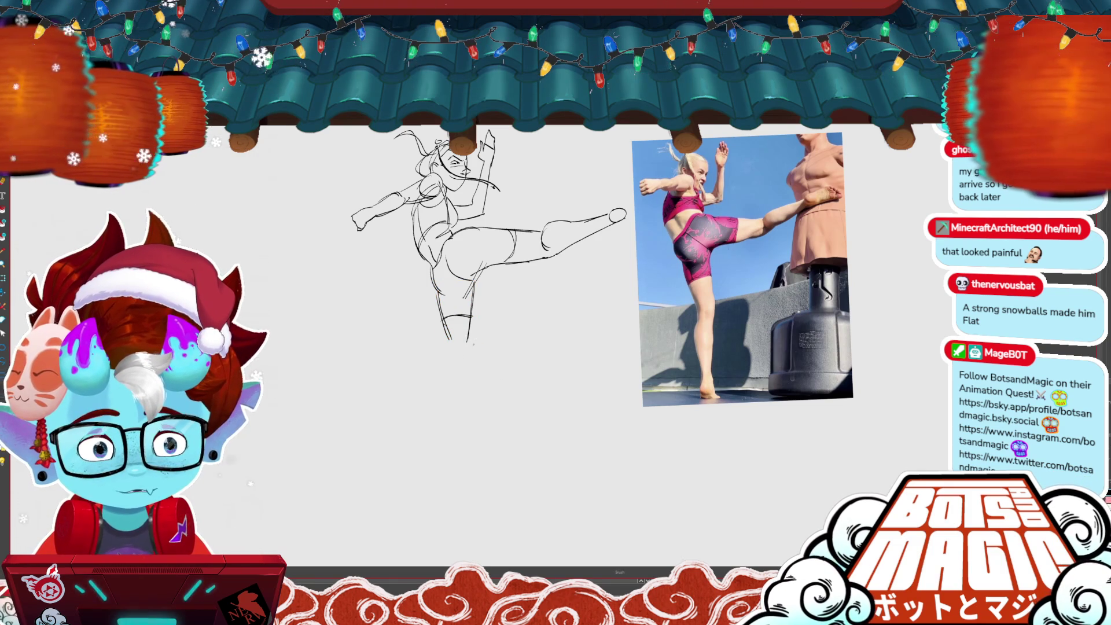
- Redraw the standing leg longer down to the floor and shape its foot
left_click_drag(469, 343, 455, 400)
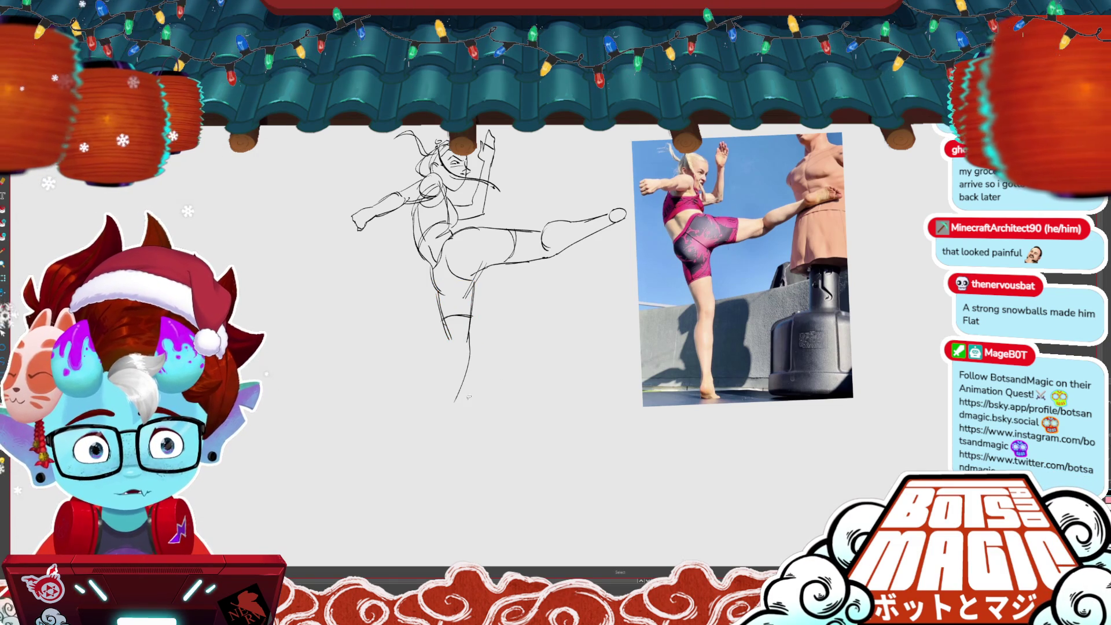
key("ctrl+z")
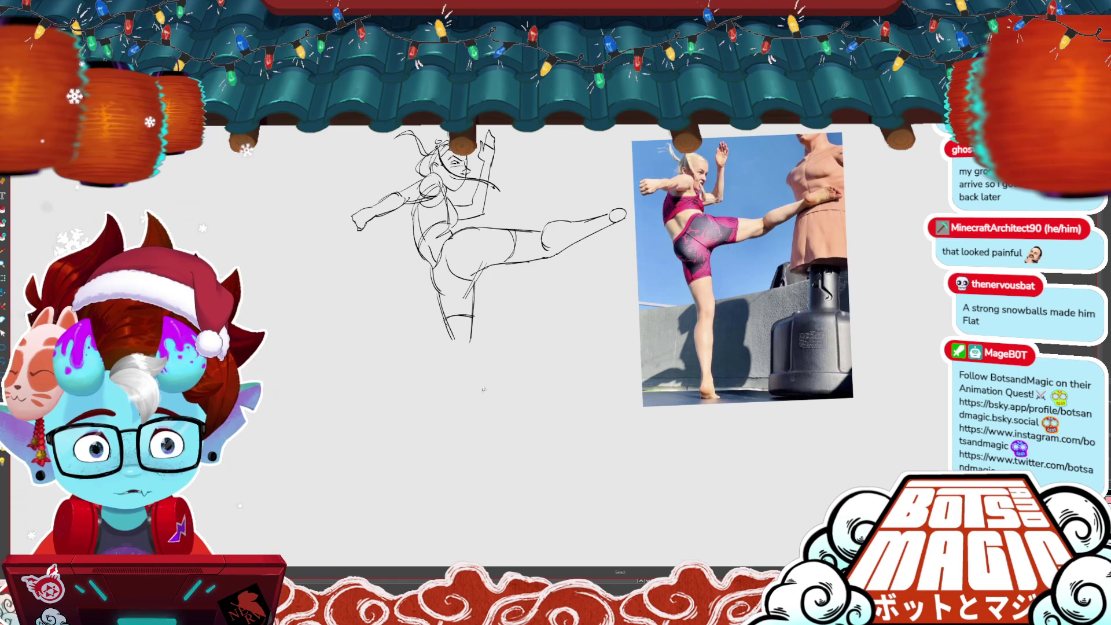
left_click_drag(472, 315, 461, 438)
left_click_drag(472, 350, 464, 425)
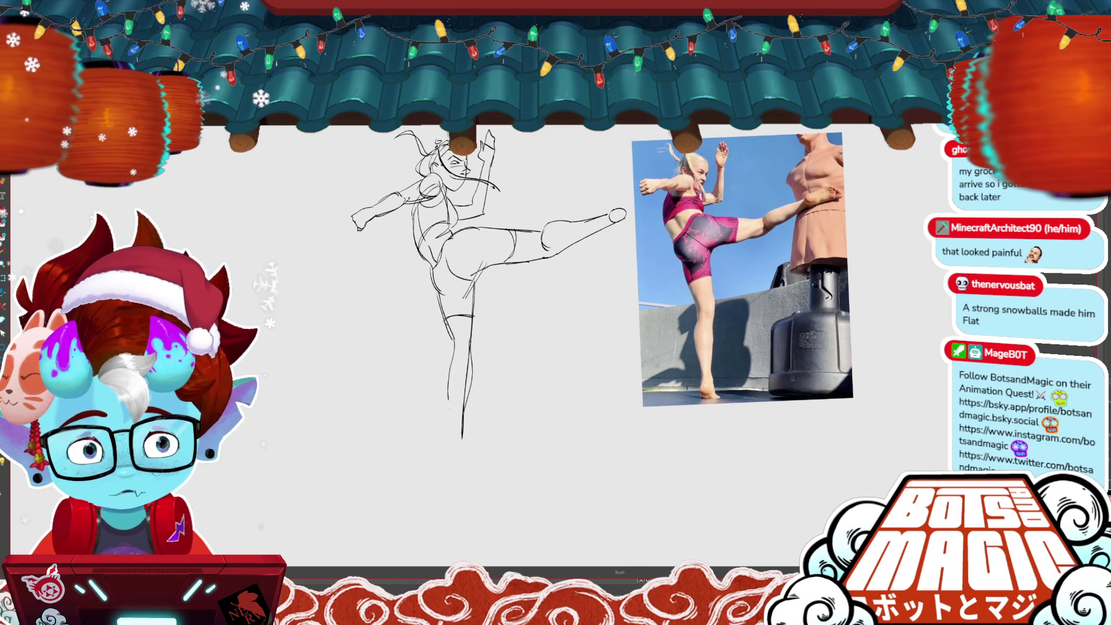
left_click_drag(454, 438, 463, 447)
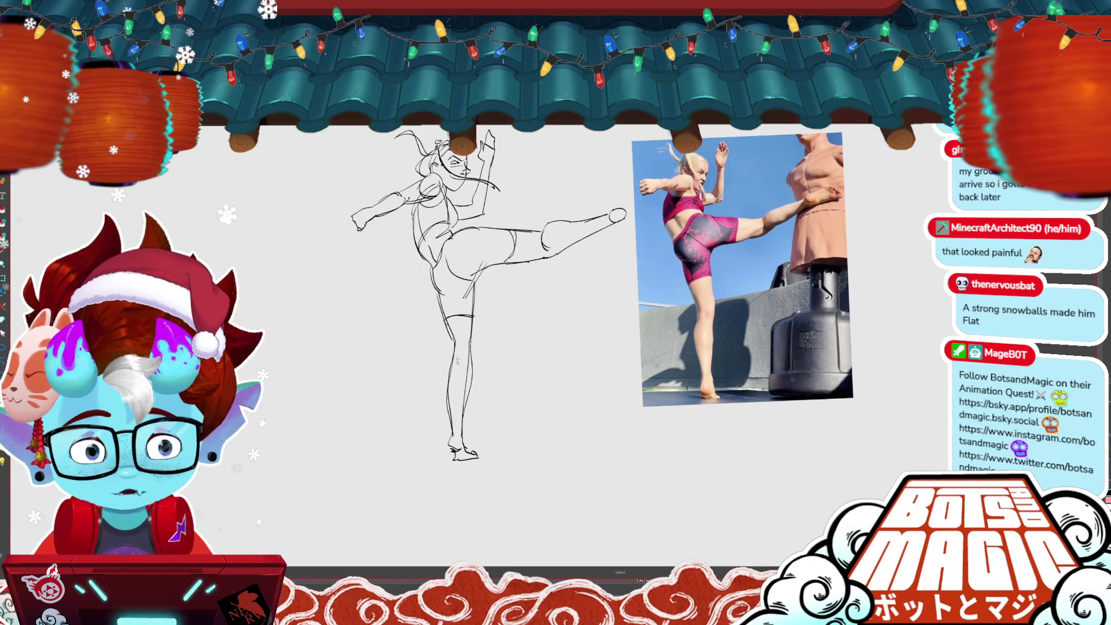
key("ctrl+z")
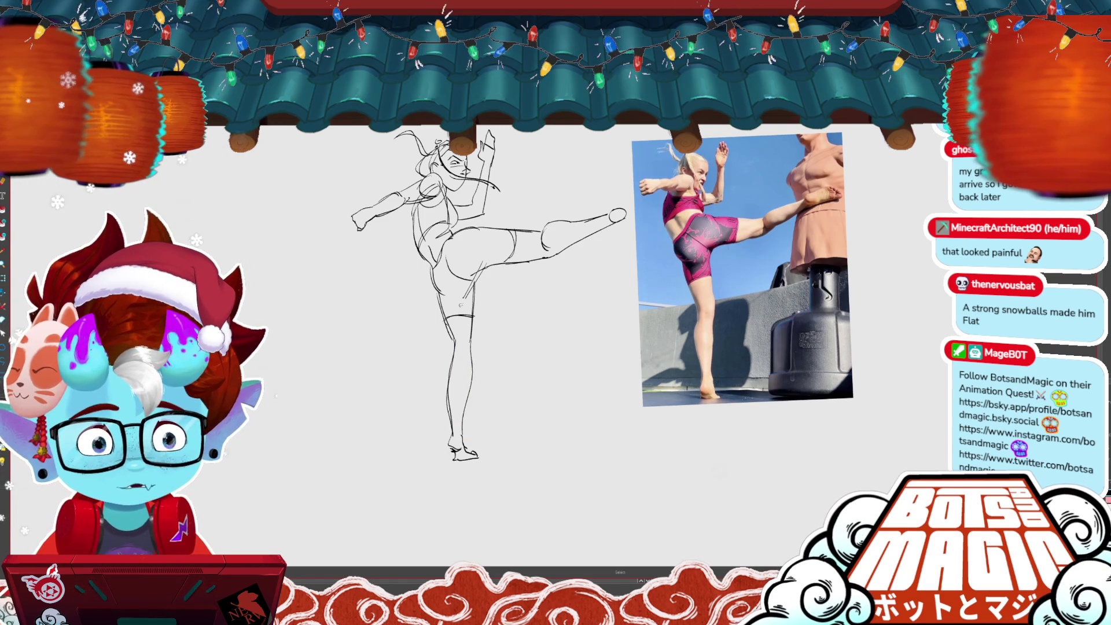
- Adjust the standing thigh stroke and draw the underside of the kicking thigh
key("ctrl+d")
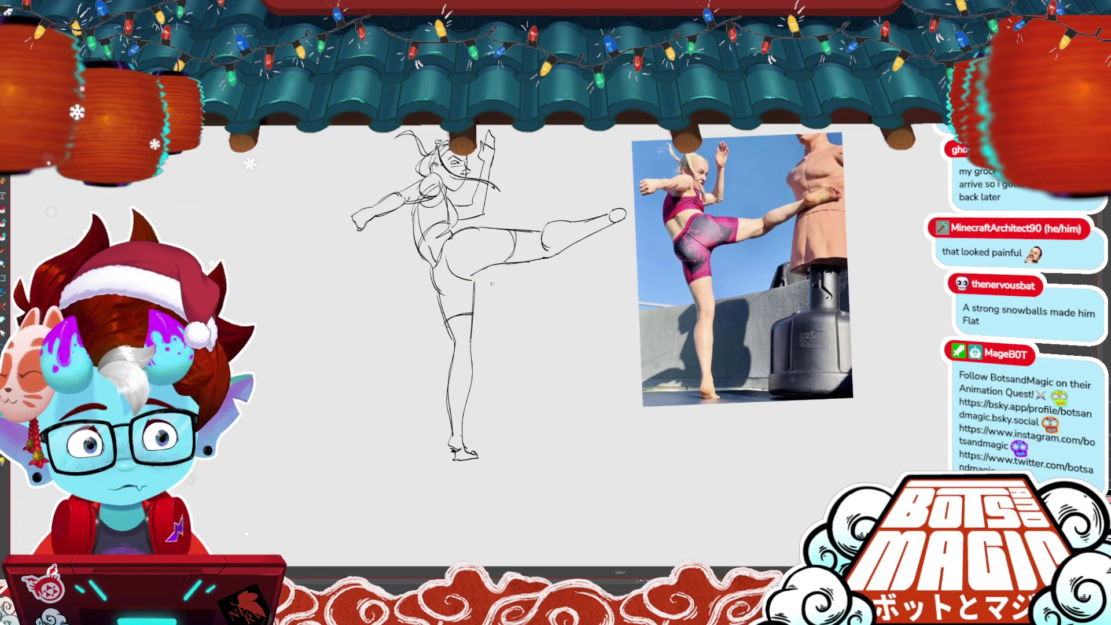
left_click_drag(470, 313, 472, 345)
key("ctrl+d")
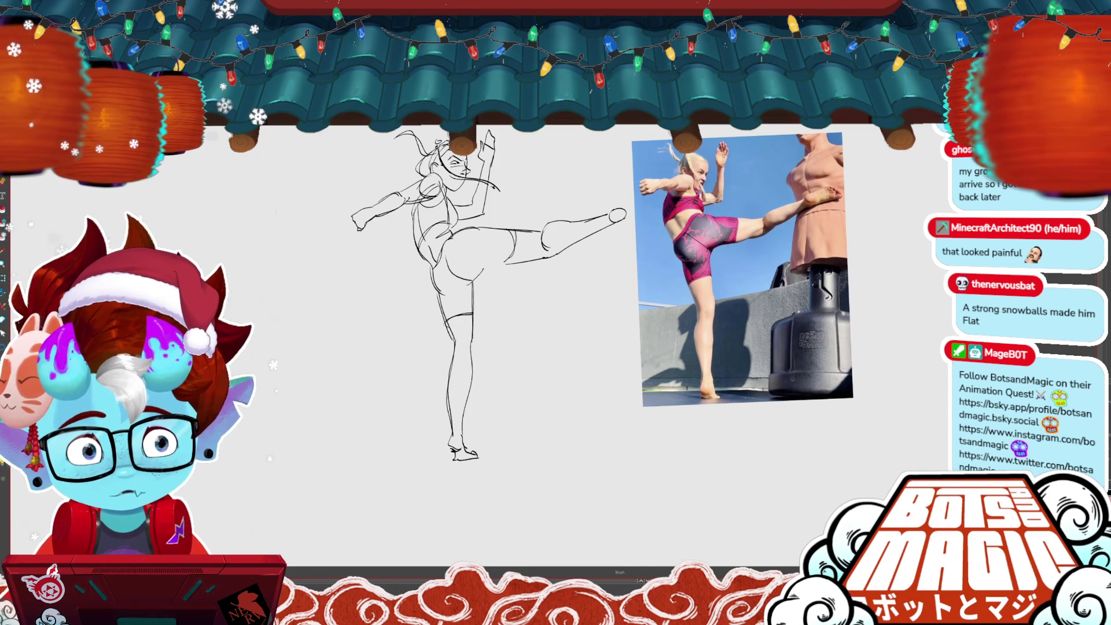
left_click_drag(479, 272, 518, 260)
scroll(538, 307, "down", 1)
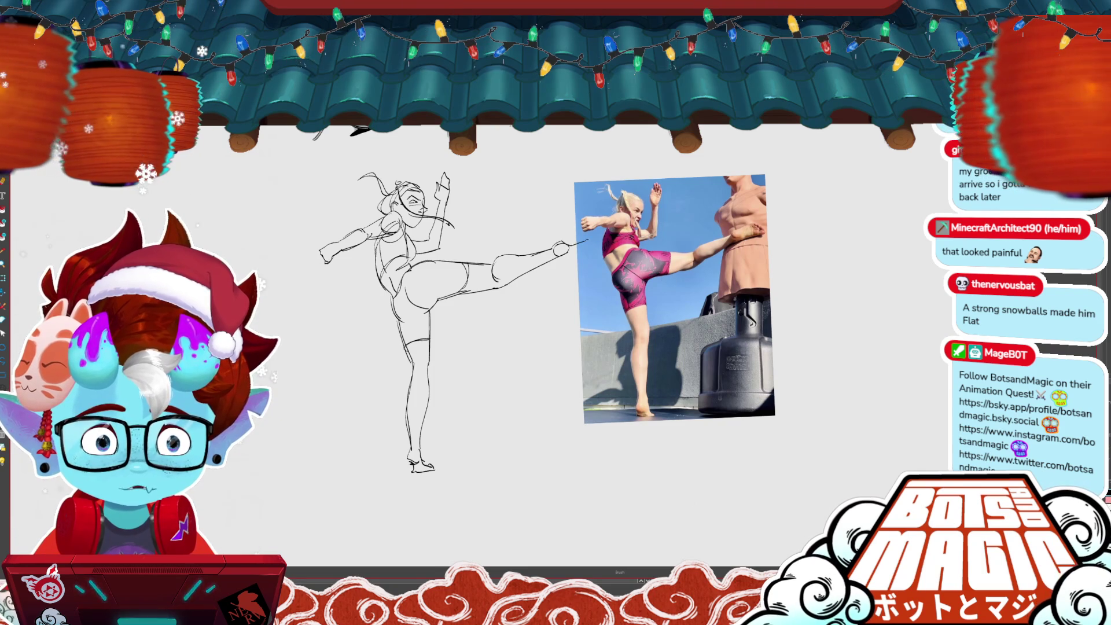
- Undo the stray foot stroke, hair strand, raised-hand lines and lip strokes
left_click_drag(576, 255, 598, 255)
key("ctrl+z")
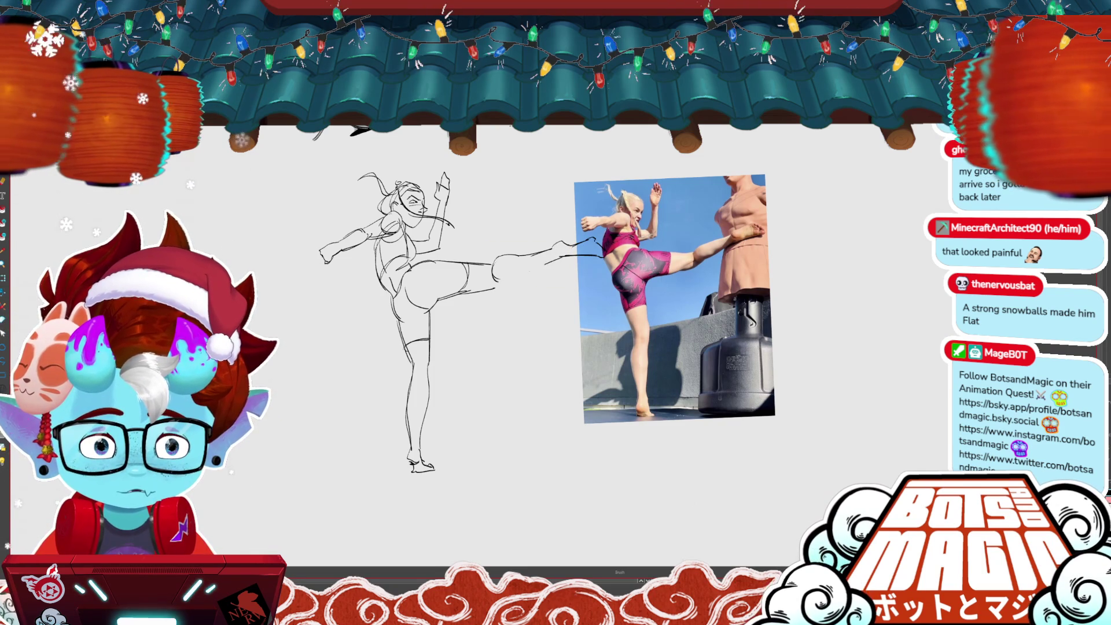
scroll(578, 347, "up", 2)
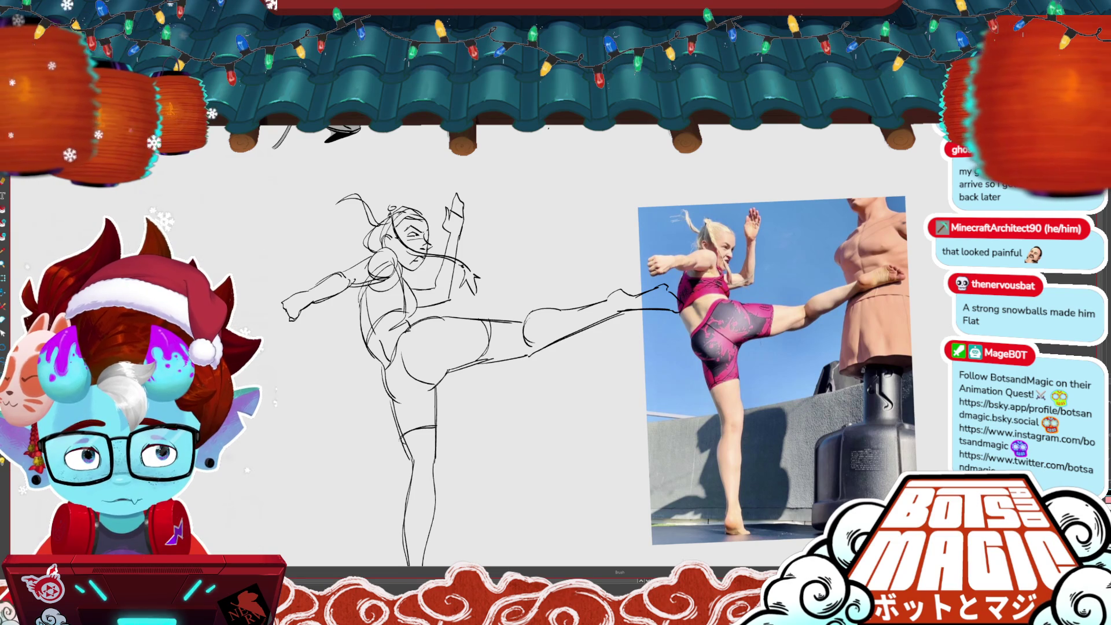
scroll(579, 347, "up", 3)
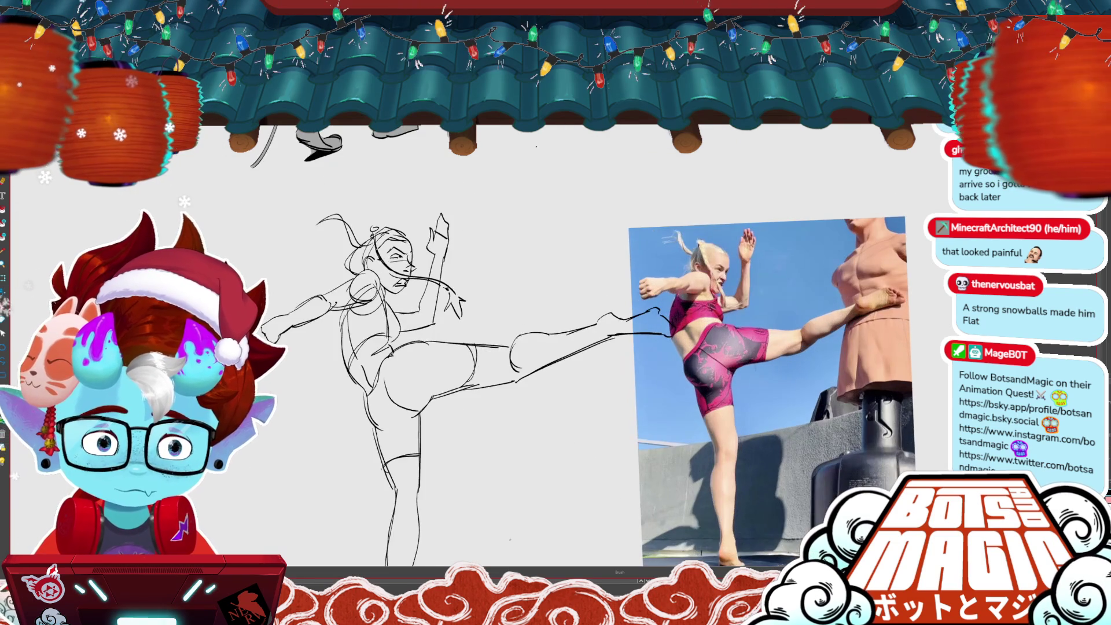
key("ctrl+z")
key("ctrl+z")
key("ctrl+z")
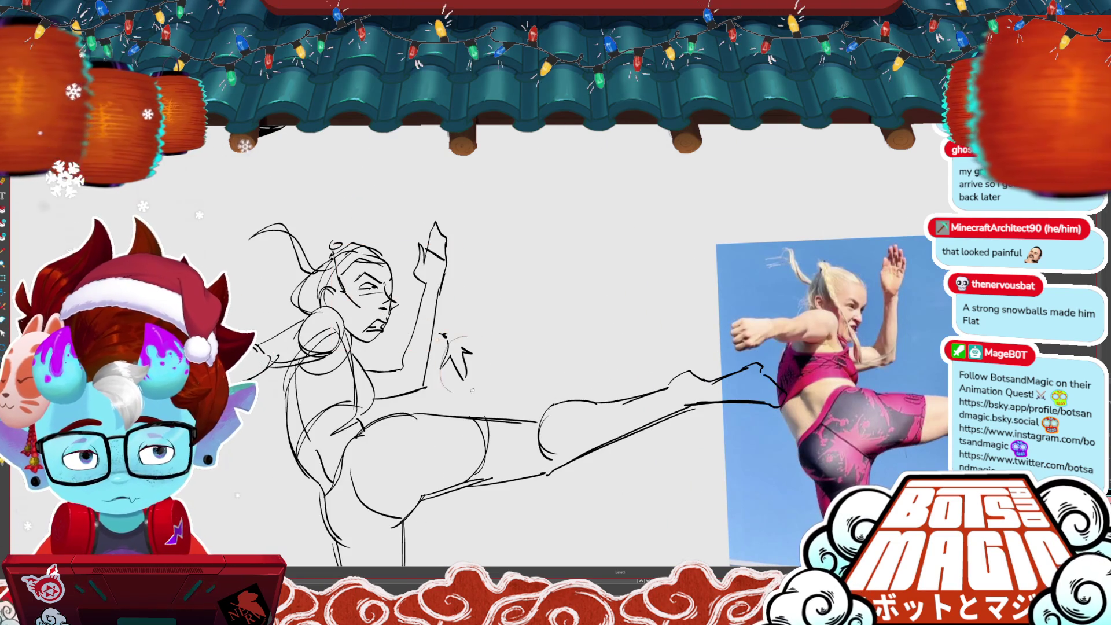
key("ctrl+z")
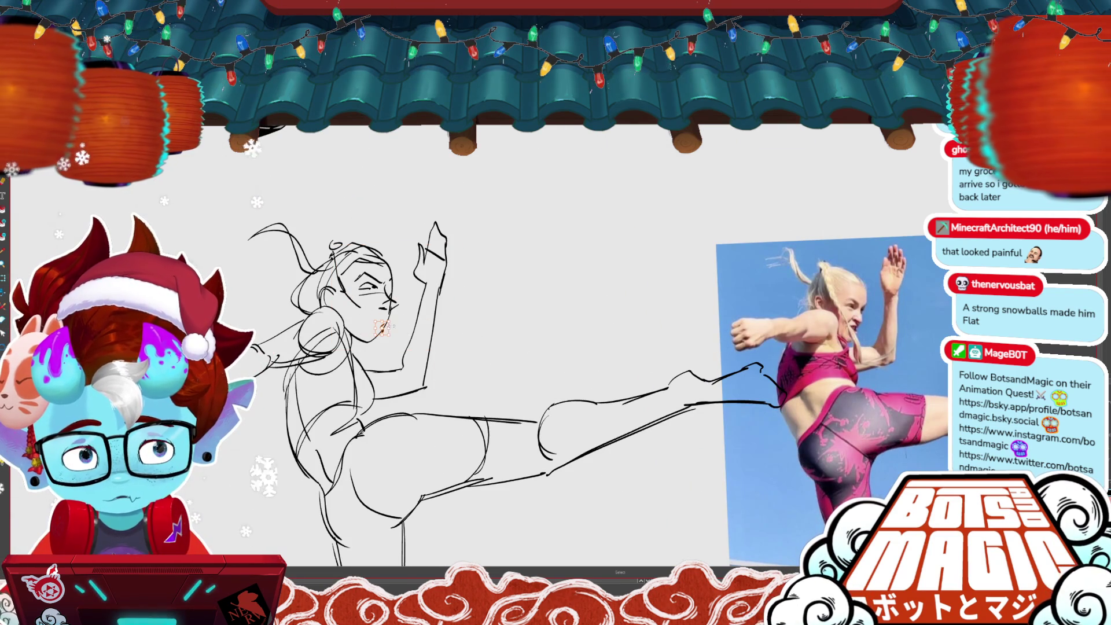
- Lasso the head strokes, reposition the head, and delete the old face features
left_click_drag(408, 291, 365, 347)
left_click_drag(236, 225, 243, 231)
left_click_drag(370, 278, 395, 285)
key("Return")
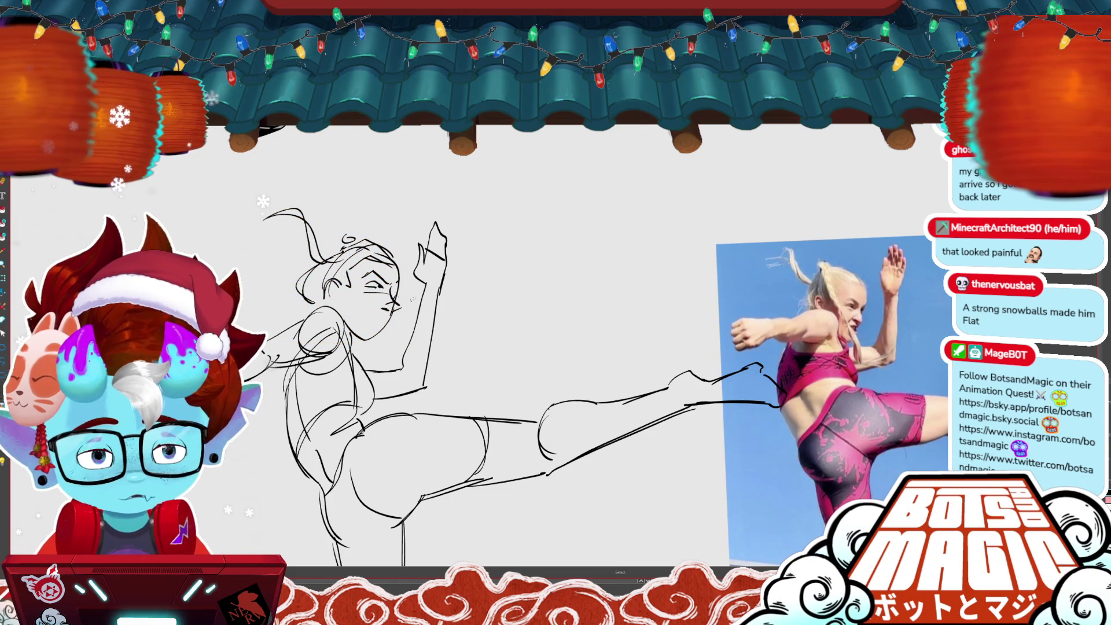
key("Delete")
key("Delete")
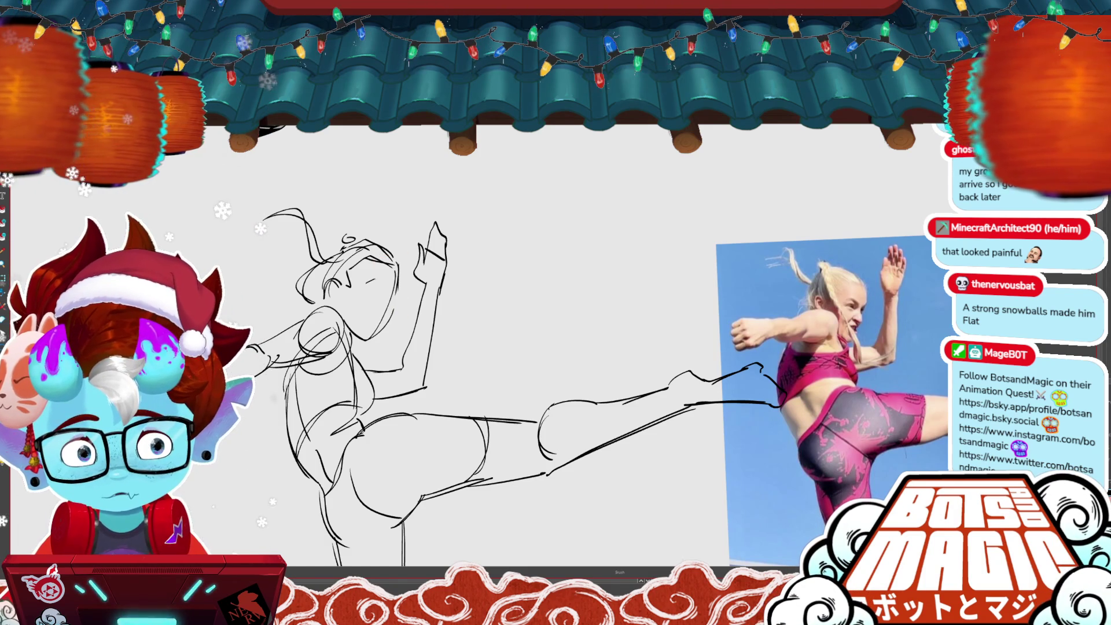
- Draw a closed eye with an angled angry brow, then try other brush presets and zoom out
left_click_drag(370, 281, 389, 290)
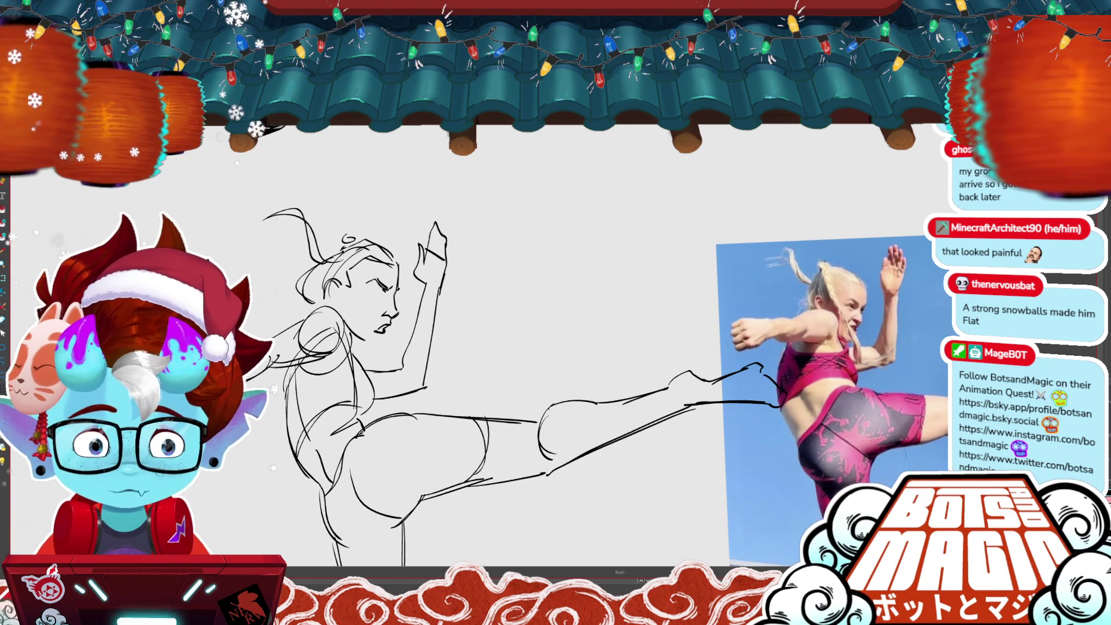
left_click_drag(373, 282, 395, 288)
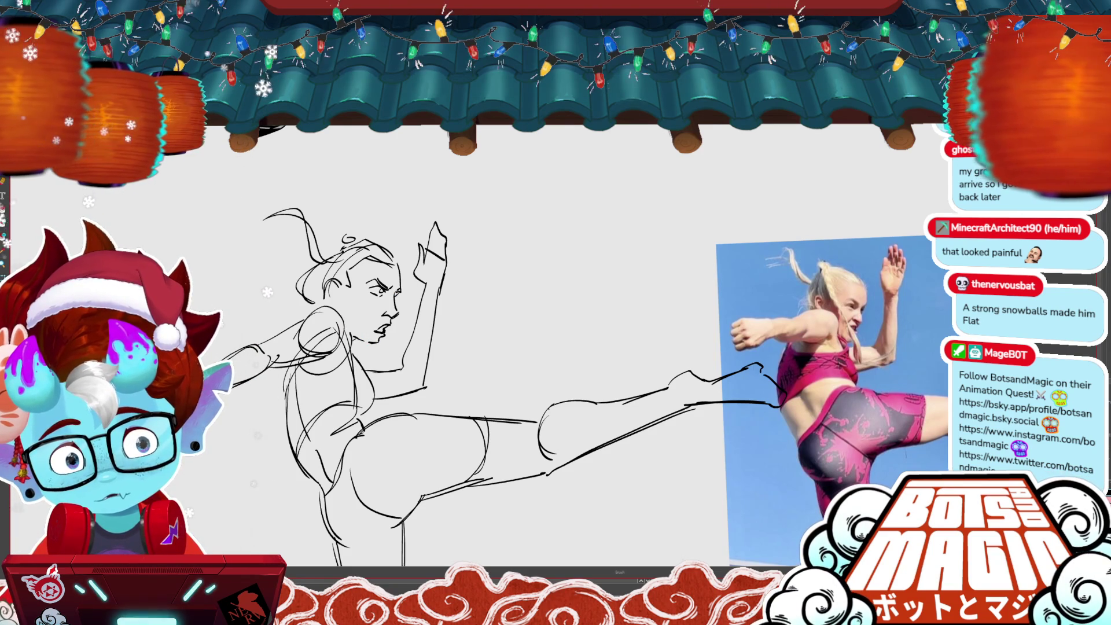
key("alt+s")
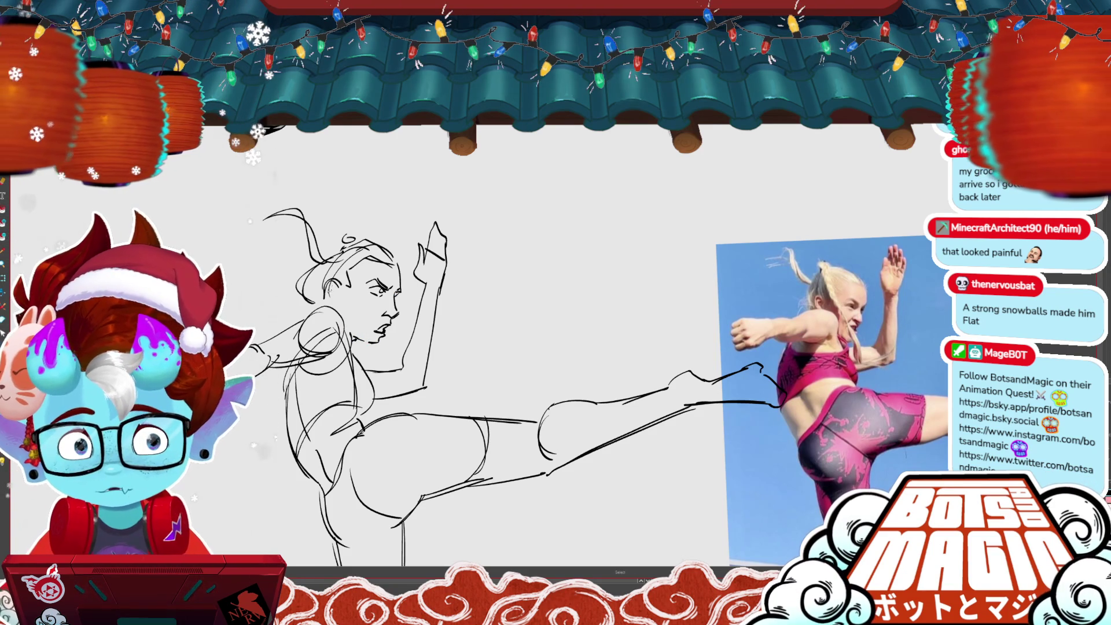
key("b")
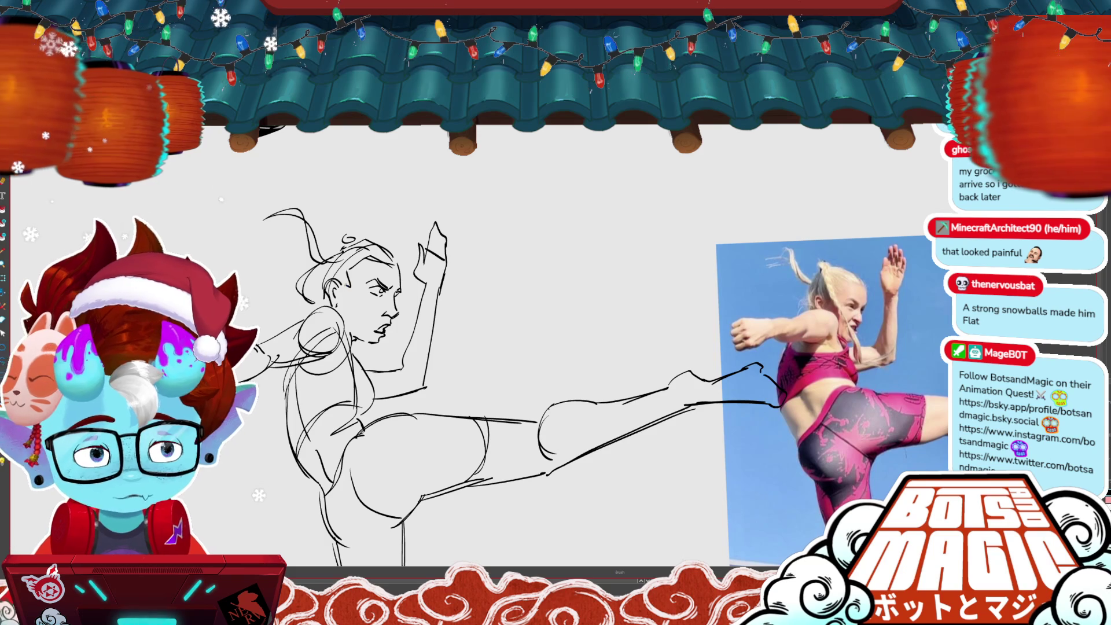
key("b")
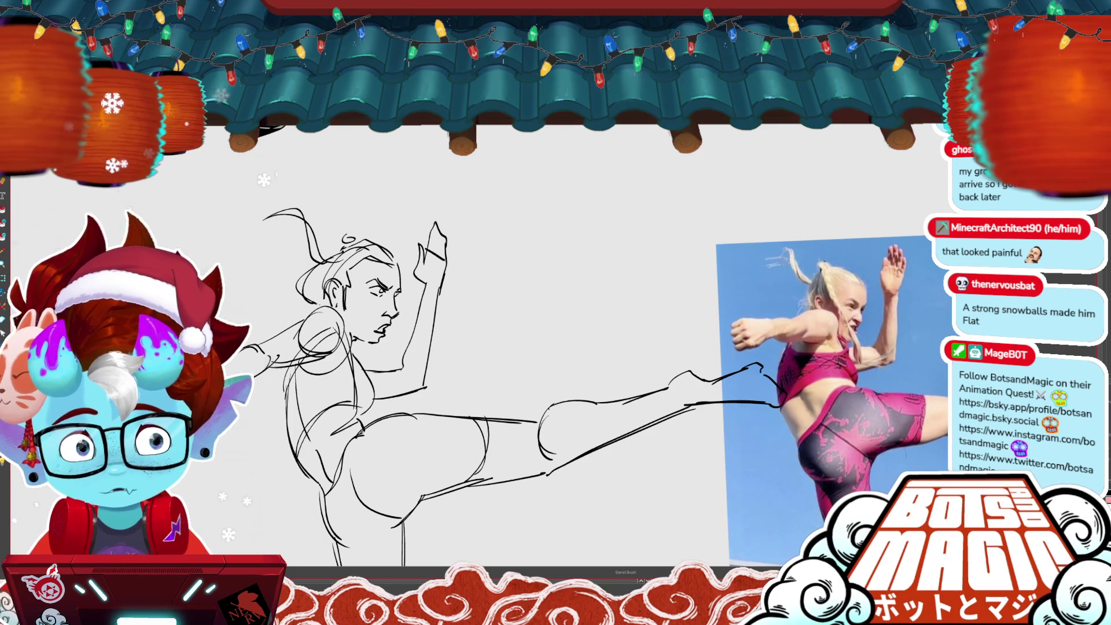
key("b")
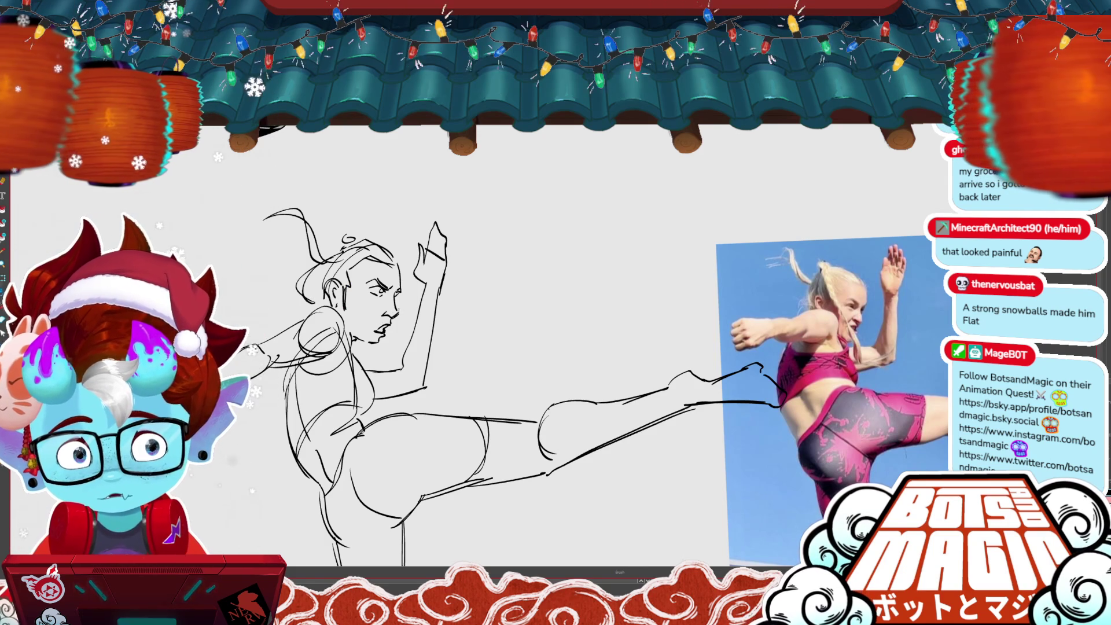
key("b")
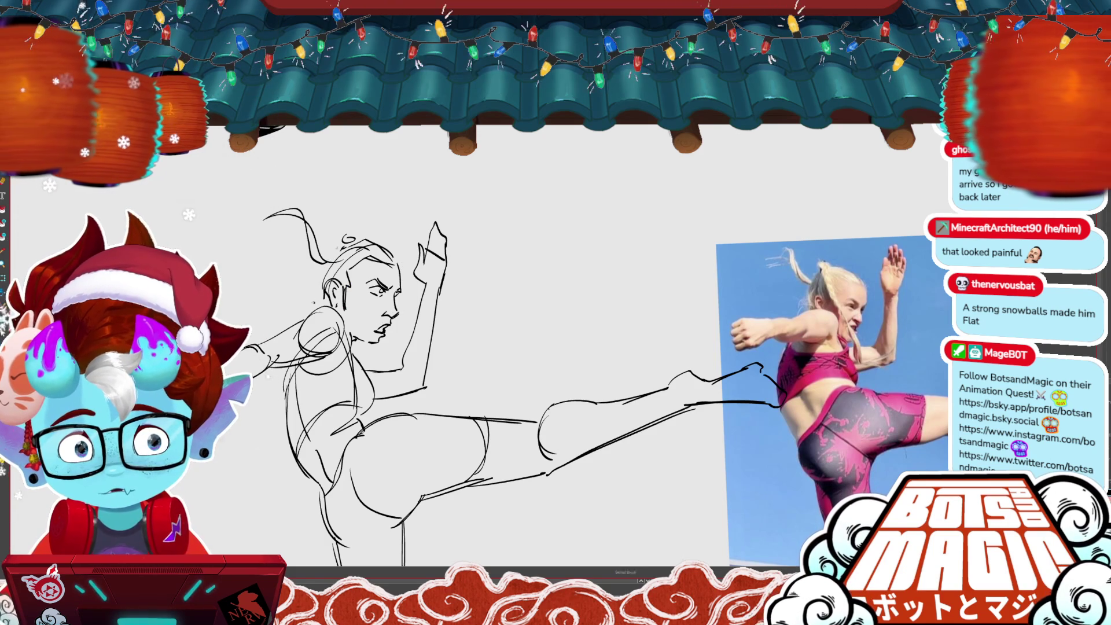
key("ctrl+minus")
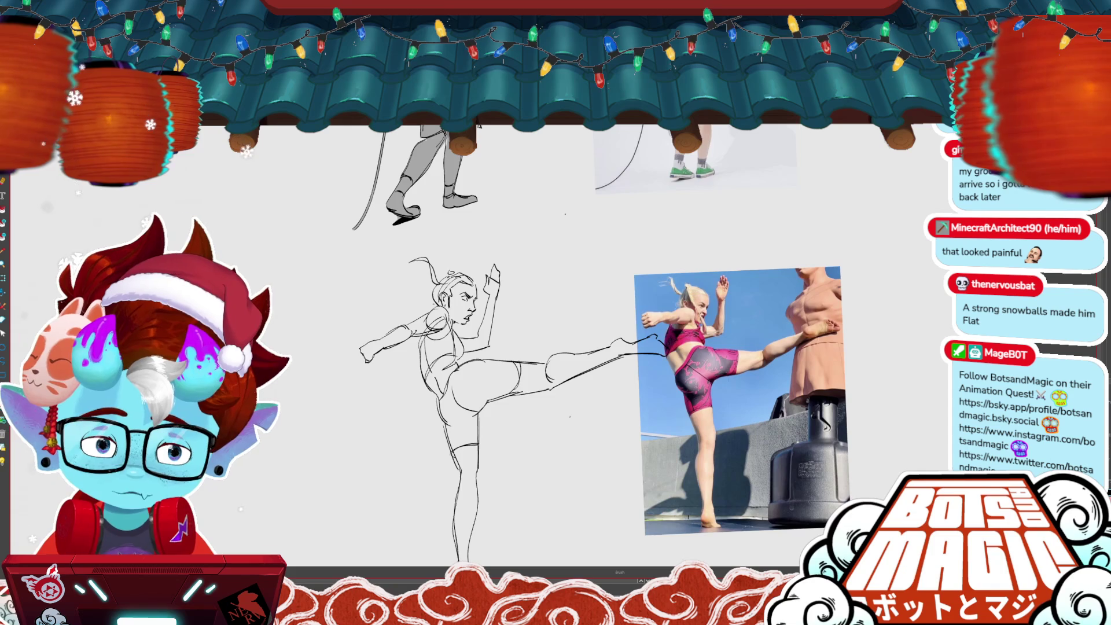
- Recentre the kicker, lasso its head strokes, and brush a line along the mouth and chin
left_click_drag(587, 343, 552, 303)
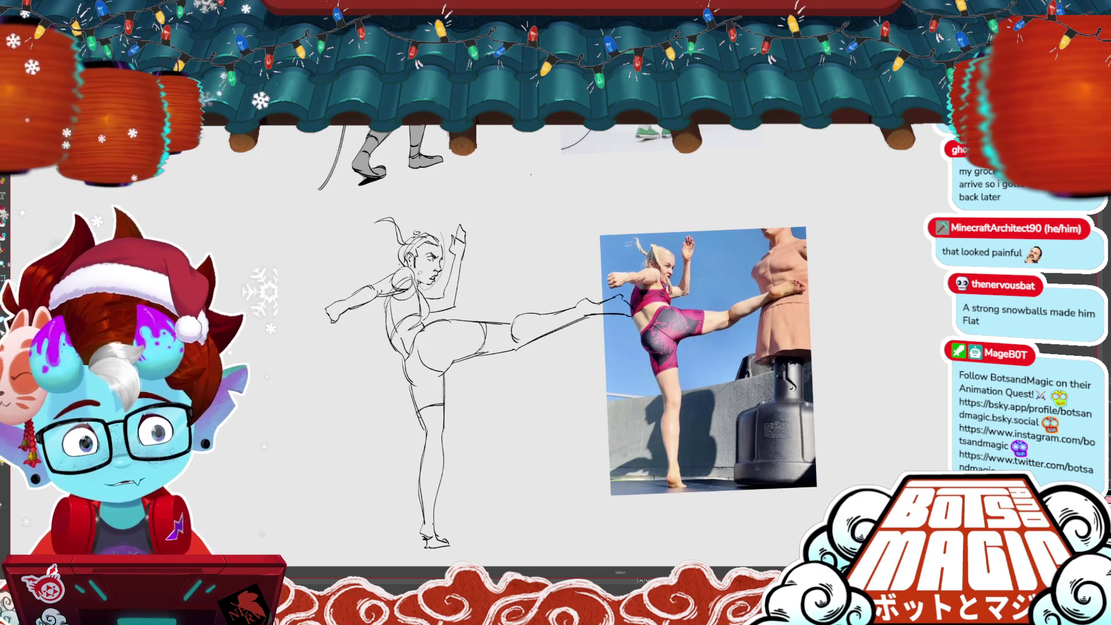
left_click_drag(363, 217, 444, 262)
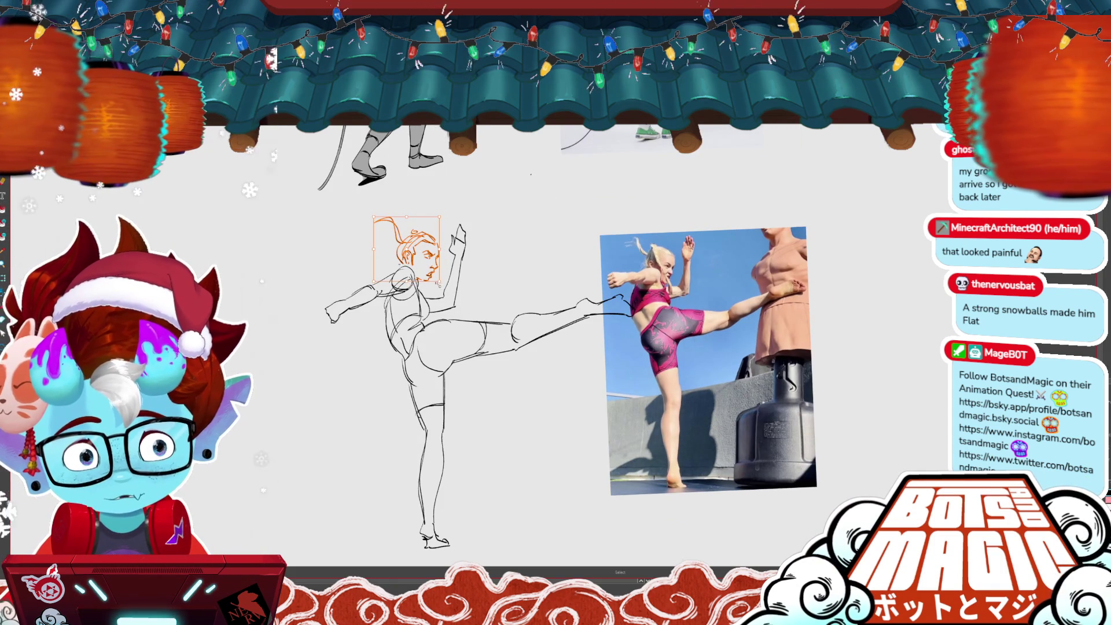
left_click(549, 433)
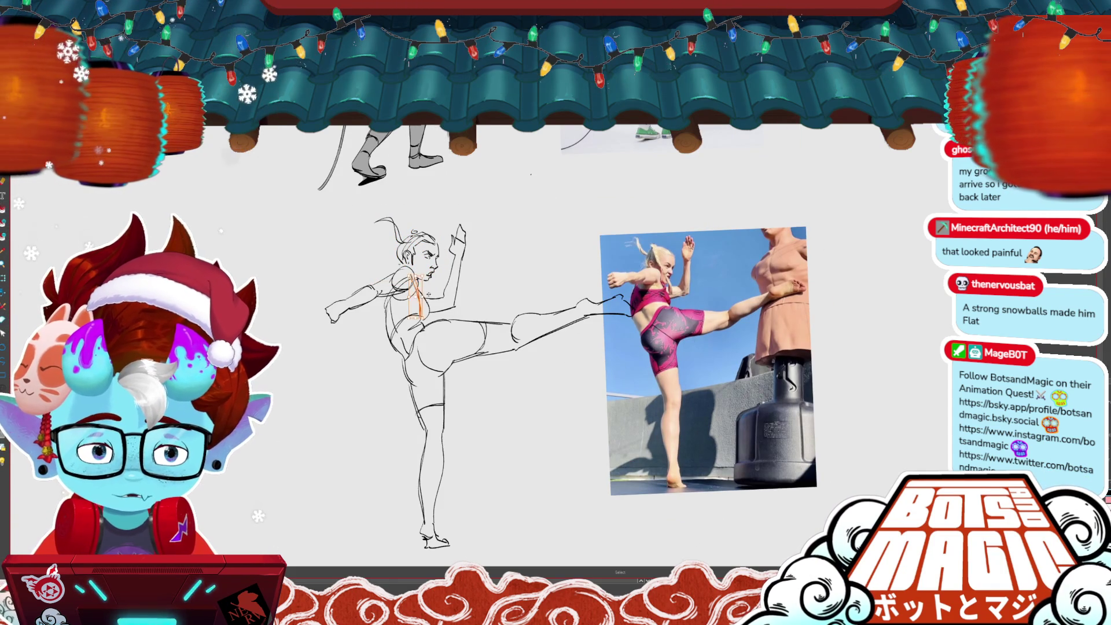
key("b")
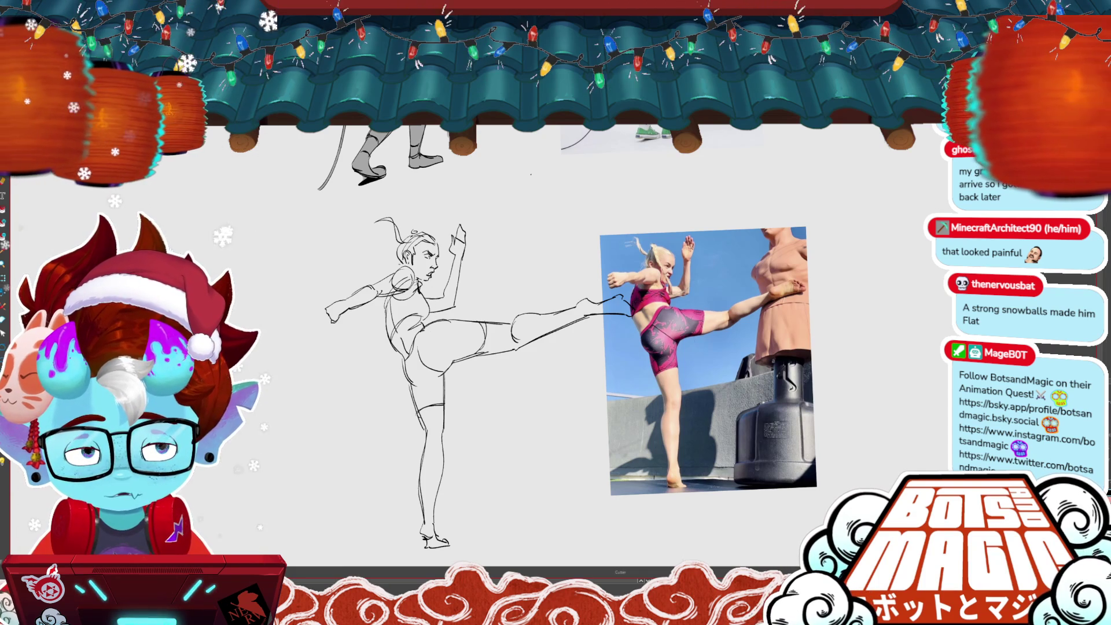
key("alt+b")
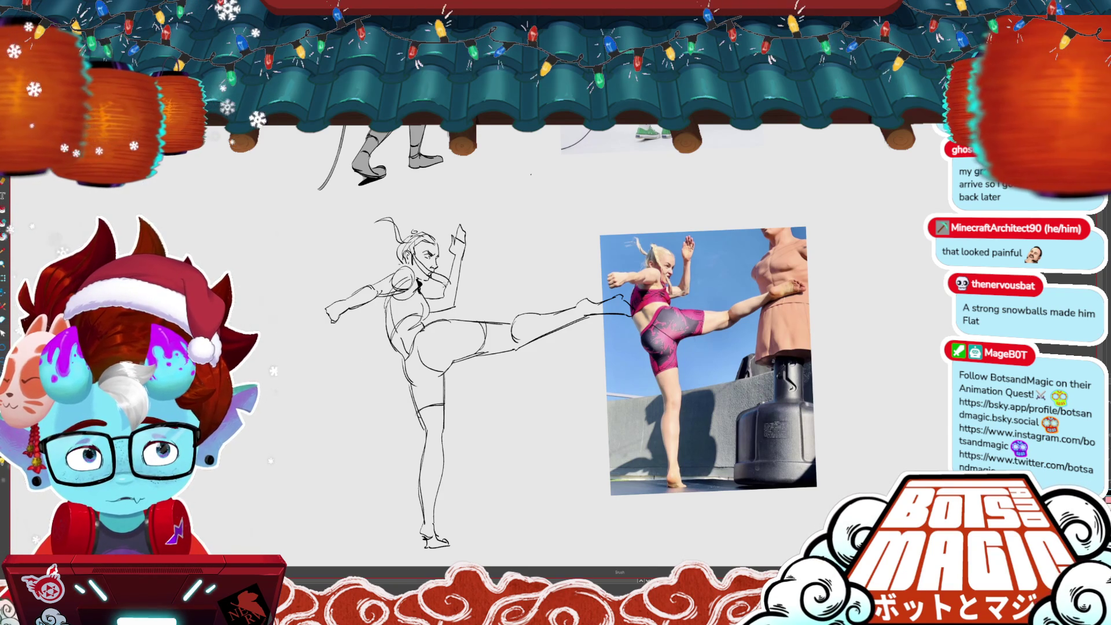
left_click_drag(432, 276, 448, 291)
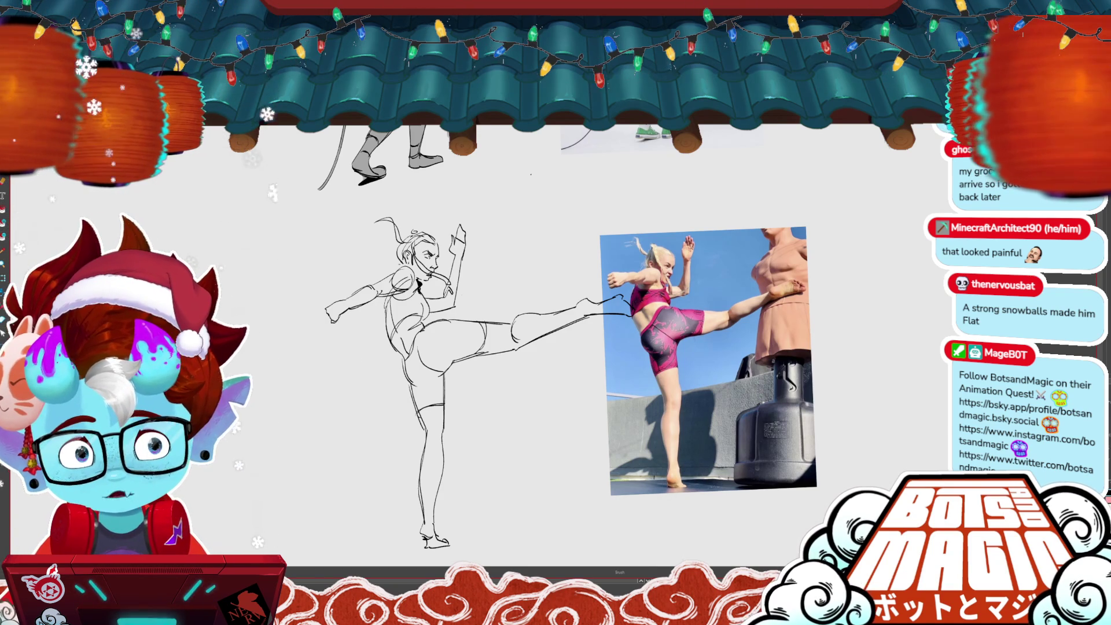
- Undo the mouth stroke, add a short neck mark, undo the back-arm fist strokes, and select the sketch
key("alt+s")
key("ctrl+z")
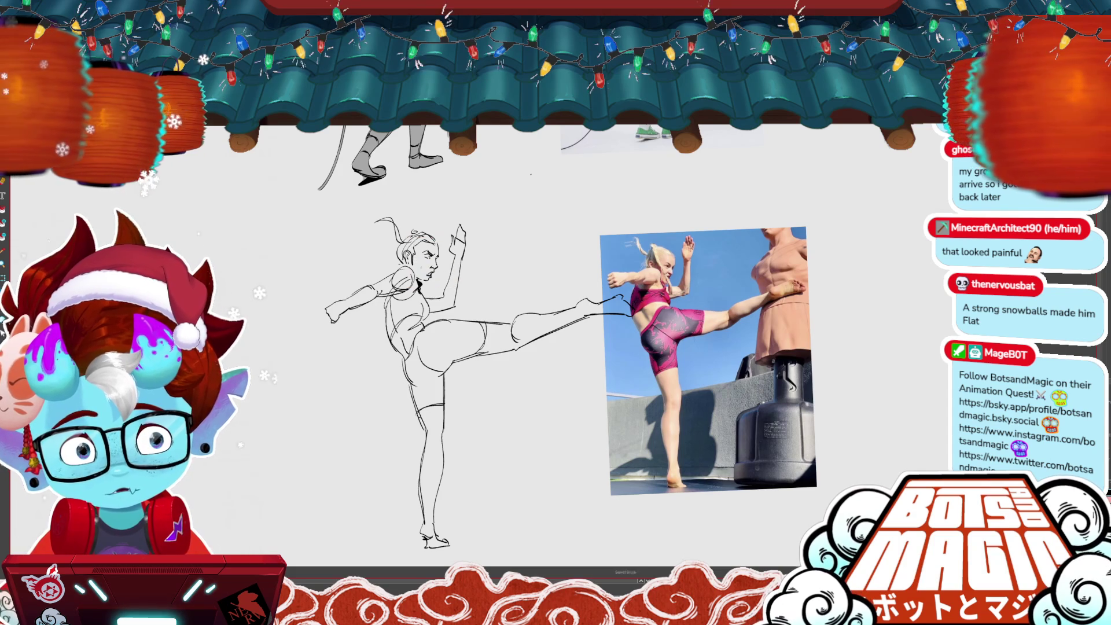
left_click_drag(424, 286, 430, 301)
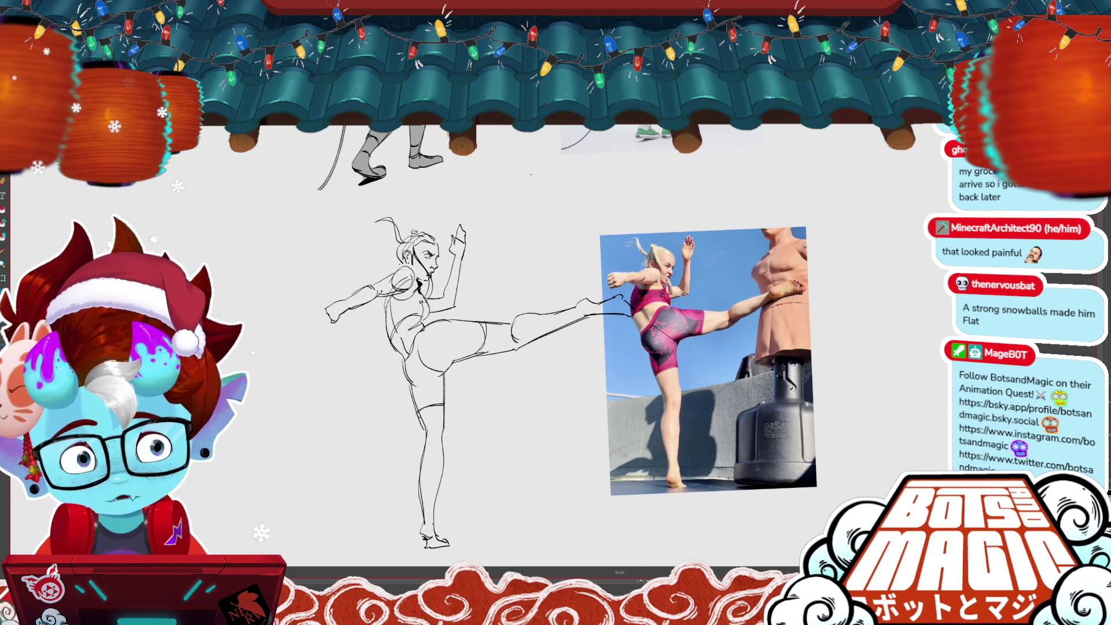
mouse_move(520, 347)
left_mouse_down()
mouse_move(509, 292)
mouse_move(492, 309)
mouse_move(581, 321)
left_mouse_up()
key("ctrl+z")
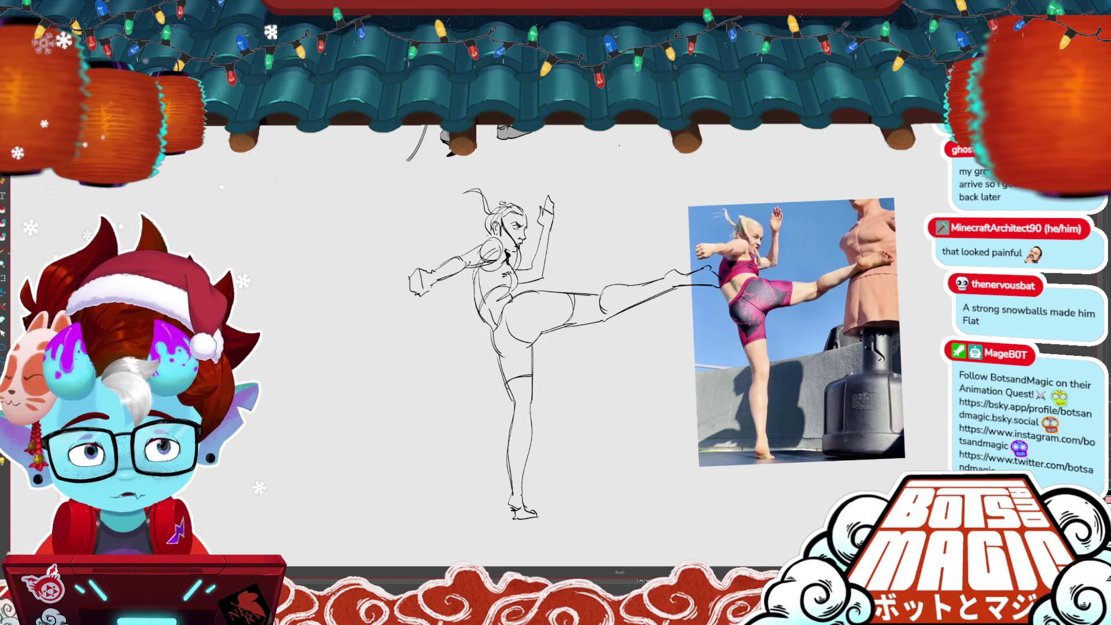
mouse_move(506, 263)
left_mouse_down()
mouse_move(460, 246)
mouse_move(423, 249)
left_mouse_up()
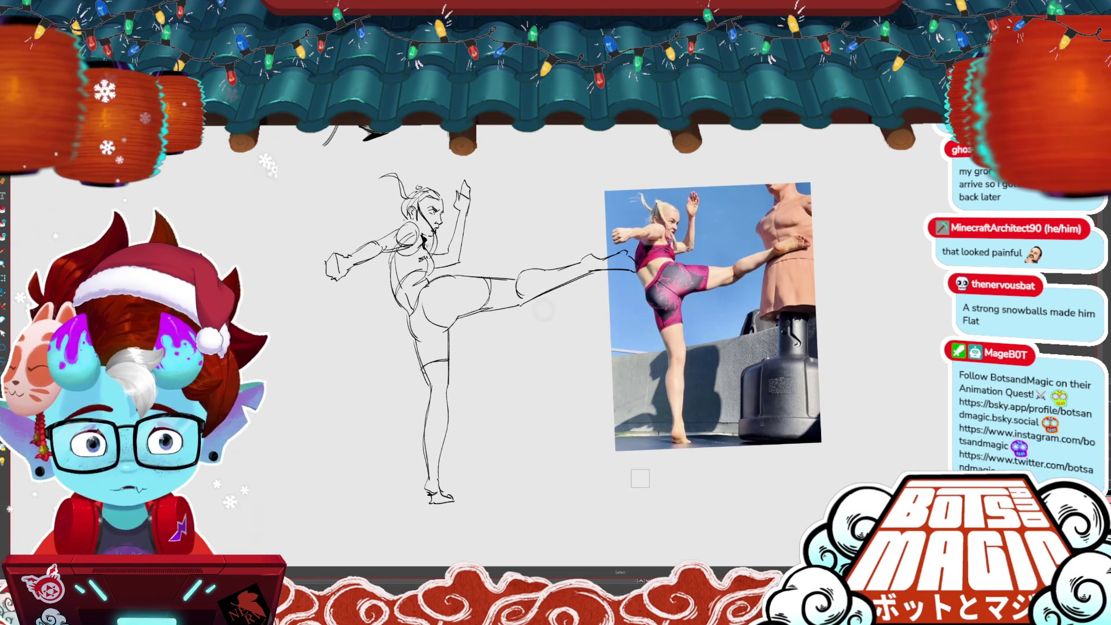
scroll(659, 374, "up", 5)
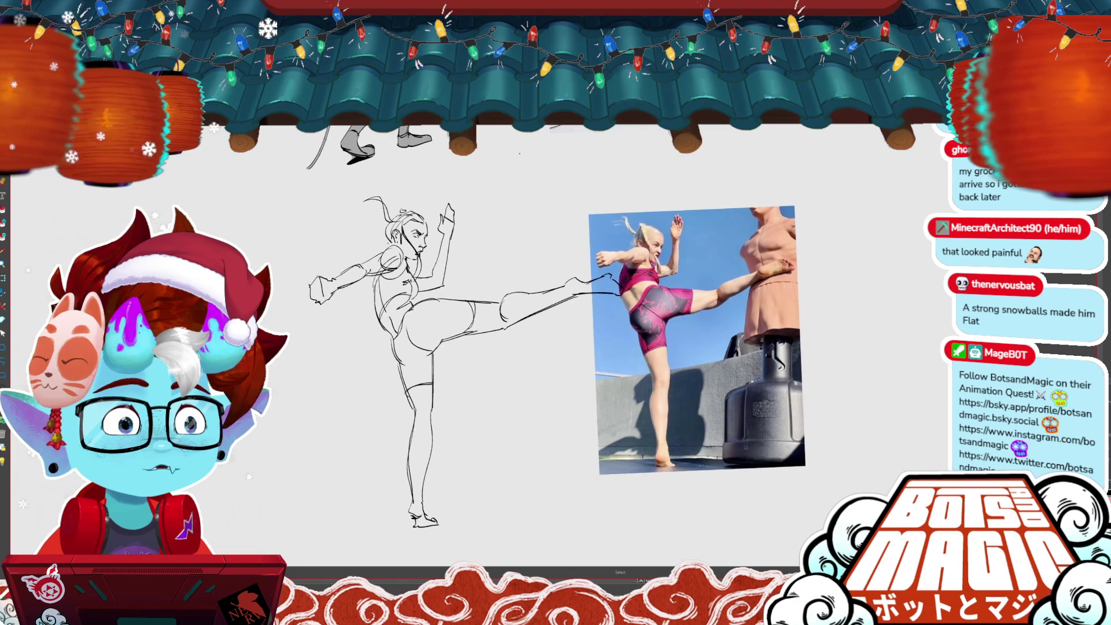
key("ctrl+t")
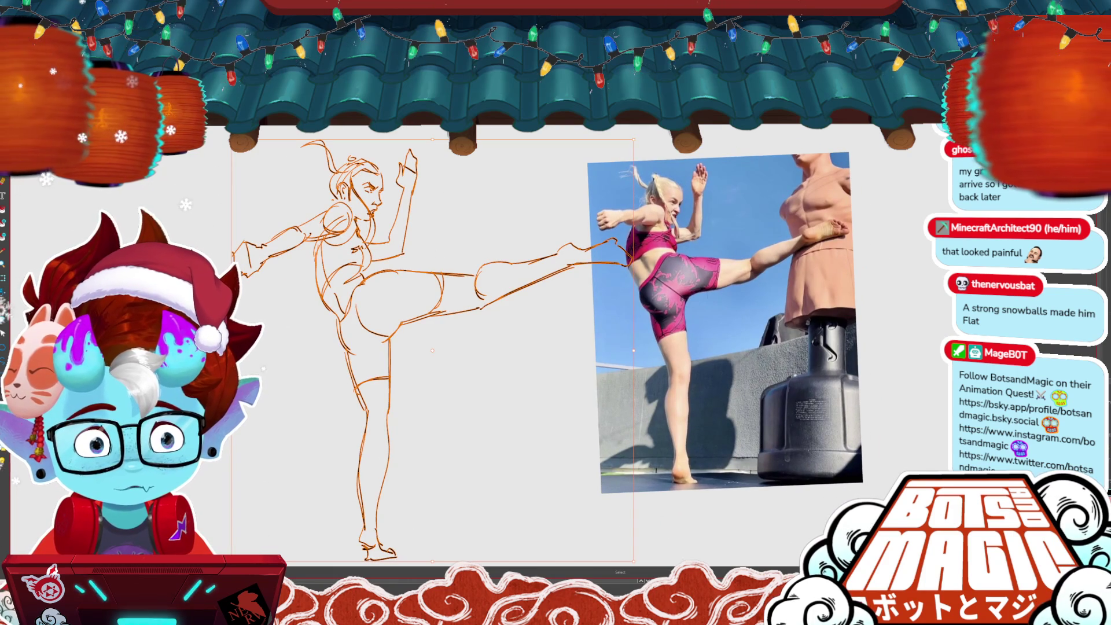
- Shrink the kicking sketch, shift it up-right, and confirm its solid gray fill
left_click_drag(634, 140, 557, 219)
left_click_drag(456, 323, 475, 251)
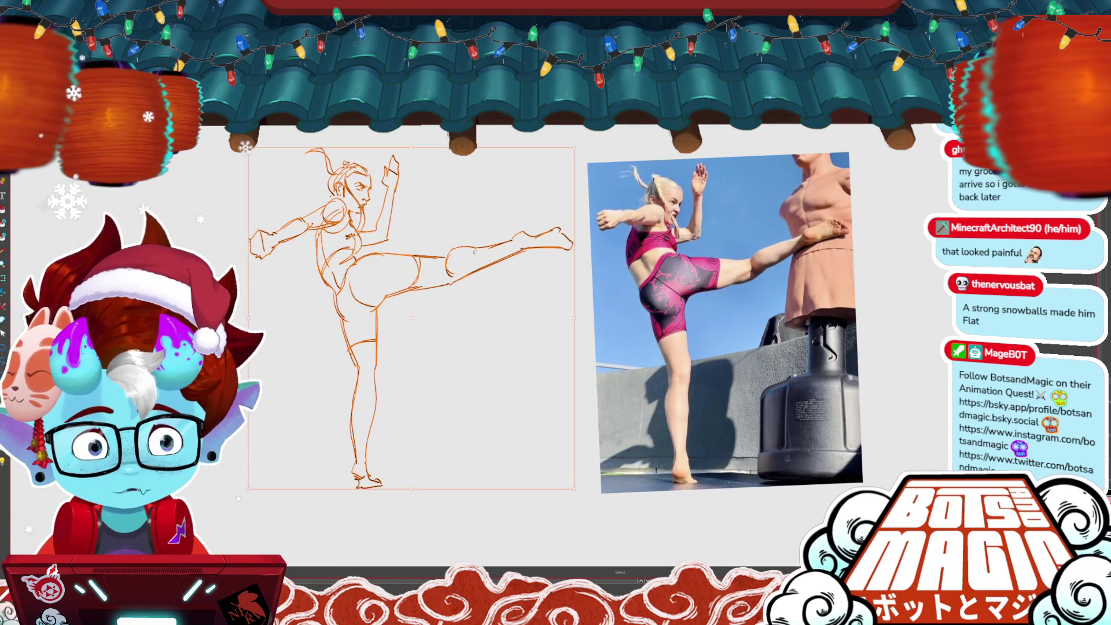
key("Return")
left_click(682, 393)
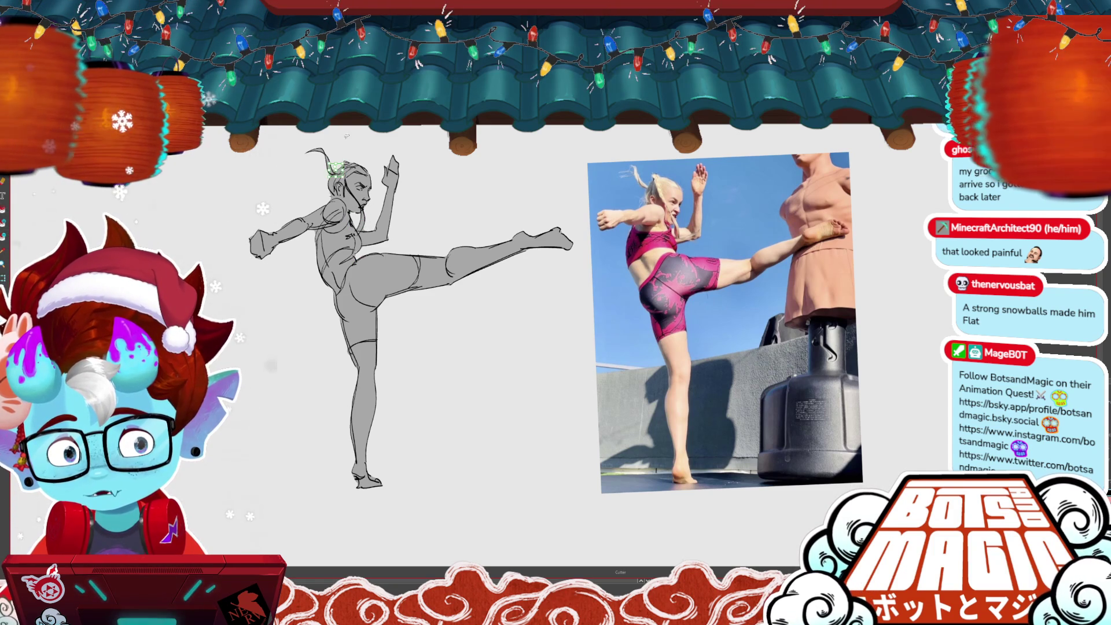
key("ctrl+minus")
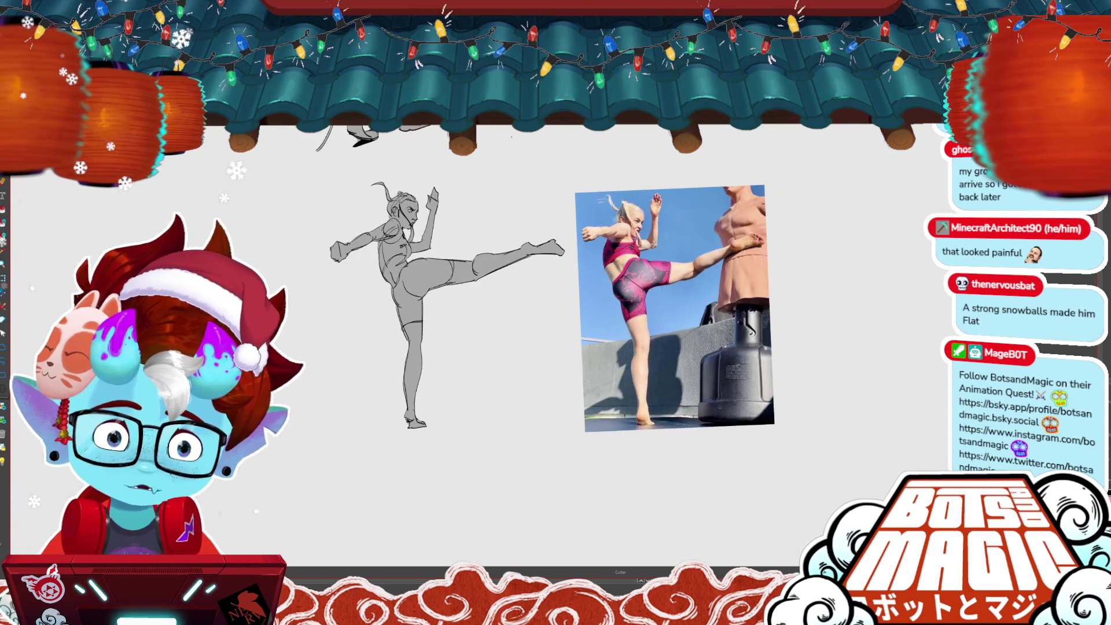
key("ctrl+plus")
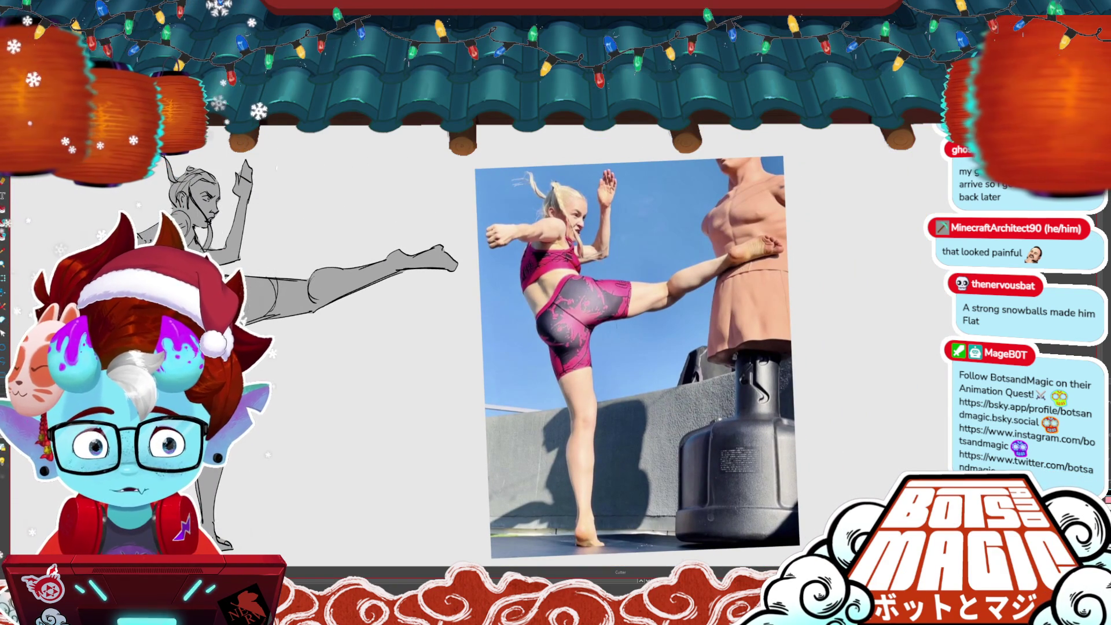
key("ctrl+a")
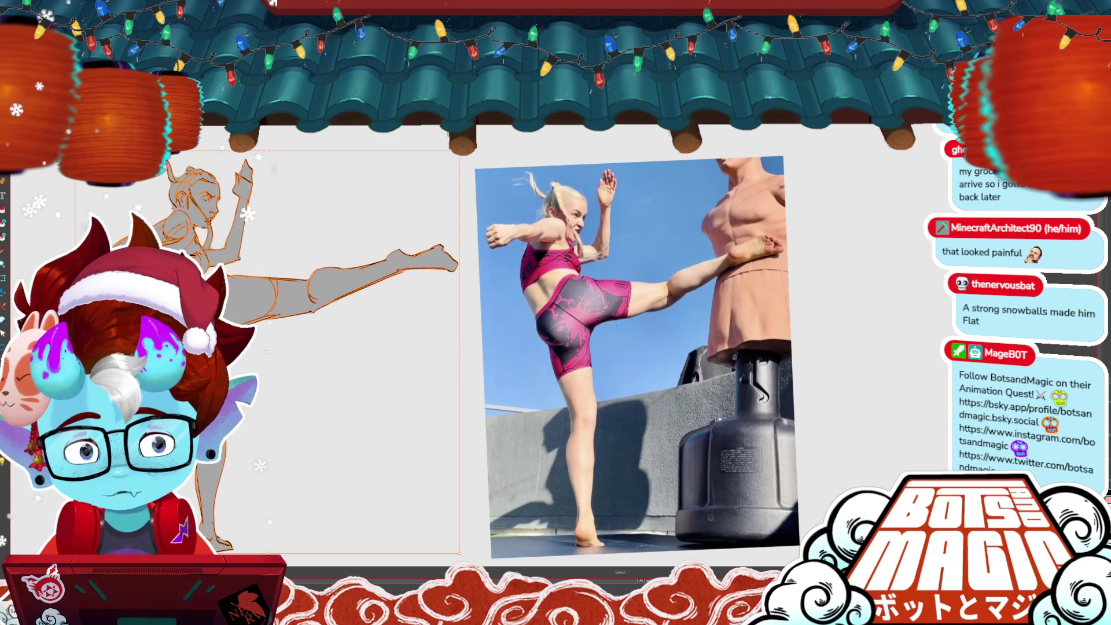
key("Escape")
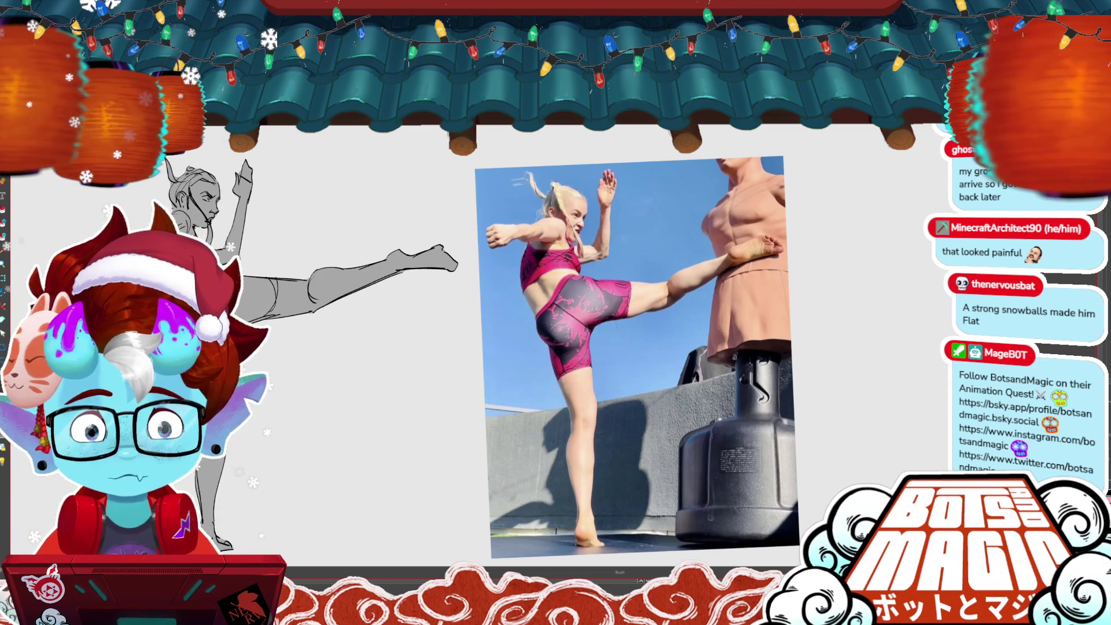
key("ctrl+minus")
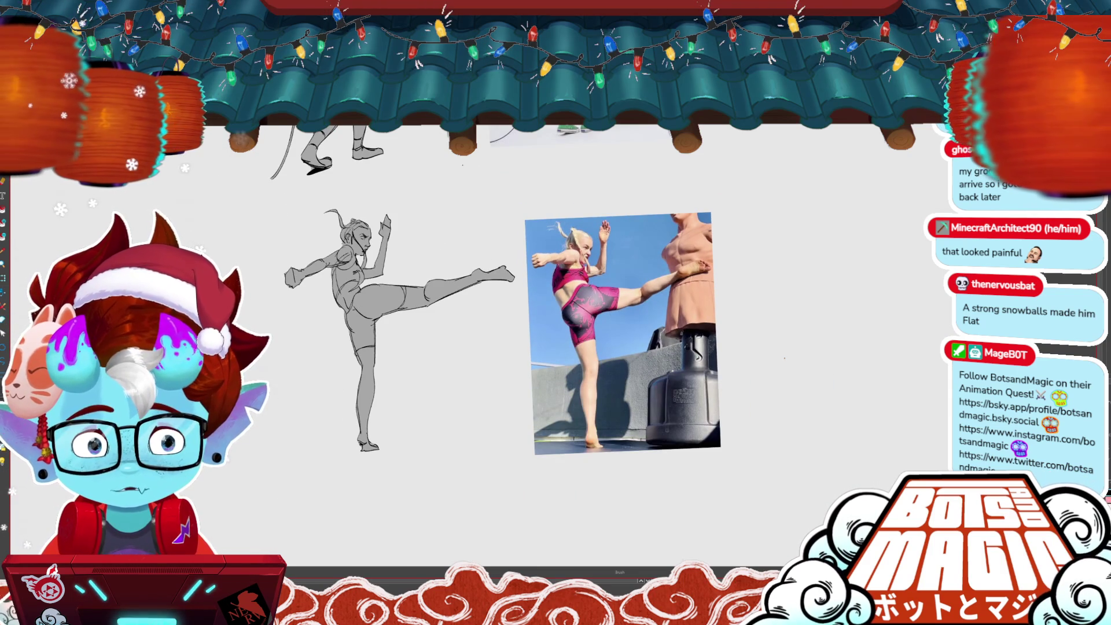
key("ctrl+plus")
key("ctrl+minus")
key("ctrl+minus")
key("ctrl+minus")
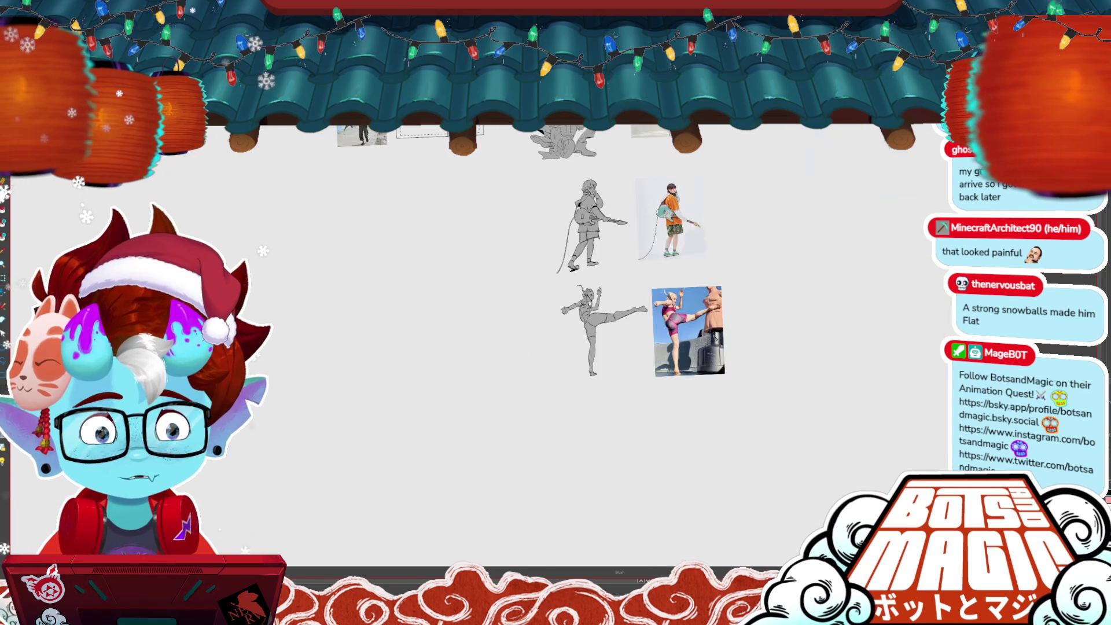
key("ctrl+plus")
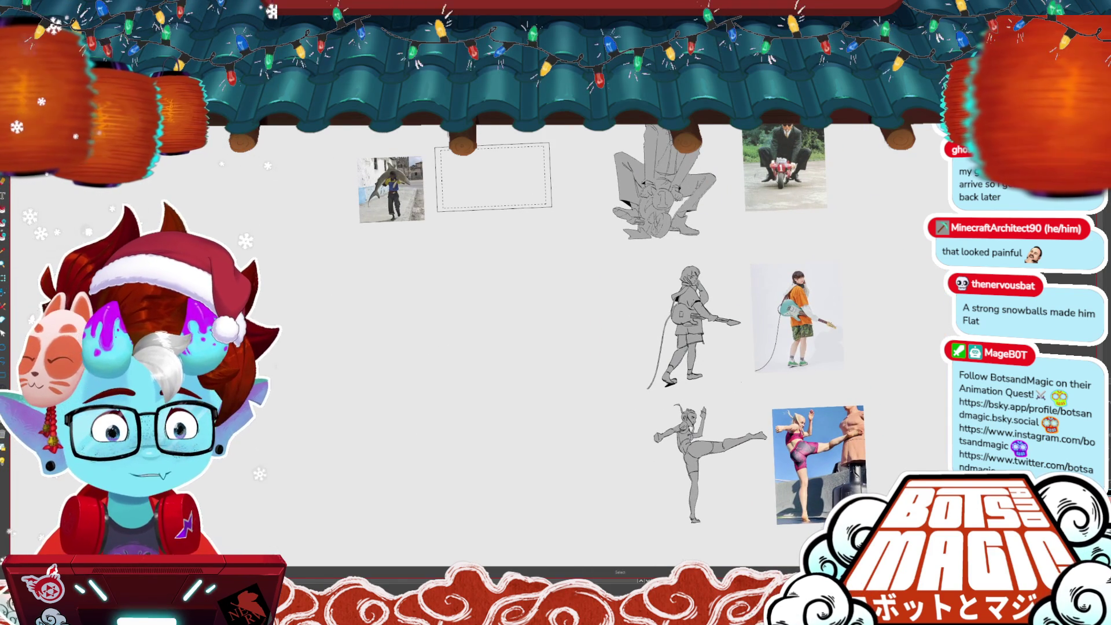
- Place the shark photo below the kicking photo and enlarge it
mouse_move(398, 189)
left_mouse_down()
mouse_move(662, 358)
mouse_move(461, 228)
left_mouse_up()
left_click_drag(626, 364, 614, 341)
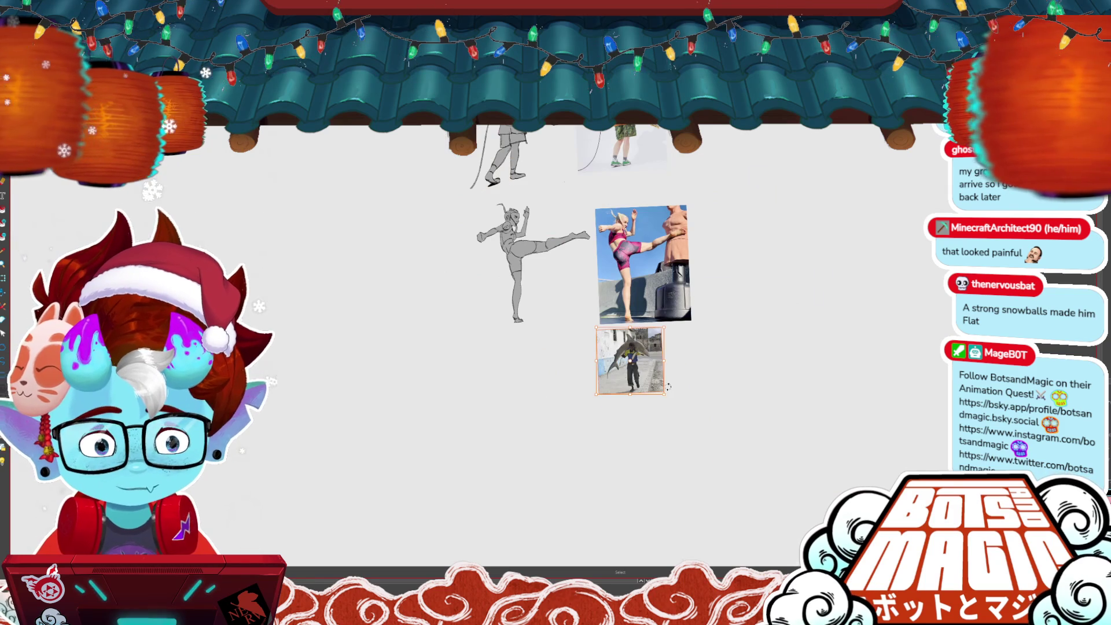
left_click_drag(665, 394, 704, 406)
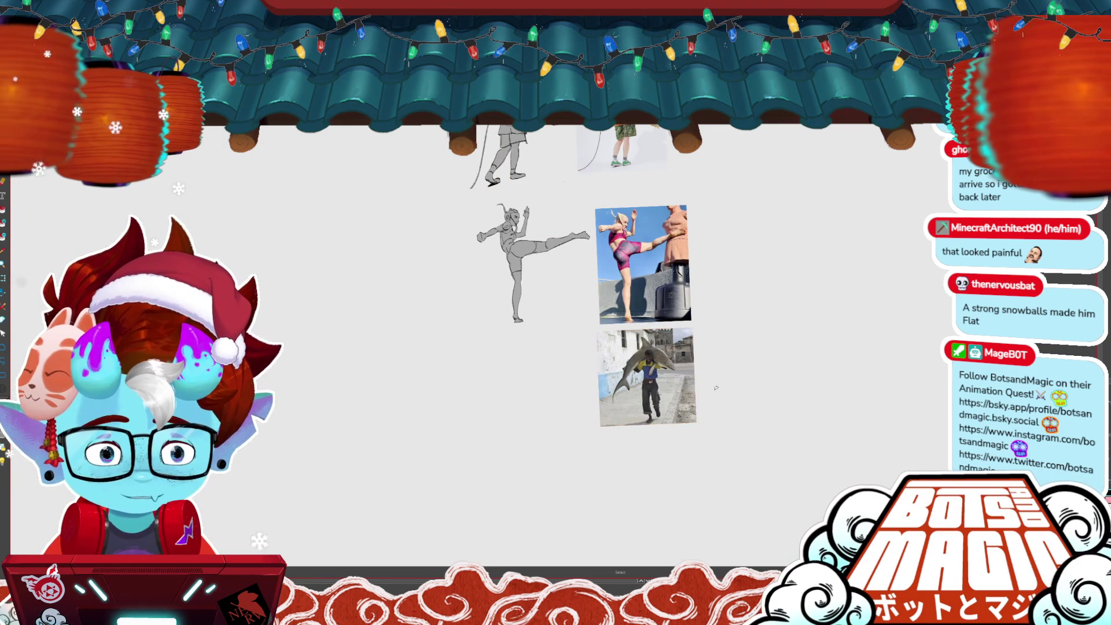
- Zoom and pan to frame the shark reference large with blank canvas to its left
scroll(716, 388, "up", 3)
scroll(756, 364, "up", 3)
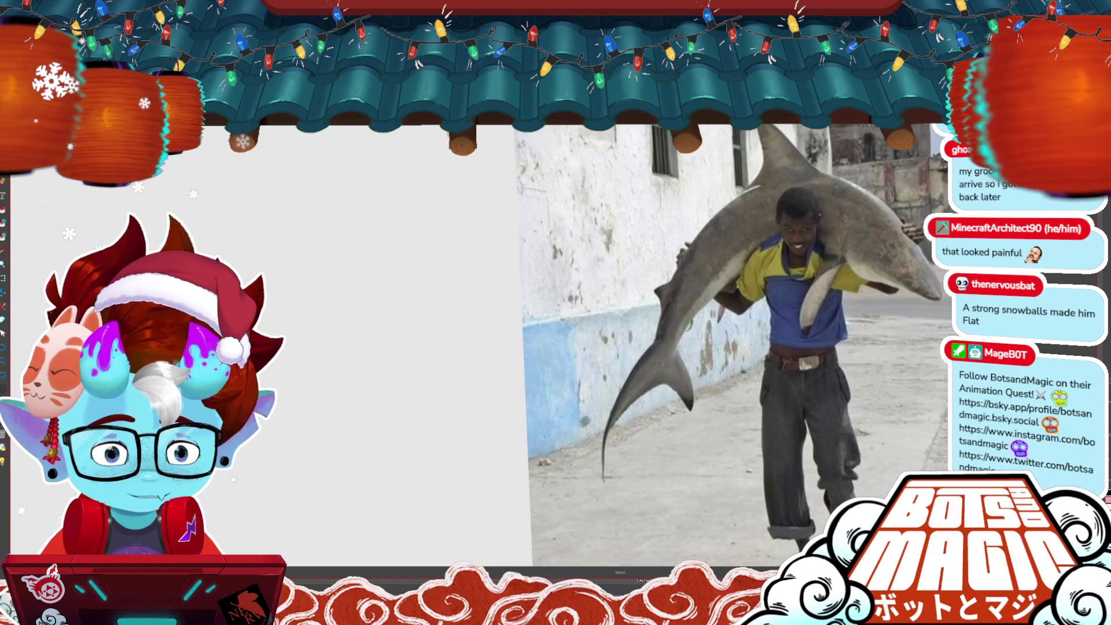
scroll(533, 317, "down", 3)
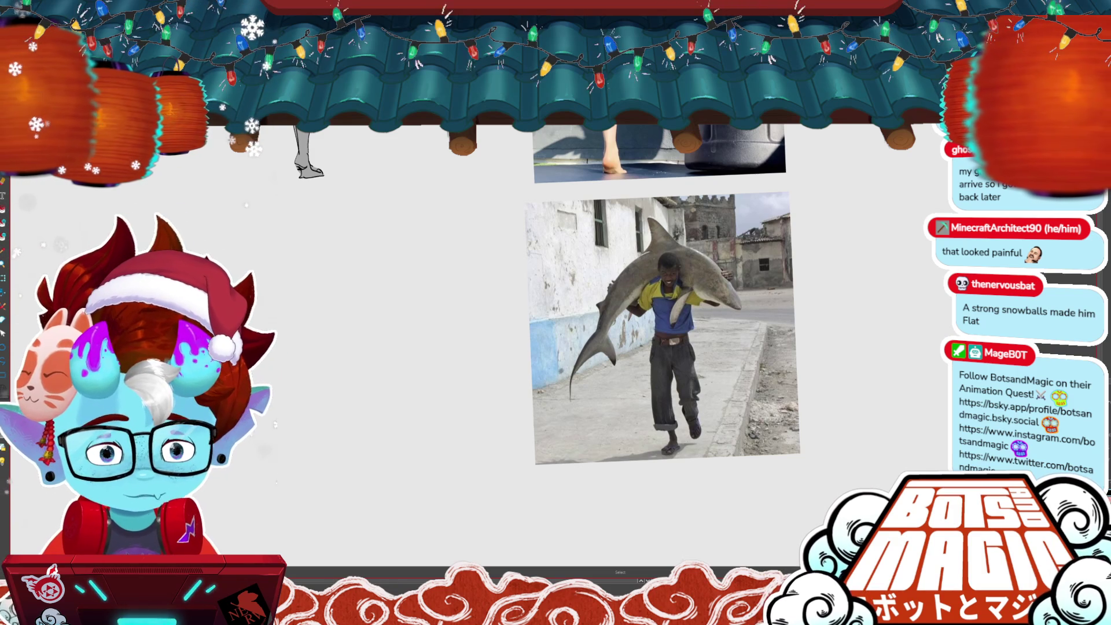
scroll(705, 324, "left", 3)
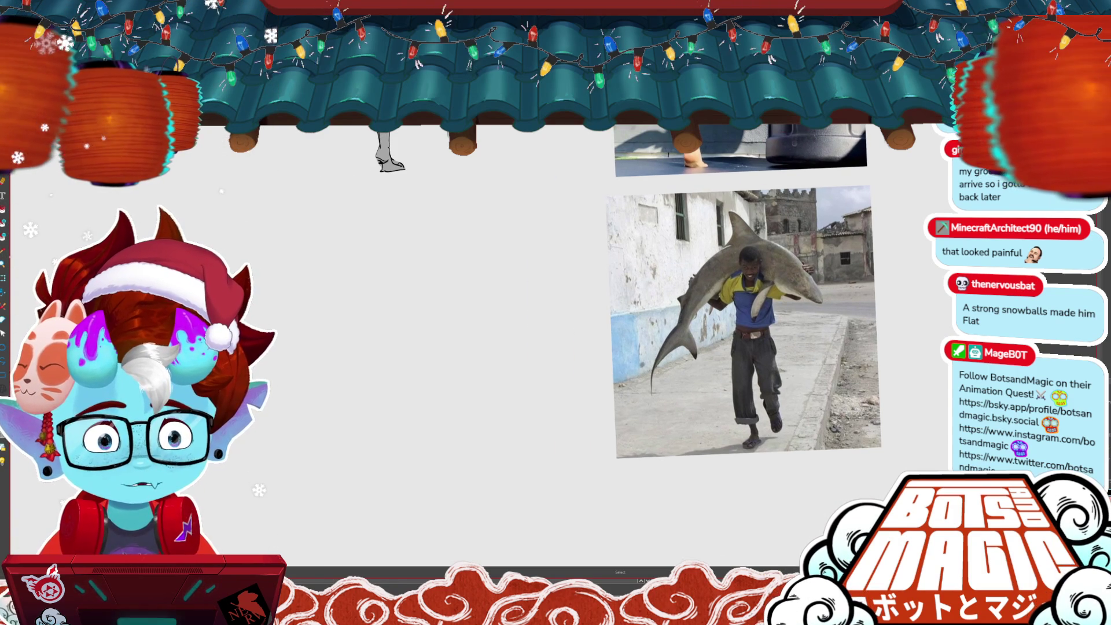
scroll(741, 324, "right", 10)
scroll(405, 348, "up", 3)
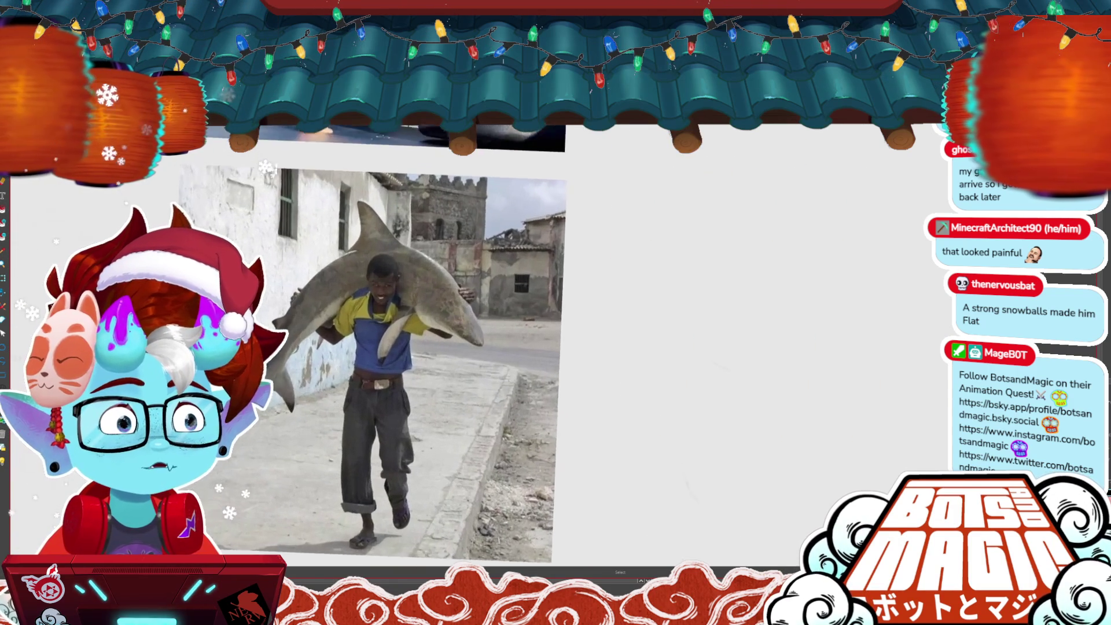
scroll(413, 364, "down", 1)
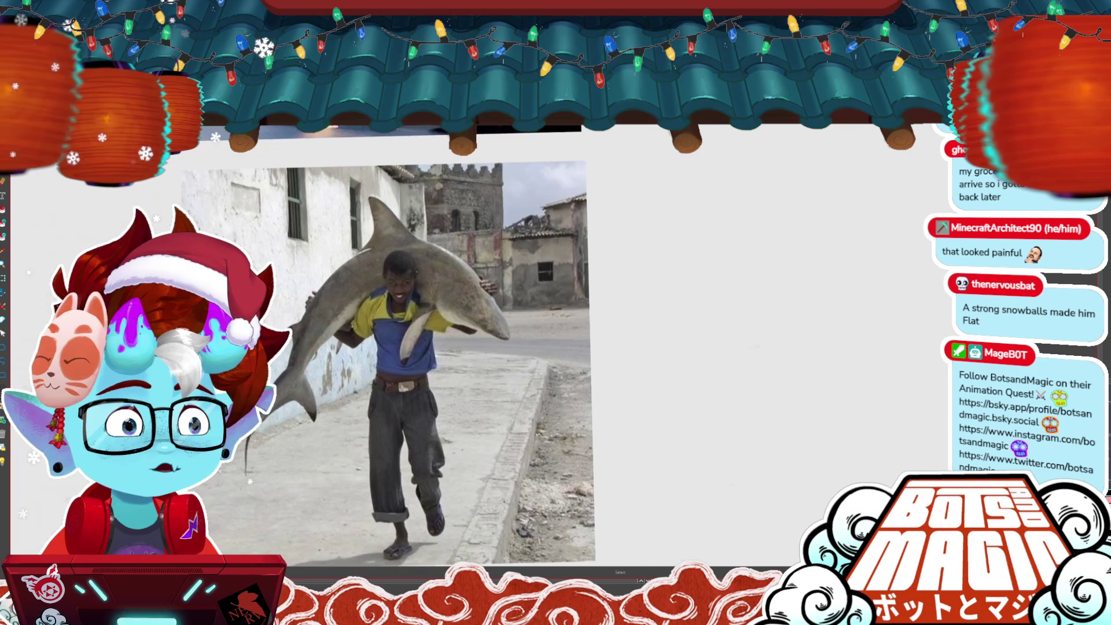
scroll(428, 361, "up", 1)
scroll(578, 353, "left", 10)
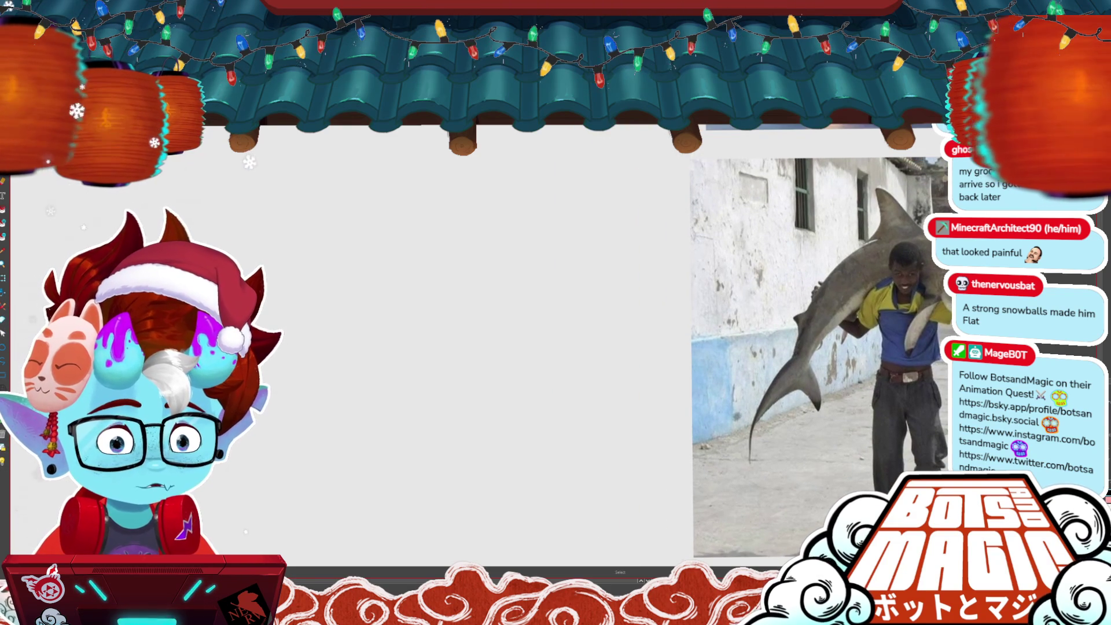
key("ctrl+minus")
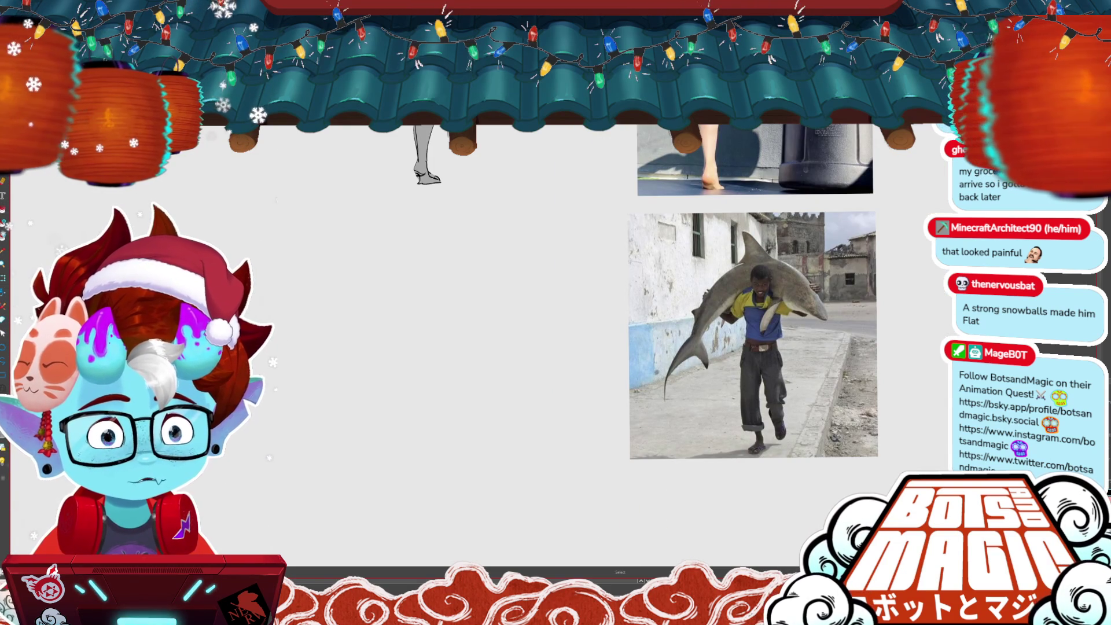
key("ctrl+plus")
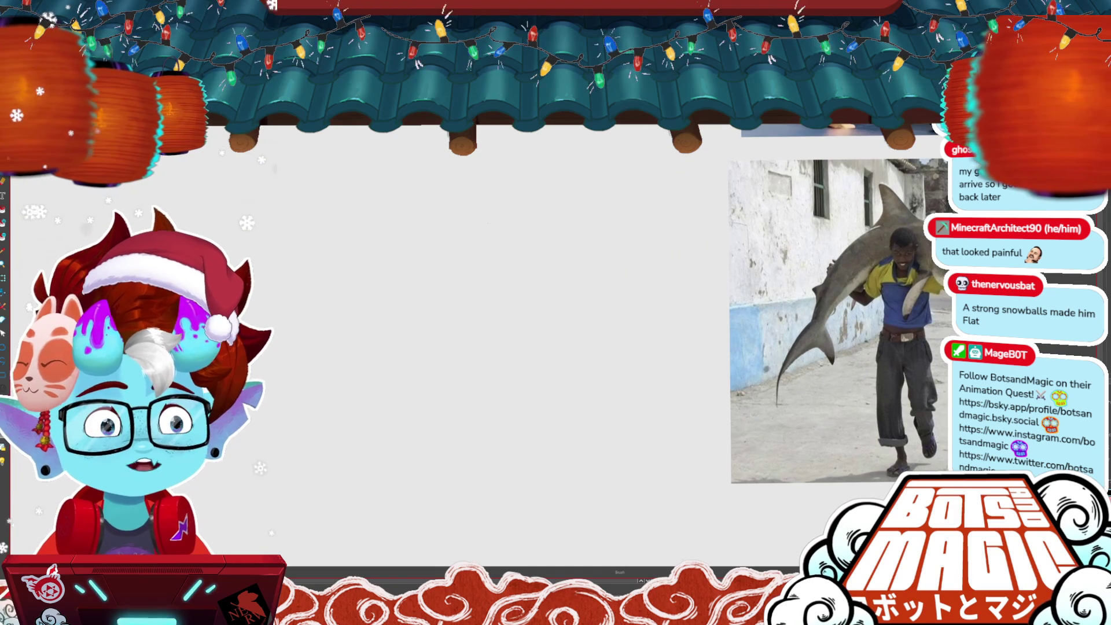
scroll(799, 329, "right", 3)
scroll(799, 329, "up", 1)
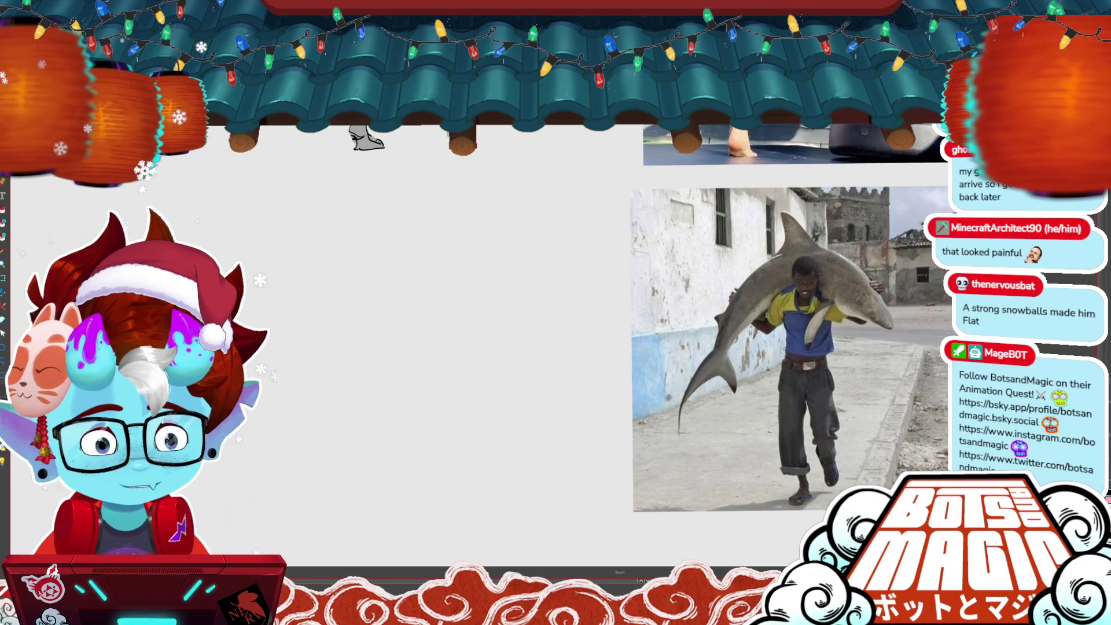
key("ctrl+plus")
scroll(778, 331, "right", 2)
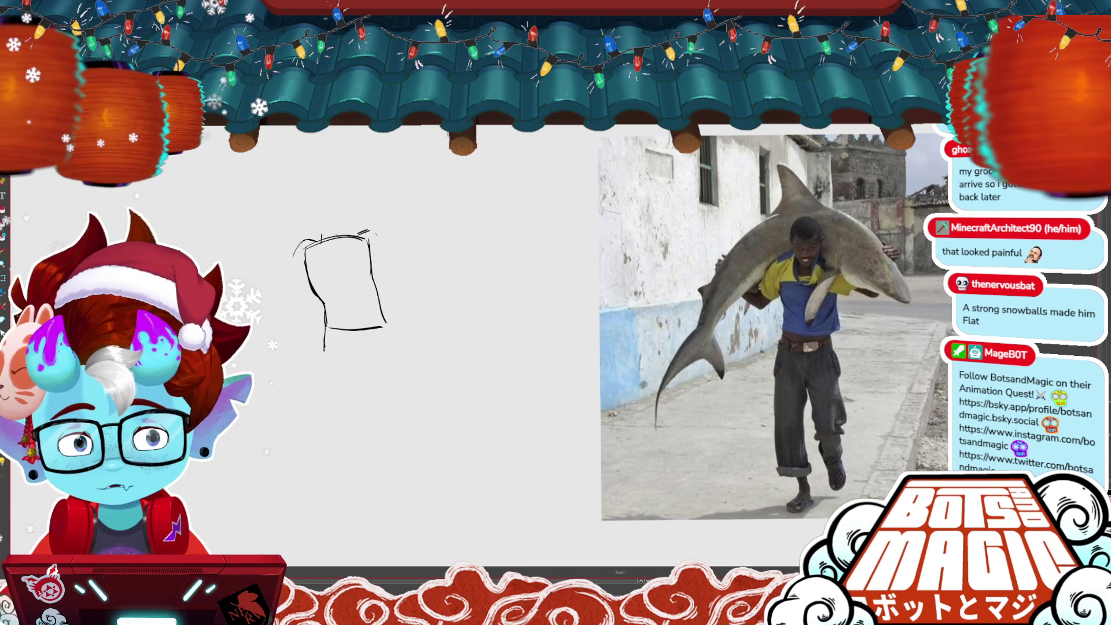
- Sketch the torso's top edge, the head and neck, and the torso's right side
left_click_drag(295, 252, 321, 236)
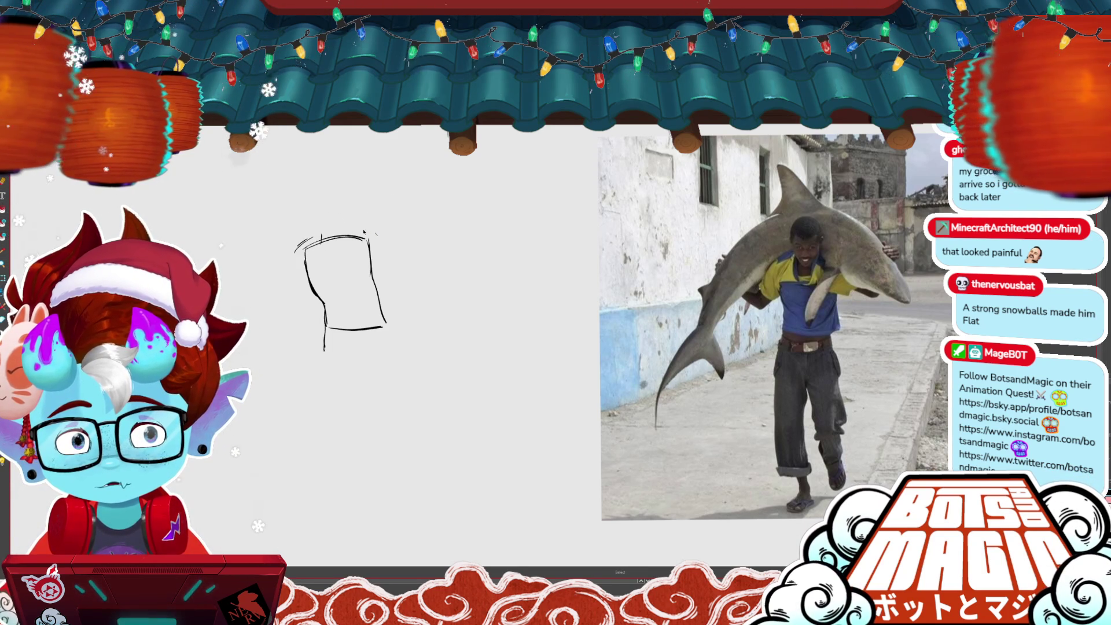
mouse_move(315, 191)
left_mouse_down()
mouse_move(317, 221)
mouse_move(346, 185)
mouse_move(349, 281)
left_mouse_up()
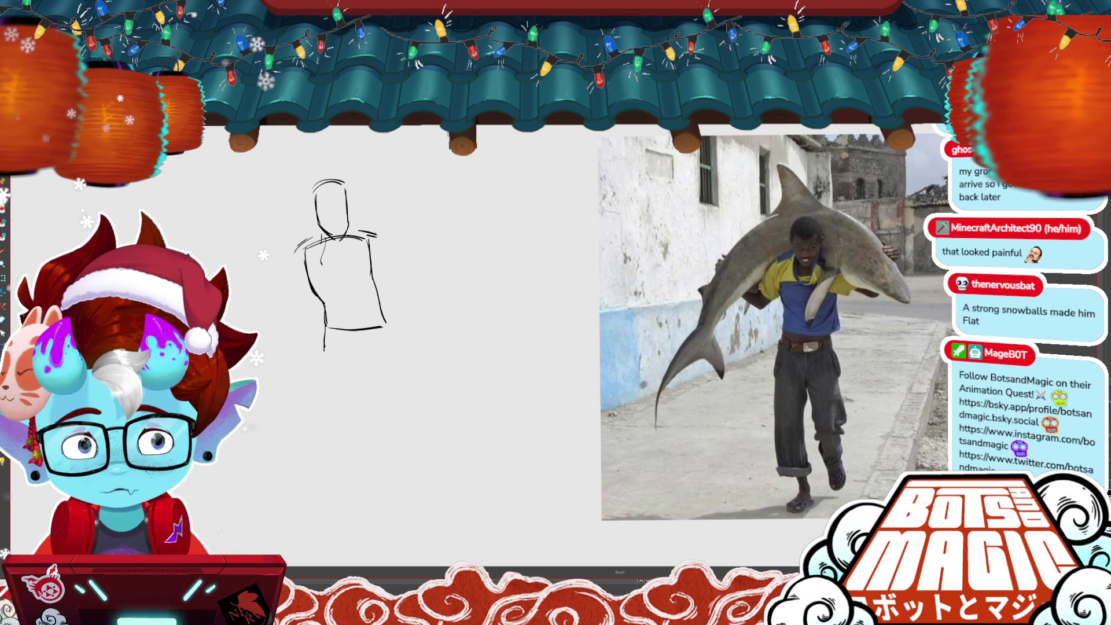
left_click_drag(352, 230, 348, 282)
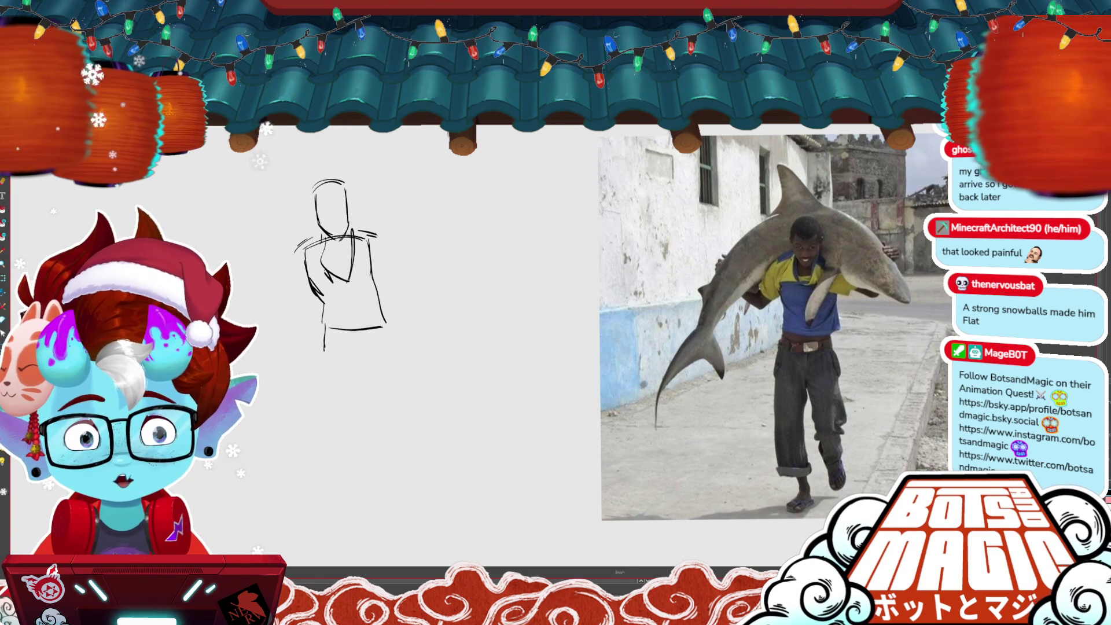
- Undo stray strokes, redraw the torso's bottom edge lower, and draw the rounded hips
key("ctrl+z")
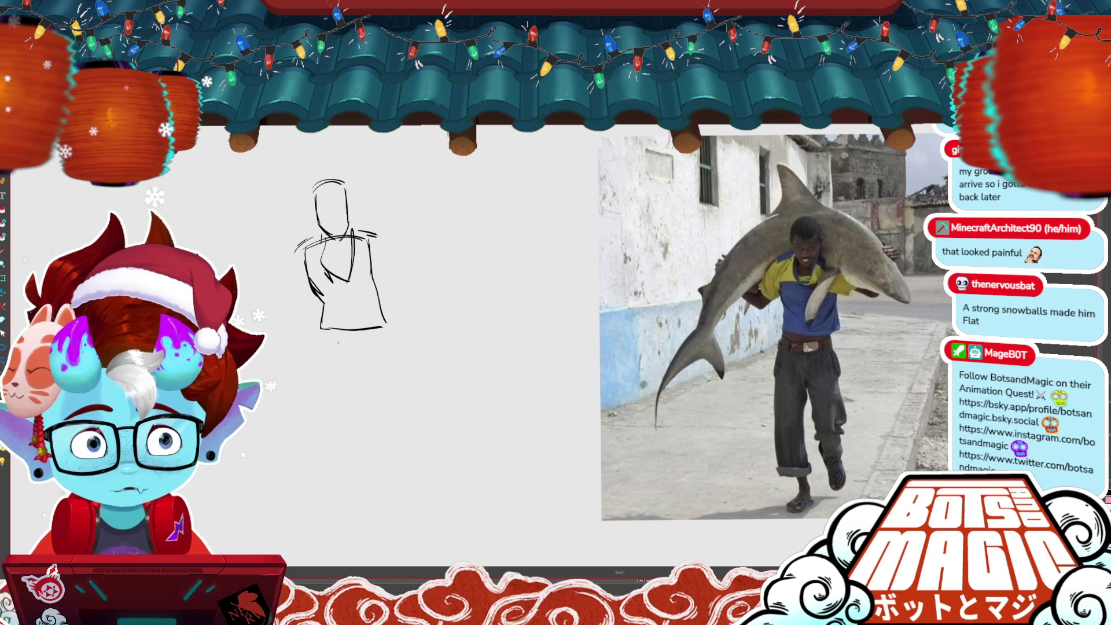
key("ctrl+z")
left_click_drag(321, 334, 386, 328)
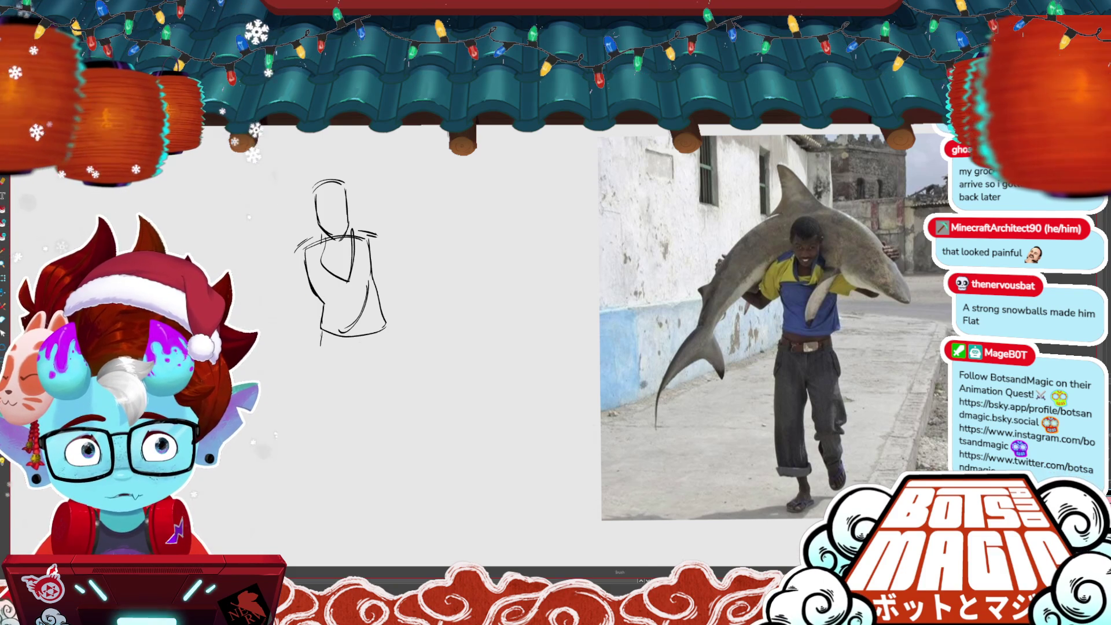
mouse_move(322, 334)
left_mouse_down()
mouse_move(321, 344)
mouse_move(374, 362)
mouse_move(350, 386)
left_mouse_up()
left_click_drag(376, 344, 350, 387)
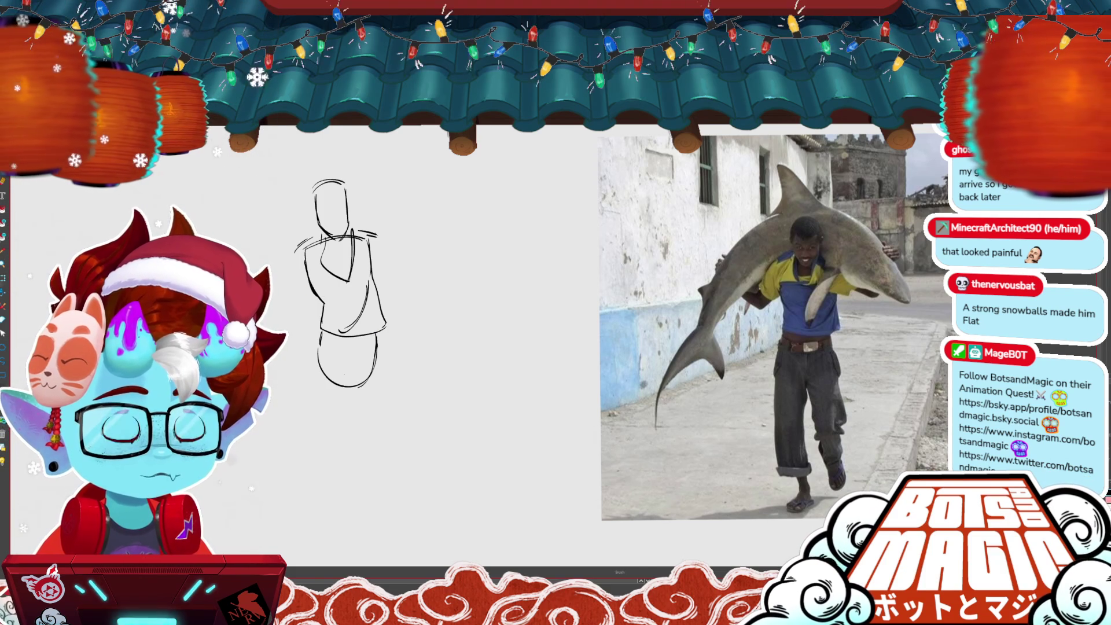
scroll(521, 289, "down", 1)
- Nudge the sketch up-right, then draw the hip curve, front leg, foot and rolled trouser cuff
key("m")
mouse_move(428, 371)
left_mouse_down()
mouse_move(312, 185)
mouse_move(428, 370)
left_mouse_up()
left_click_drag(370, 289, 390, 285)
key("ctrl+d")
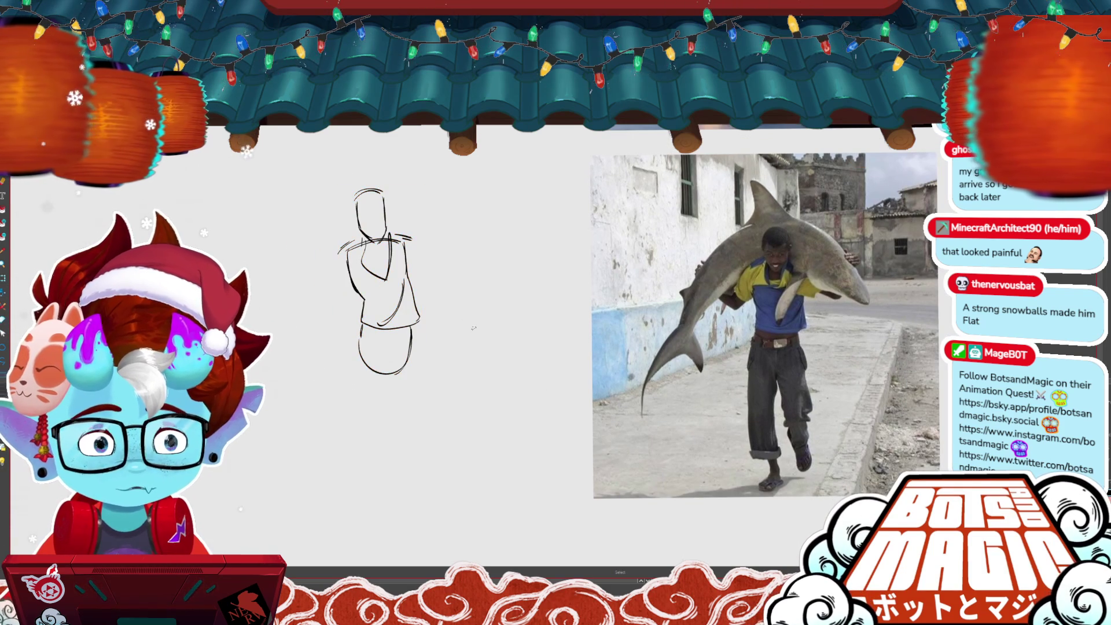
key("b")
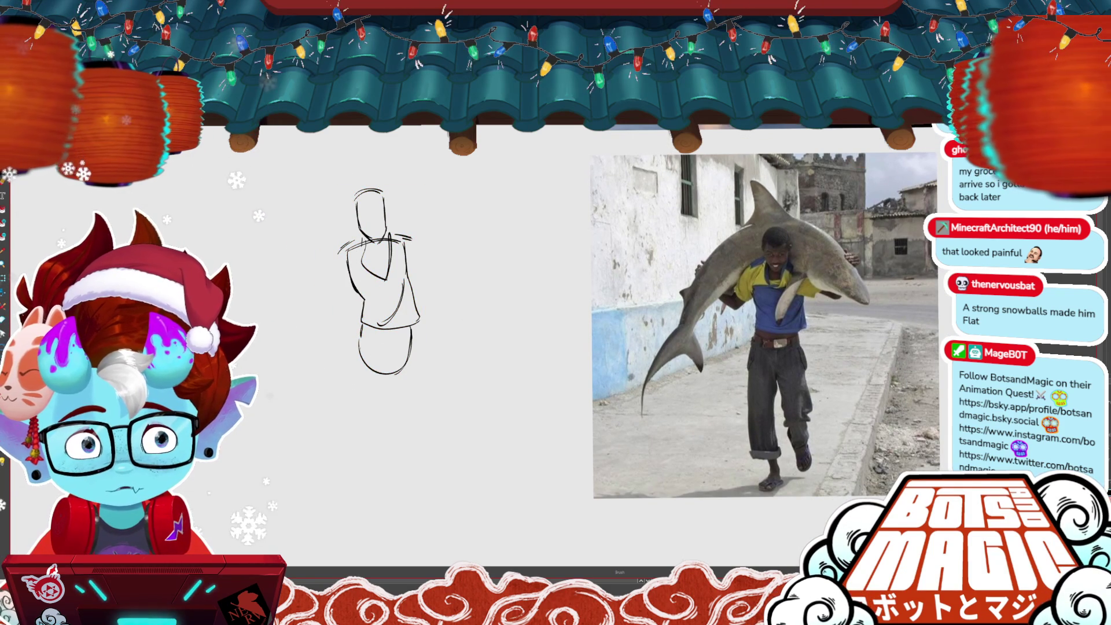
left_click_drag(360, 346, 386, 371)
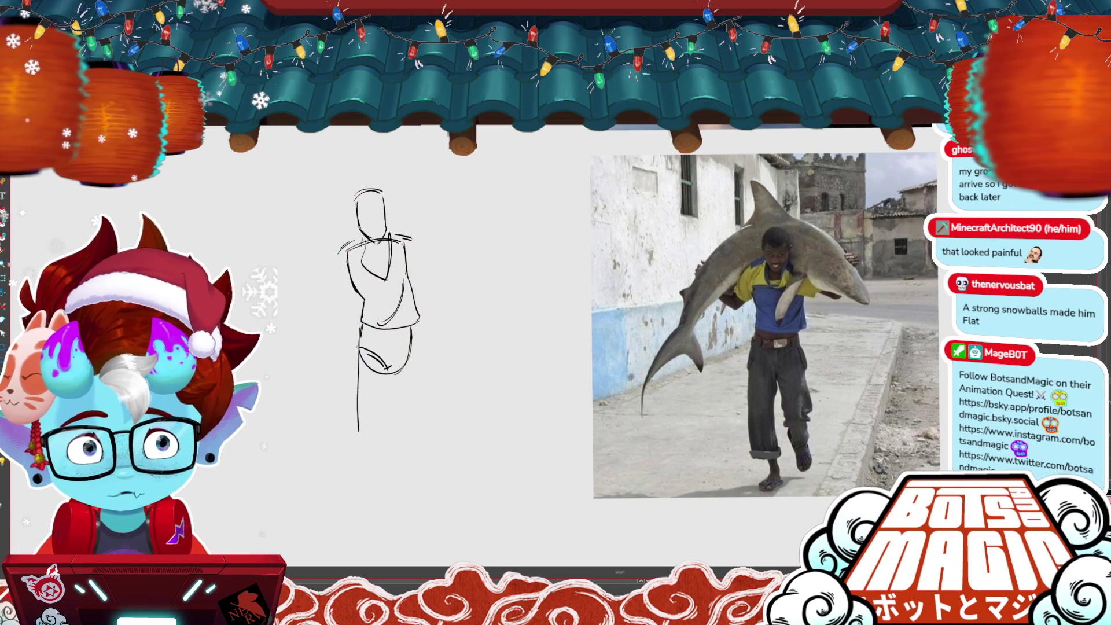
mouse_move(391, 370)
left_mouse_down()
mouse_move(380, 420)
mouse_move(386, 501)
left_mouse_up()
key("e")
left_click_drag(360, 434, 378, 528)
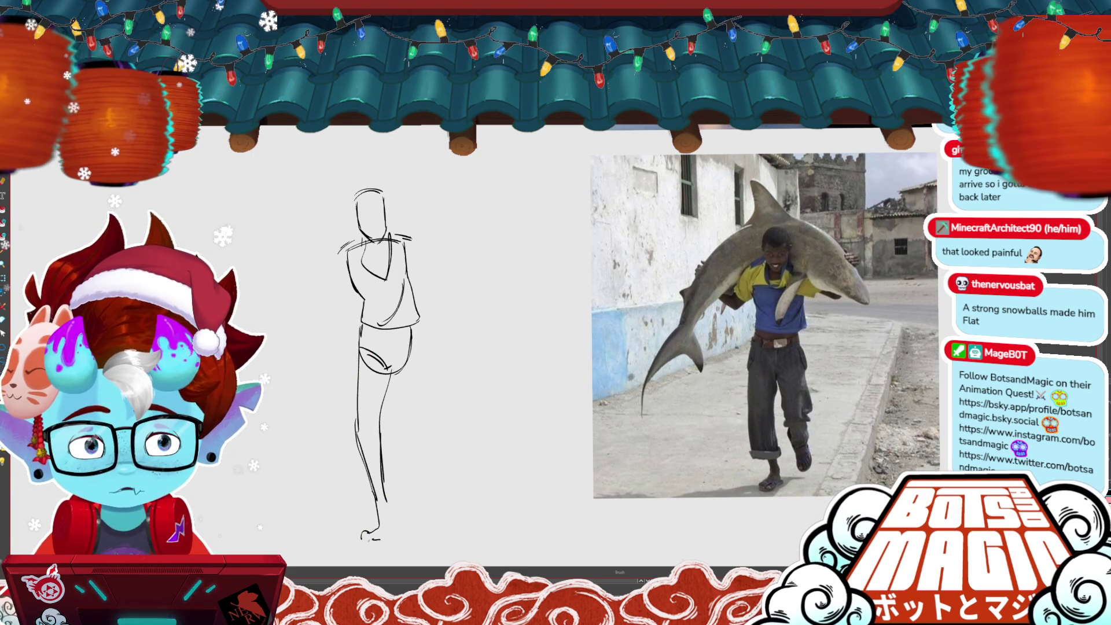
left_click_drag(369, 545, 387, 539)
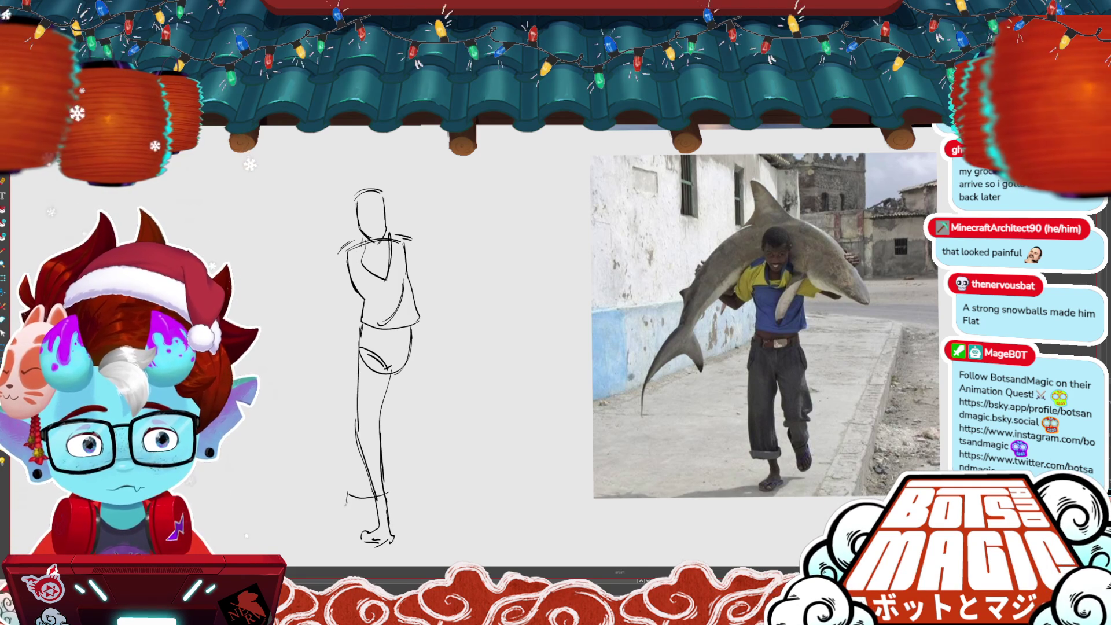
left_click_drag(395, 493, 365, 509)
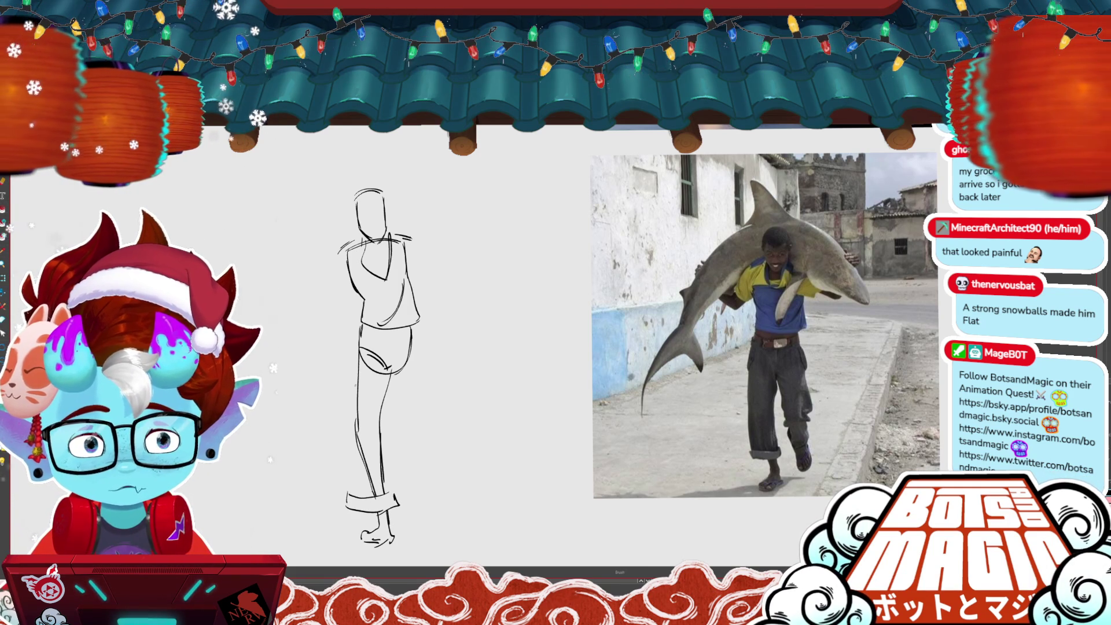
- Draw the thigh and lower-leg edges, delete a misplaced stroke, add the bent back leg and belt top
left_click_drag(354, 348, 350, 393)
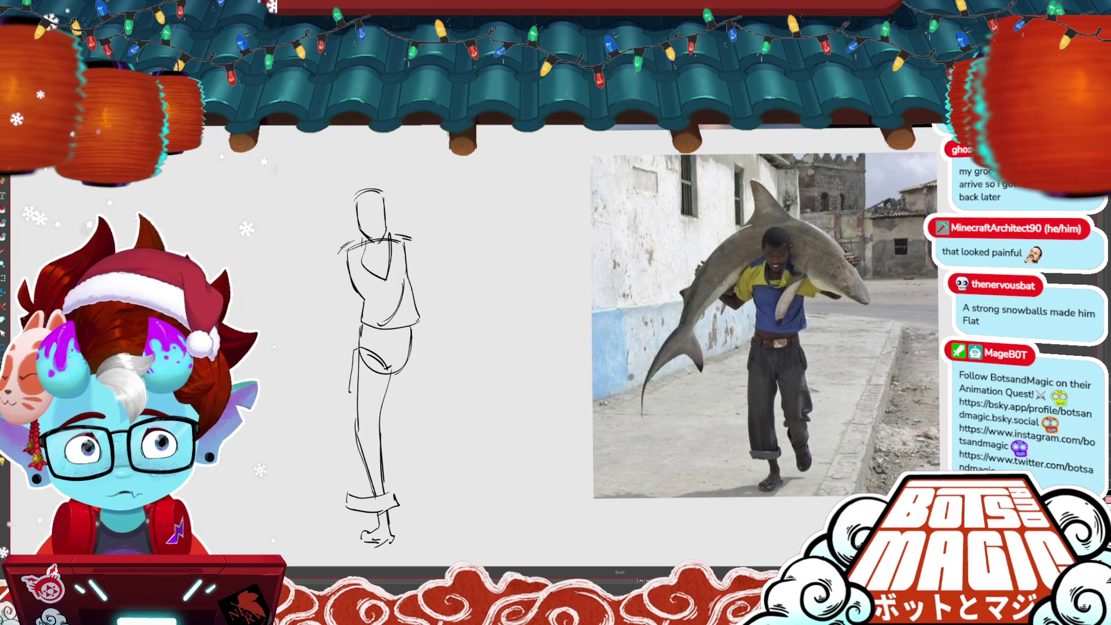
left_click_drag(349, 432, 347, 493)
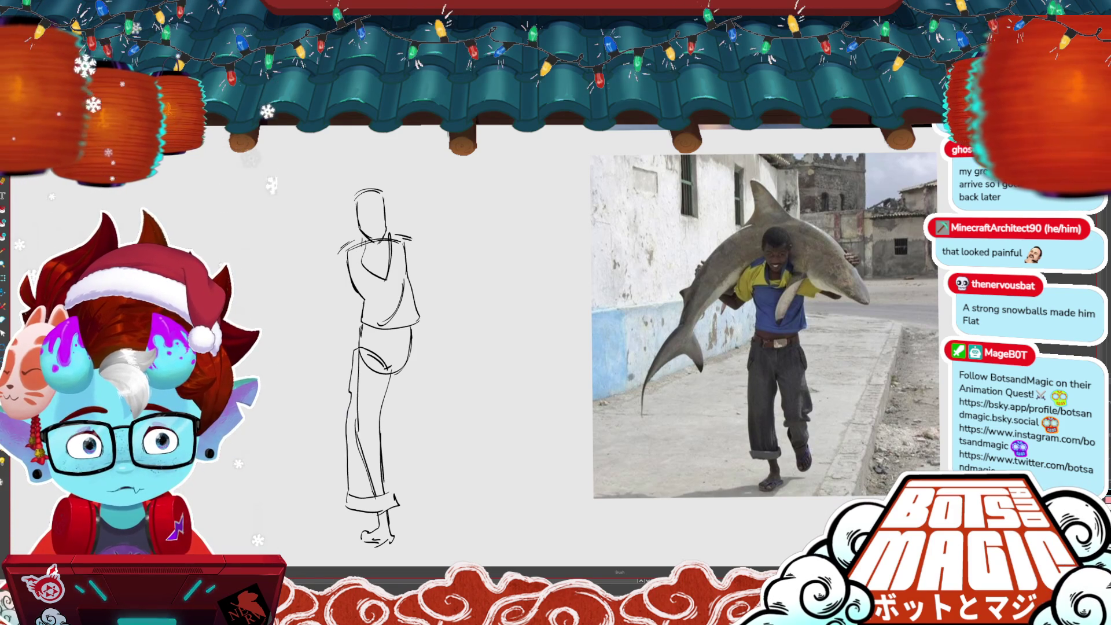
left_click(357, 376, "ctrl")
key("Delete")
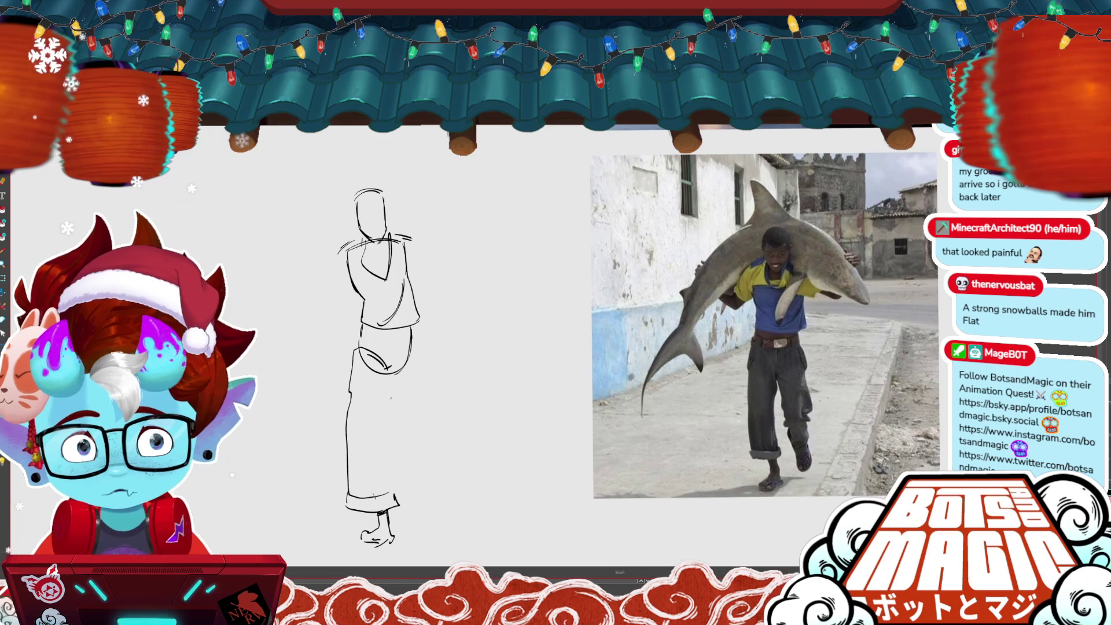
left_click_drag(386, 408, 395, 474)
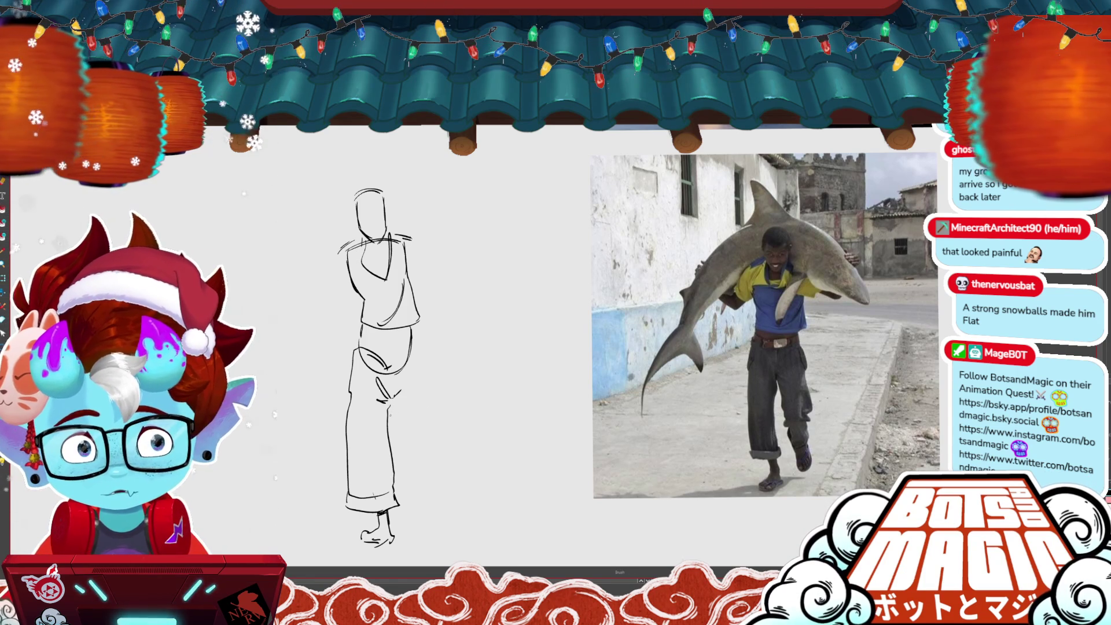
left_click_drag(389, 405, 409, 446)
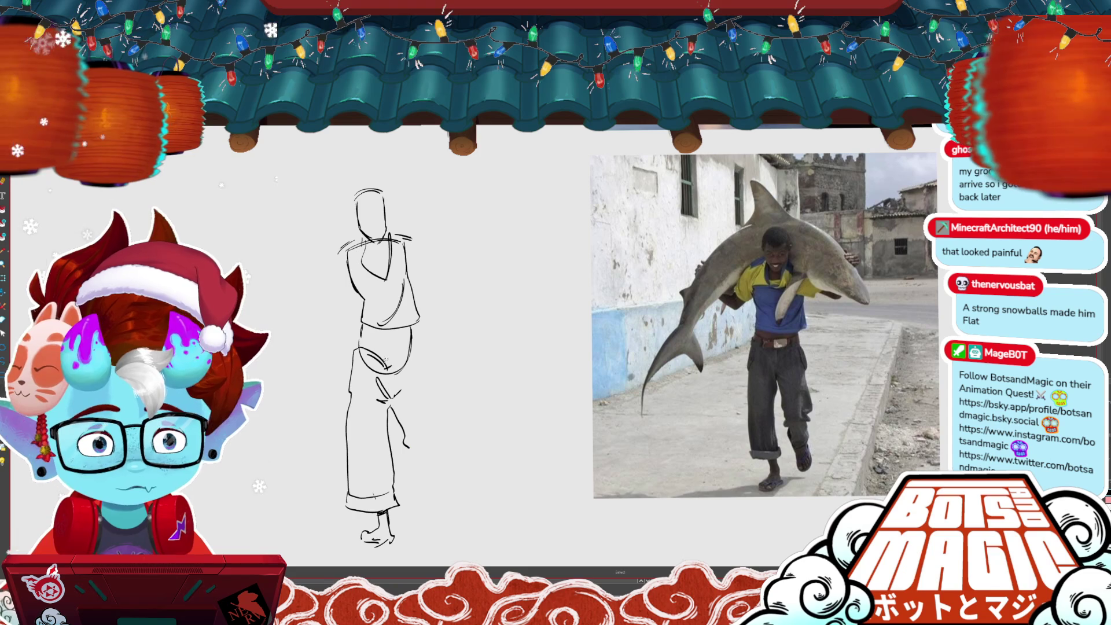
left_click_drag(381, 349, 354, 352)
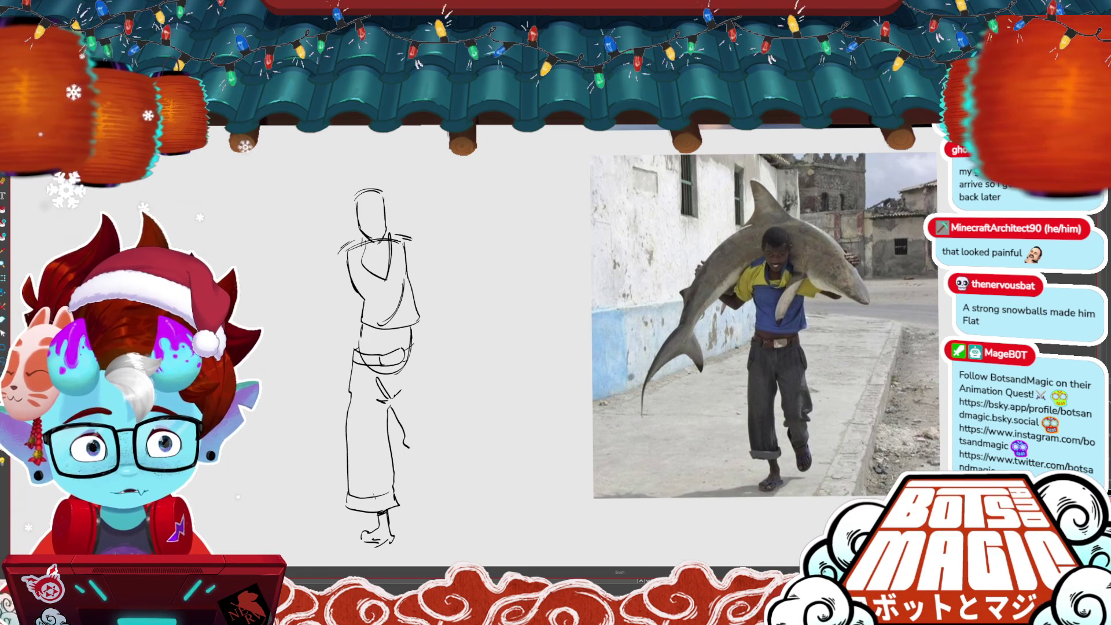
- Remove the rough belt strokes and stretch the torso down toward the belt
key("ctrl+z")
key("b")
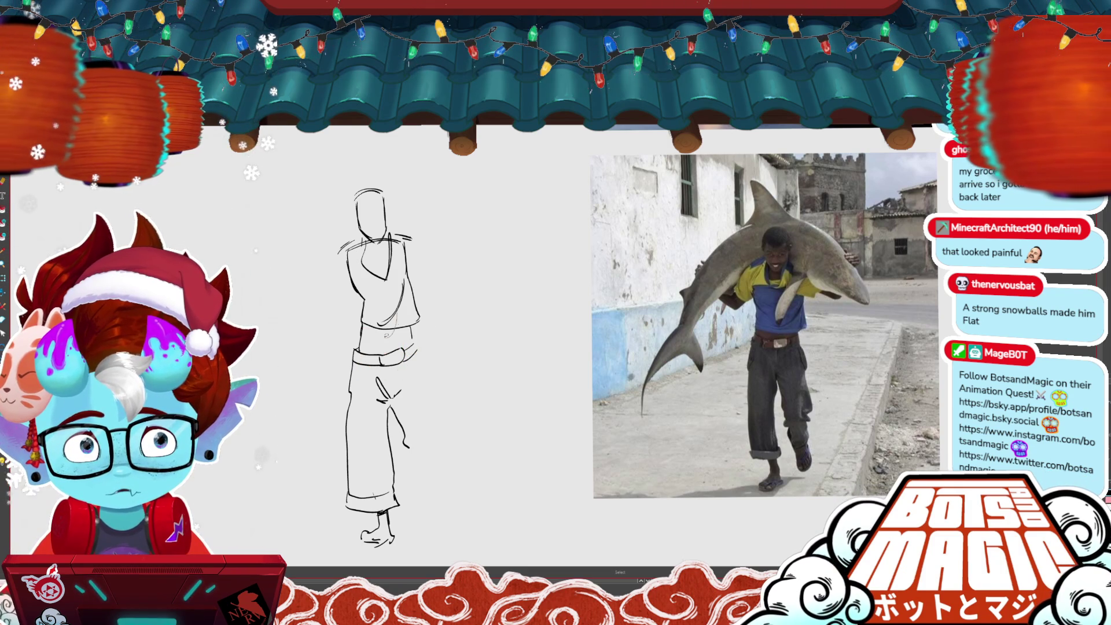
key("v")
left_click(413, 313)
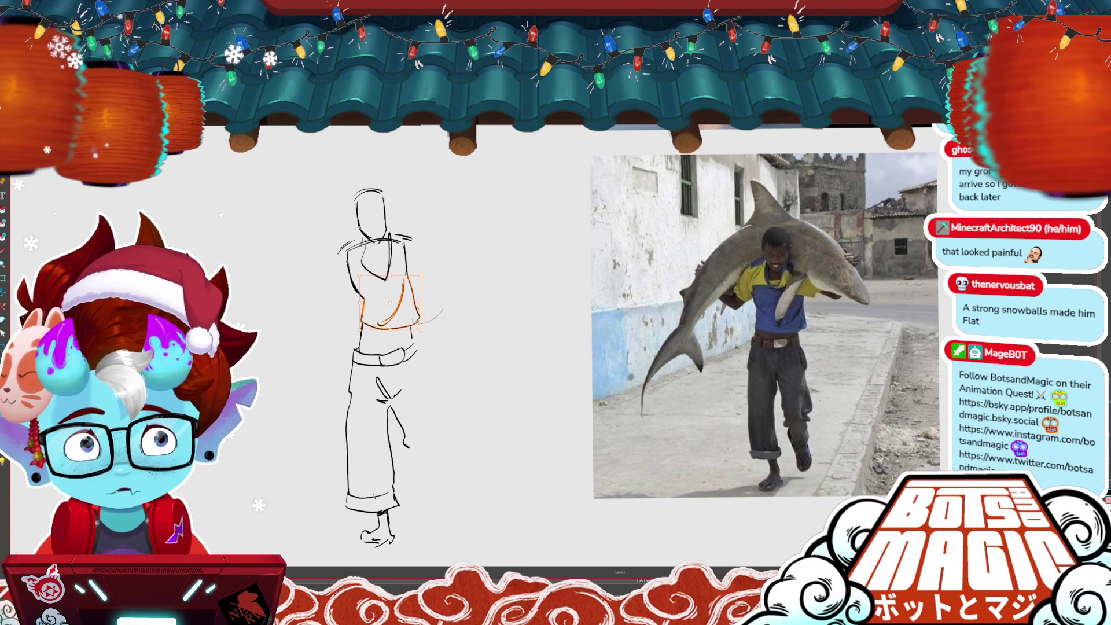
left_click_drag(402, 330, 402, 341)
key("b")
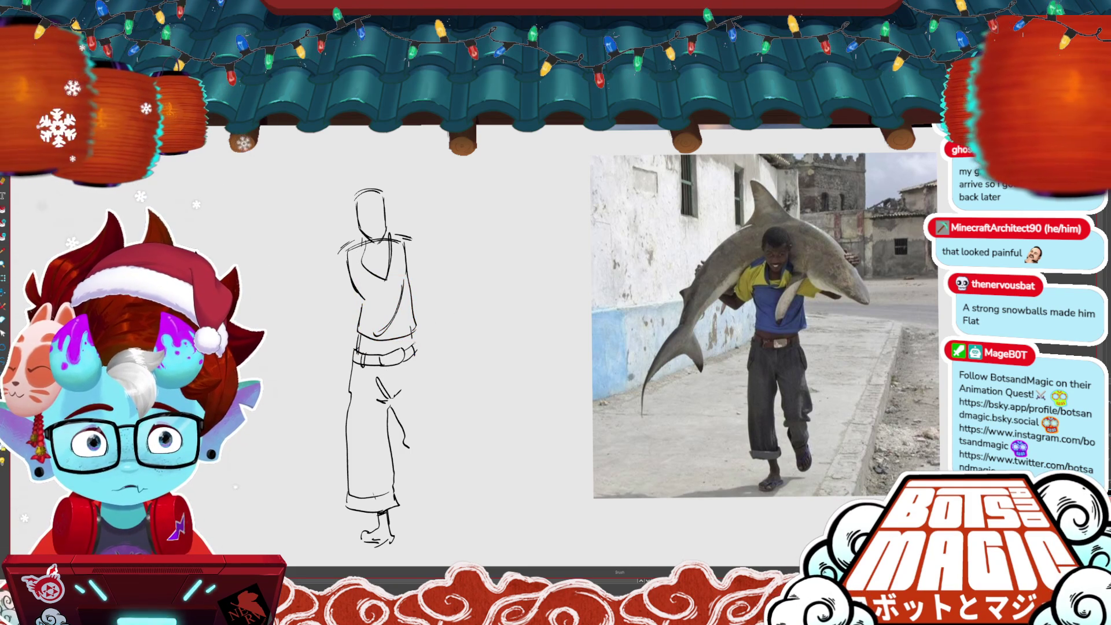
- Draw the striding back leg from the belt, redraw its foot, and bring the space above into view
left_click_drag(413, 341, 418, 348)
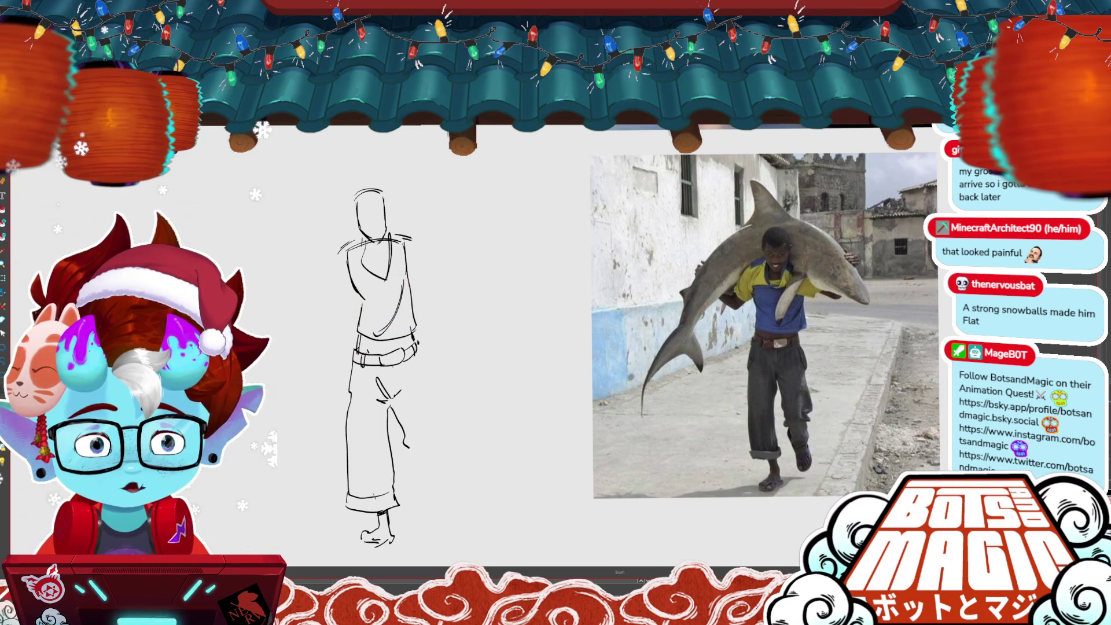
mouse_move(417, 345)
left_mouse_down()
mouse_move(454, 454)
mouse_move(417, 483)
mouse_move(454, 457)
left_mouse_up()
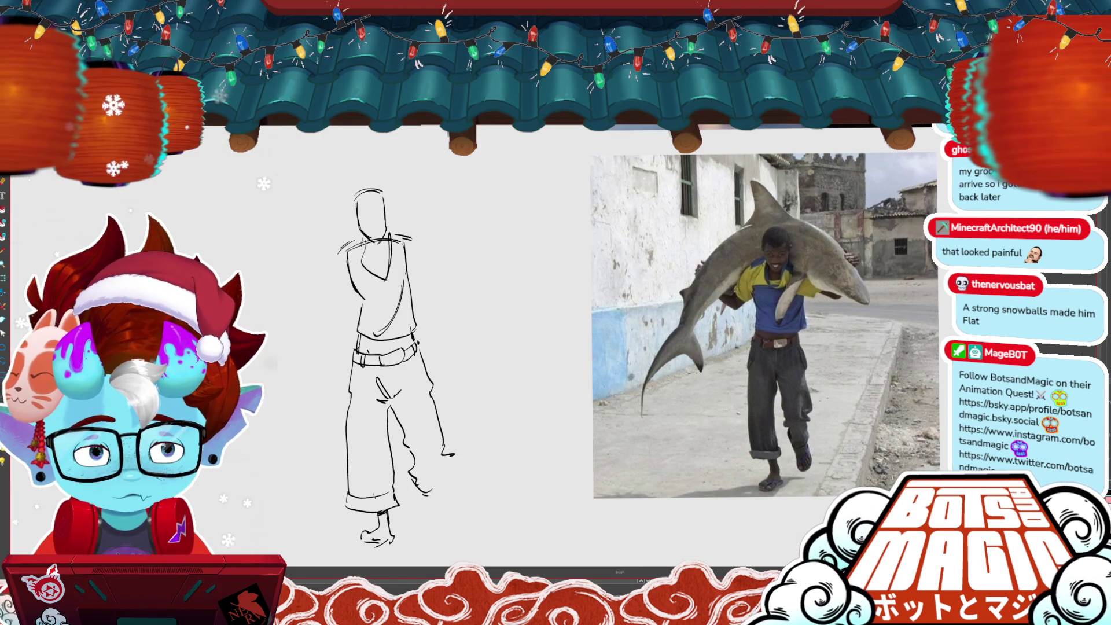
mouse_move(431, 498)
left_mouse_down()
mouse_move(442, 517)
mouse_move(455, 491)
mouse_move(459, 521)
left_mouse_up()
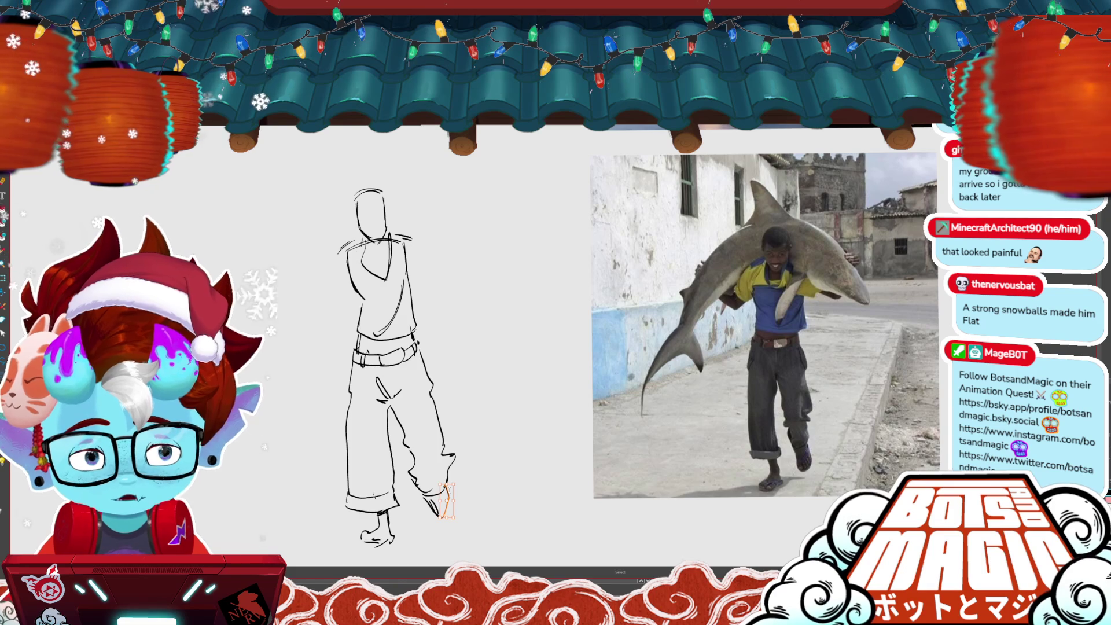
key("Delete")
key("b")
left_click_drag(444, 454, 450, 480)
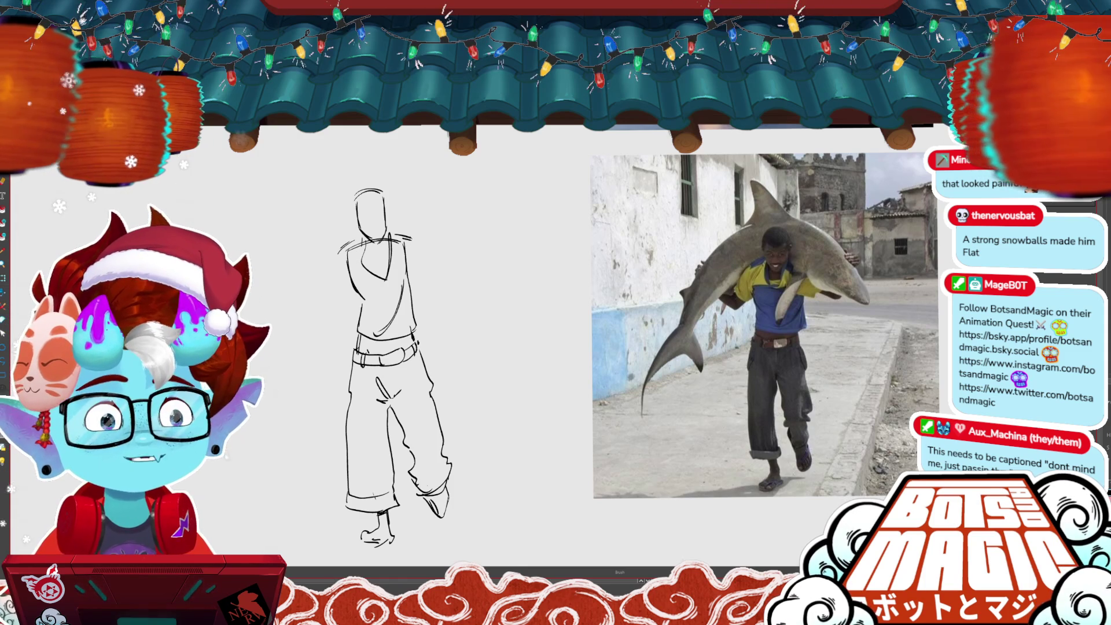
left_click_drag(636, 347, 674, 372)
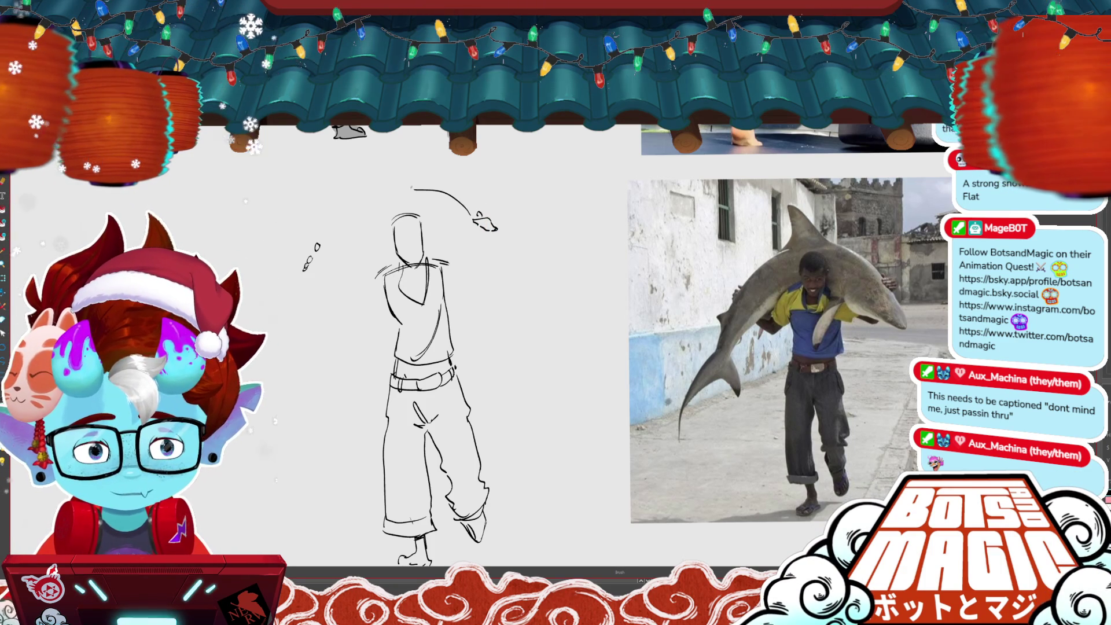
- Draw a shorter curve for the shark's body over the head and add its hanging tail
left_click_drag(411, 188, 334, 163)
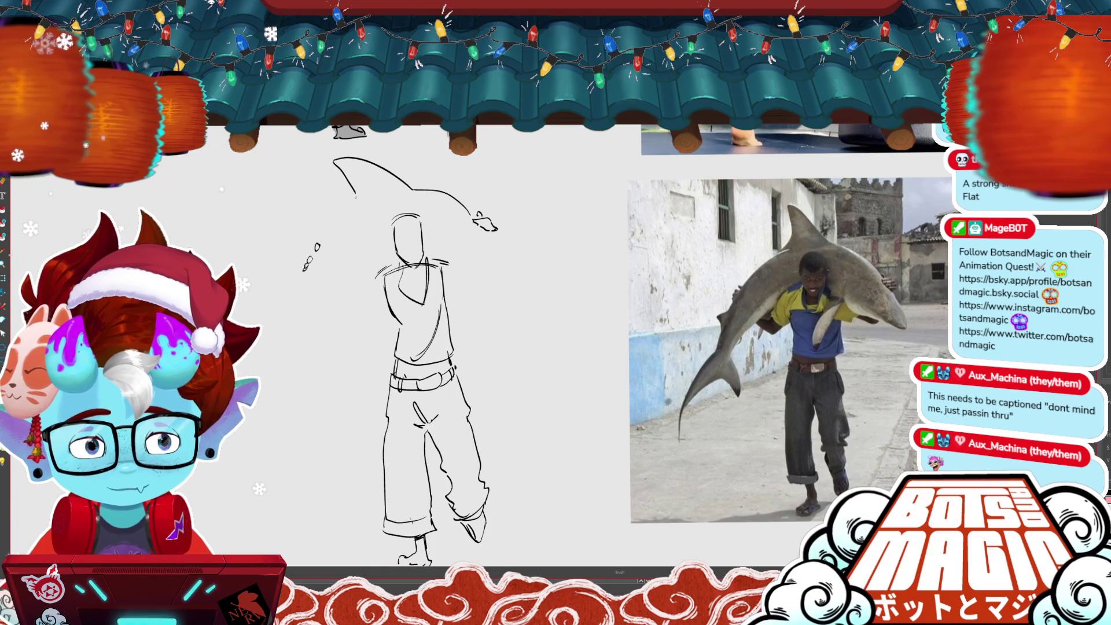
key("ctrl+z")
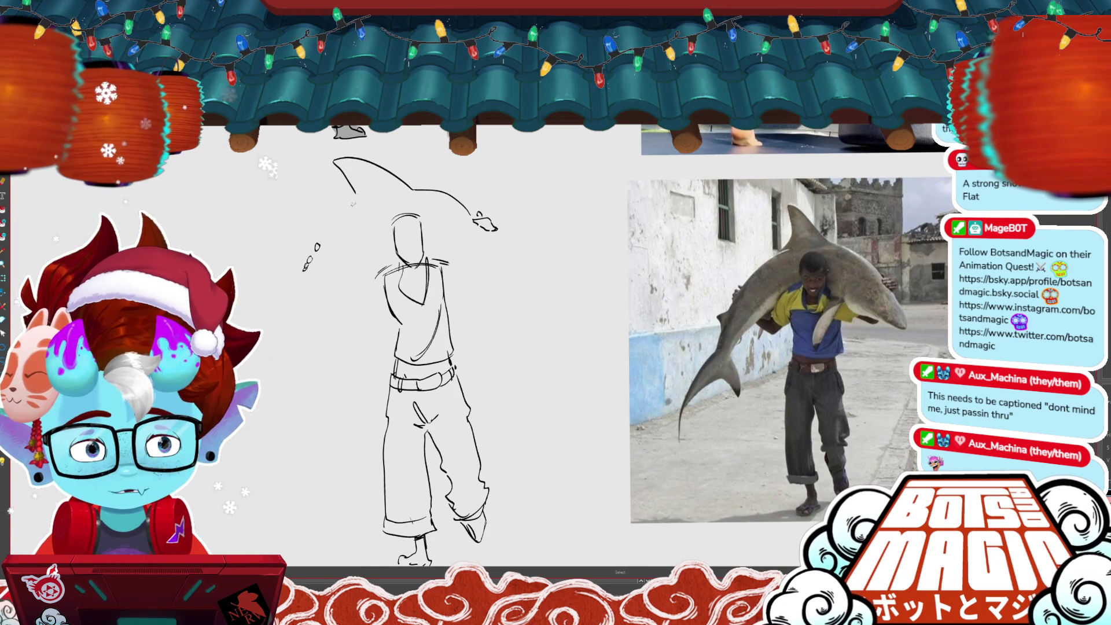
left_click_drag(356, 197, 323, 236)
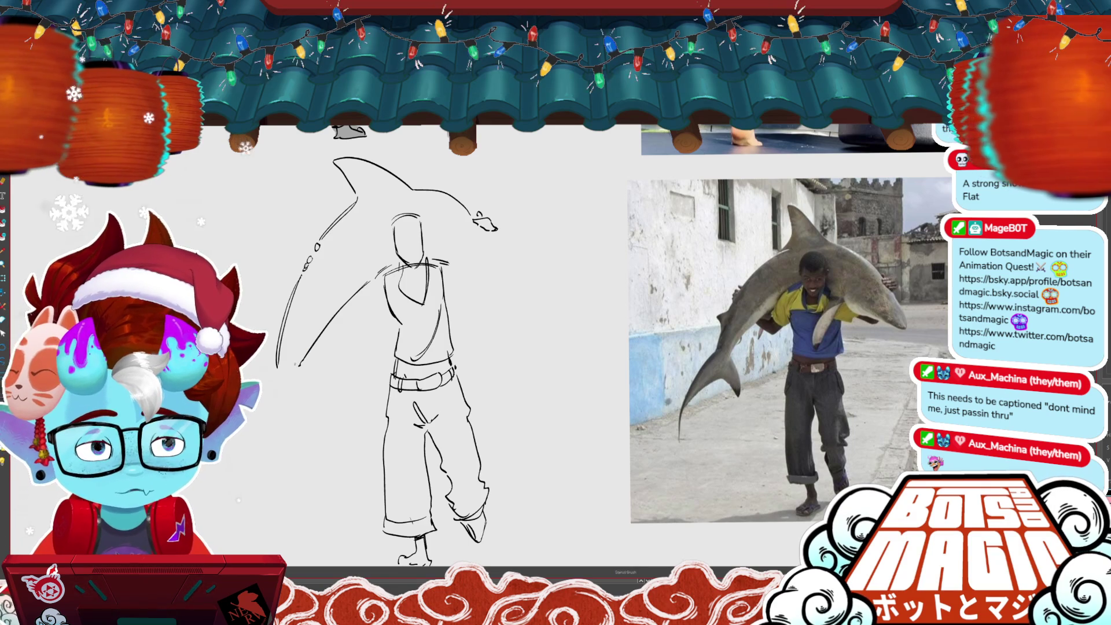
key("alt+b")
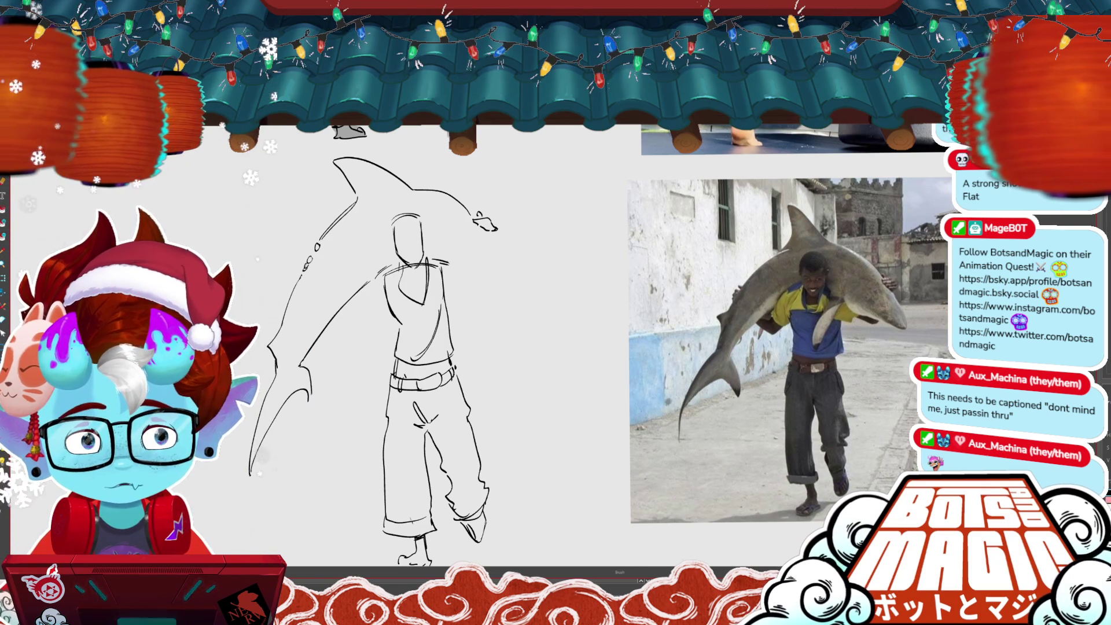
left_click_drag(312, 373, 308, 400)
scroll(498, 347, "down", 2)
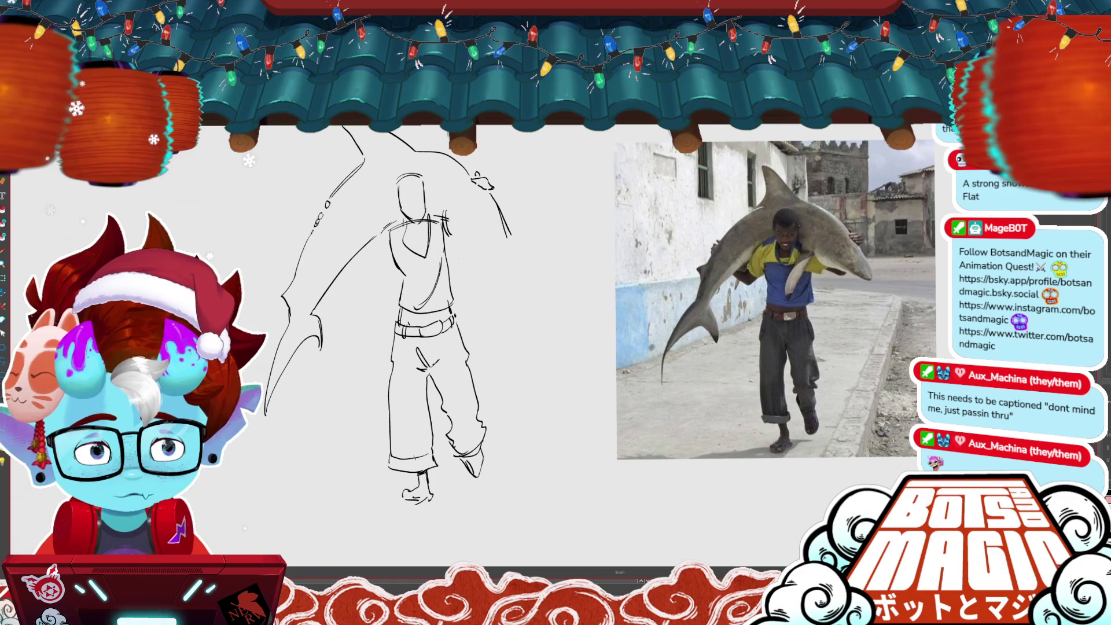
- Draw the shark's head over the right shoulder, delete its eye and snout details, and nudge the snout right
left_click_drag(509, 234, 455, 242)
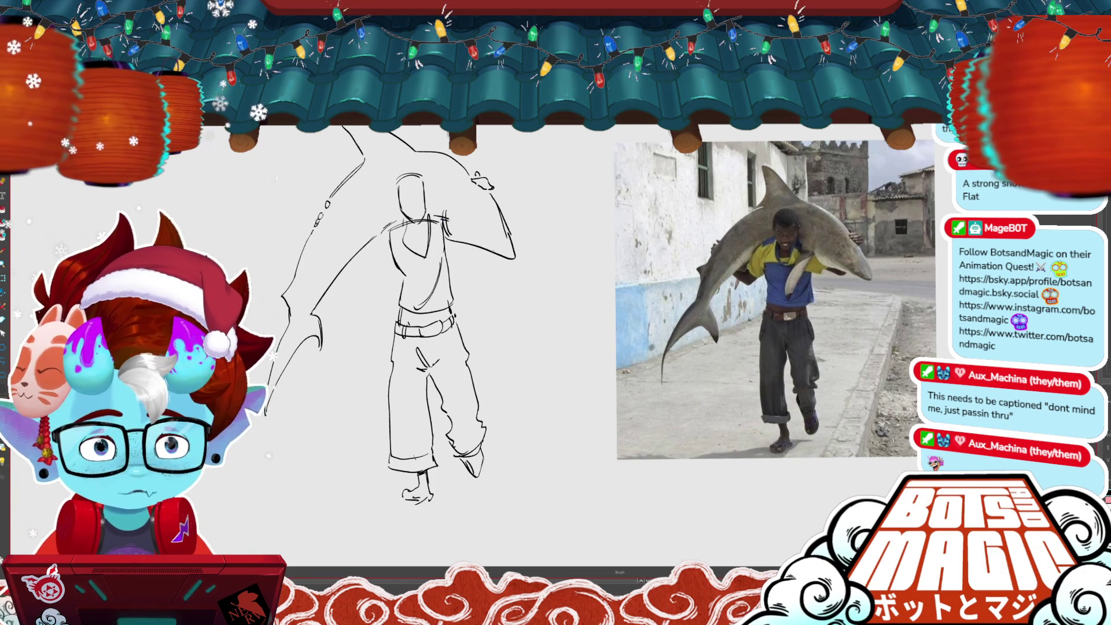
key("m")
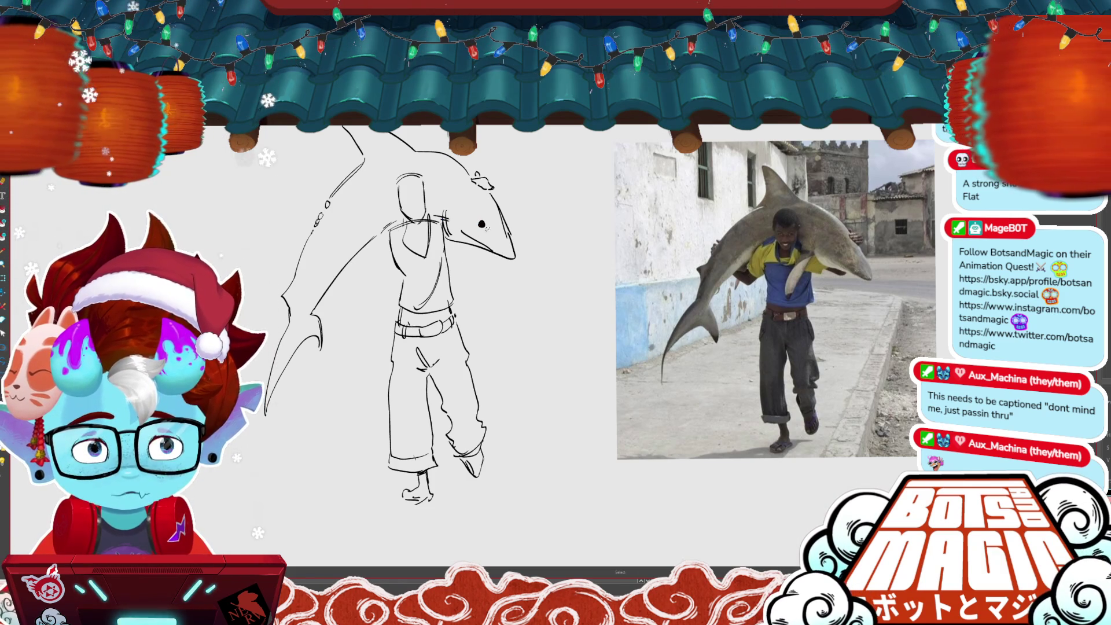
key("Delete")
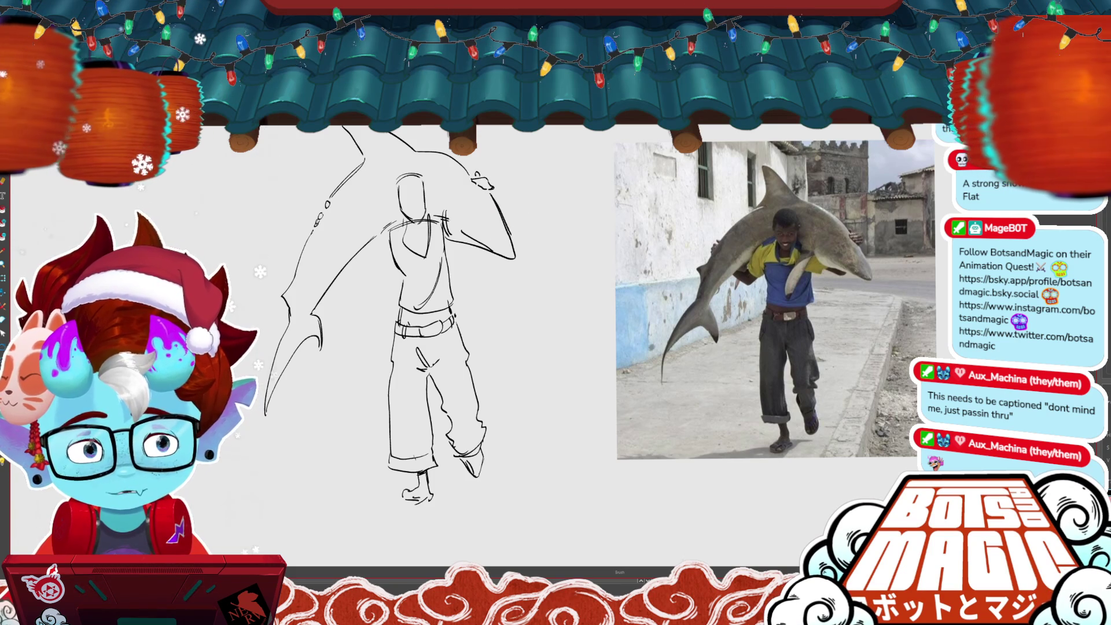
mouse_move(478, 219)
left_mouse_down()
mouse_move(538, 267)
mouse_move(582, 215)
mouse_move(535, 189)
left_mouse_up()
- Confirm the reshaped snout and move the shirt-collar stroke up to form the carrier's face
key("Return")
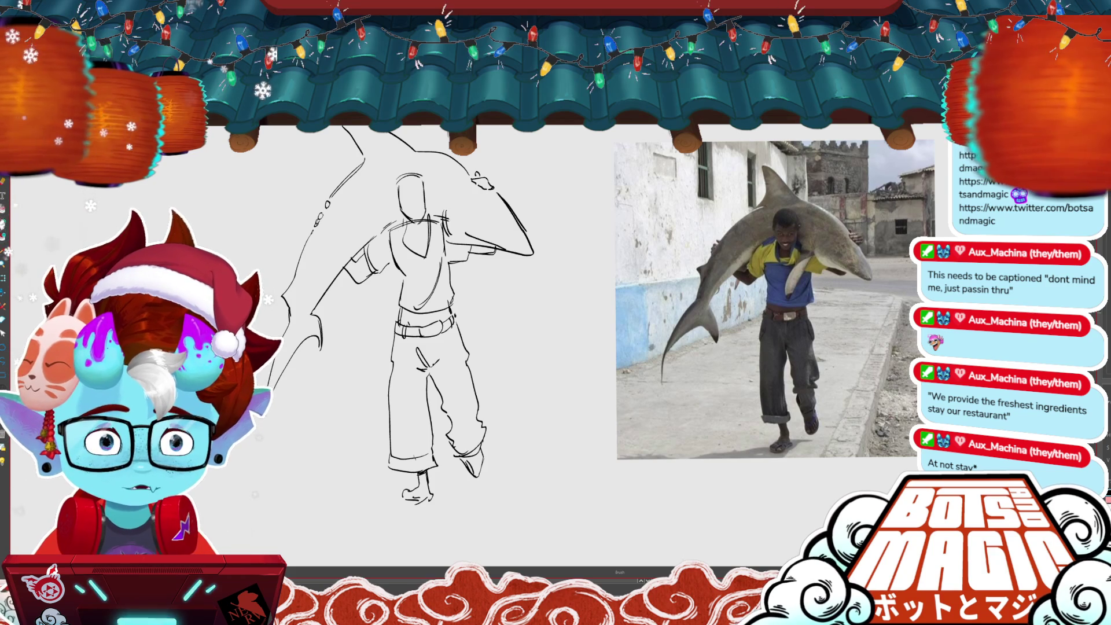
left_click_drag(405, 290, 421, 317)
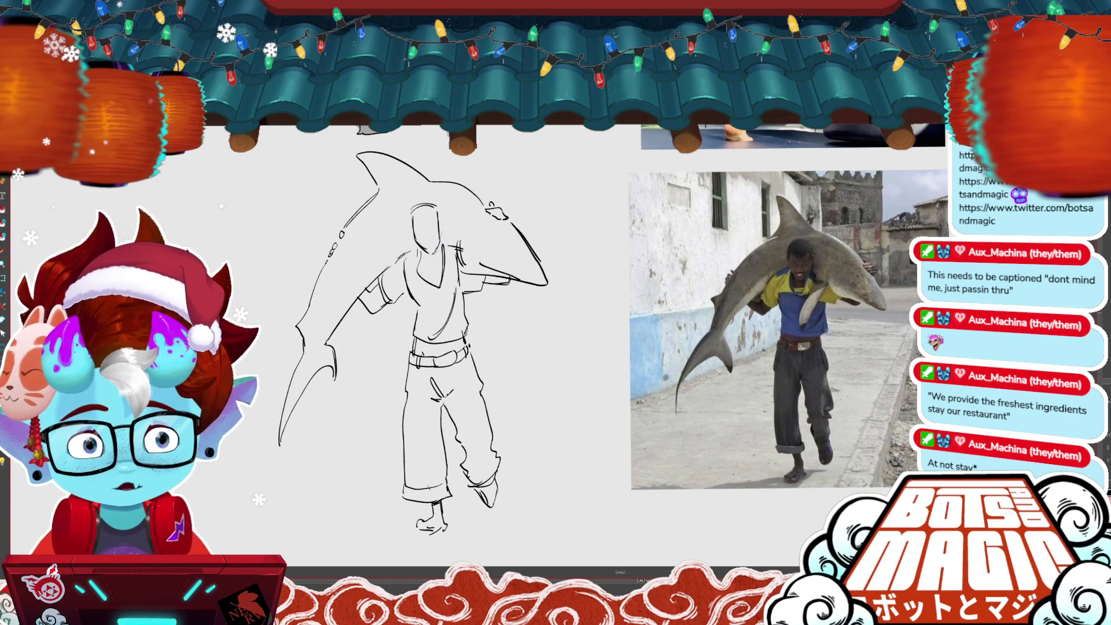
left_click(427, 238)
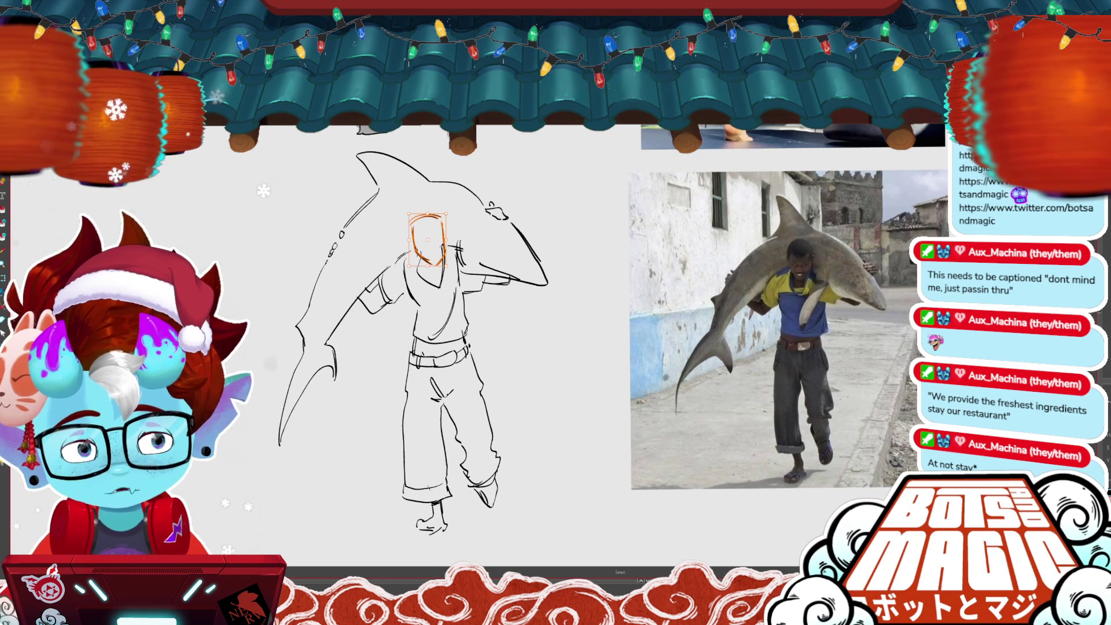
key("b")
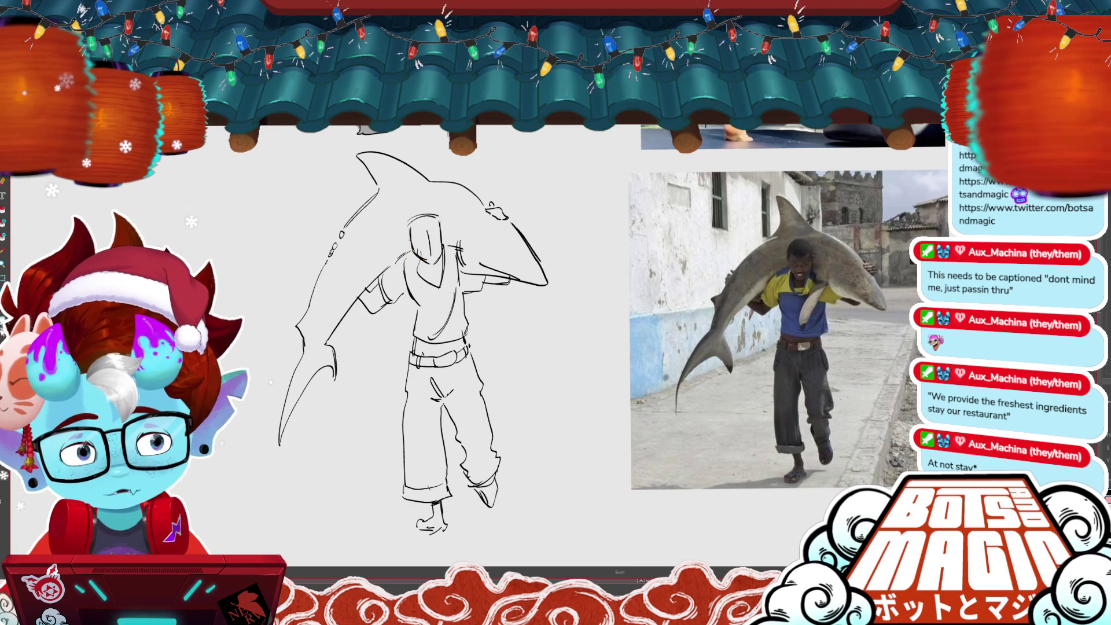
key("v")
left_click(429, 272)
left_click_drag(428, 269, 425, 246)
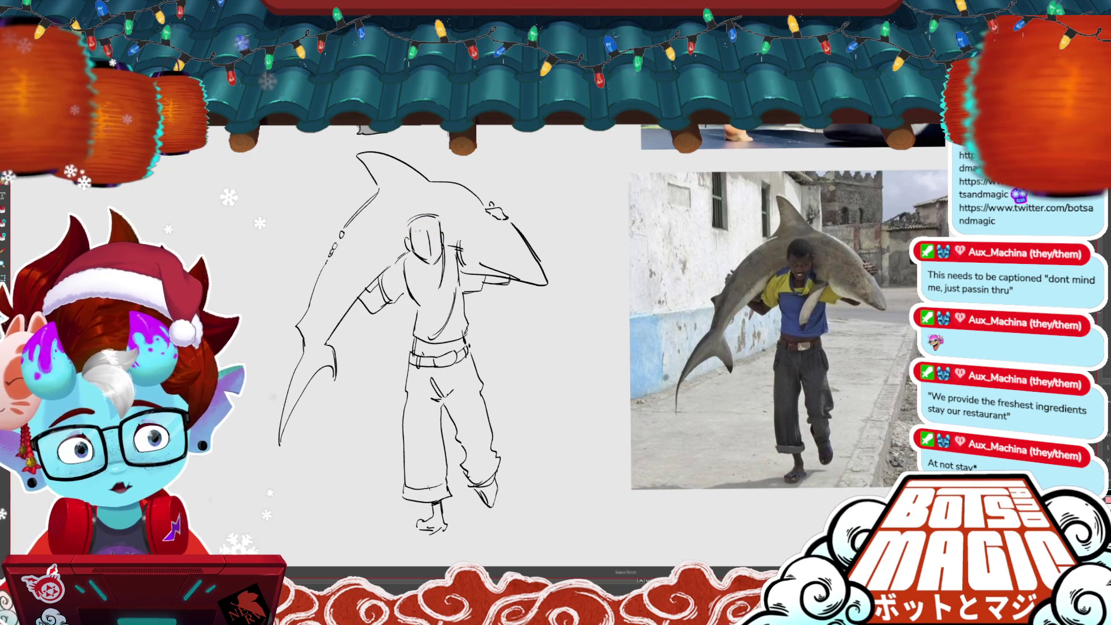
- Redraw the rounded top of the head and draw a smiling mouth with its corner
key("b")
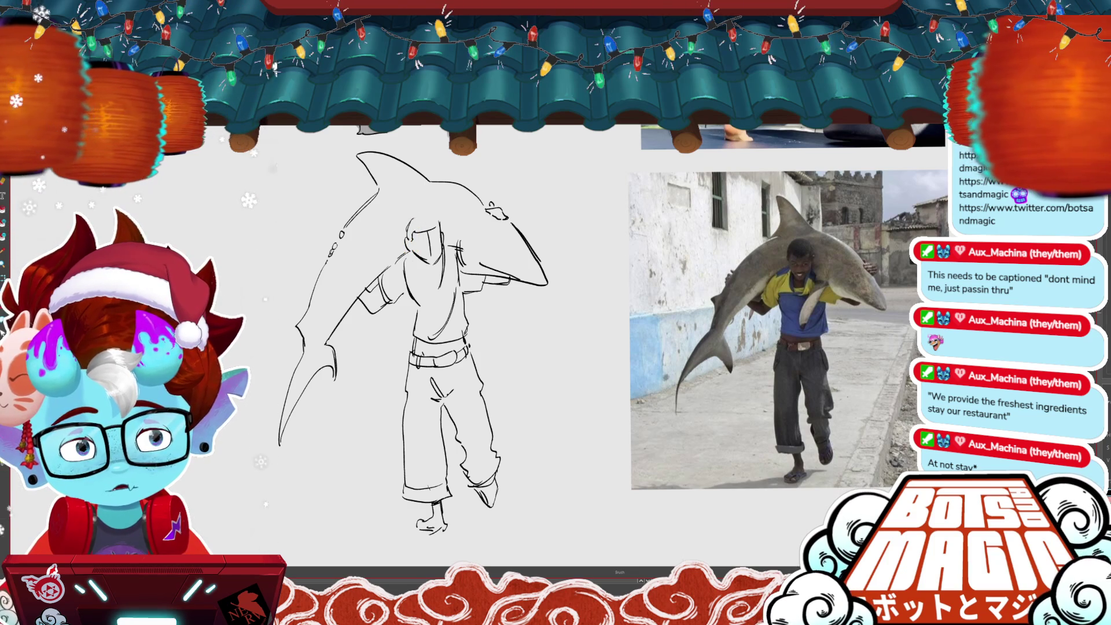
left_click_drag(408, 232, 441, 223)
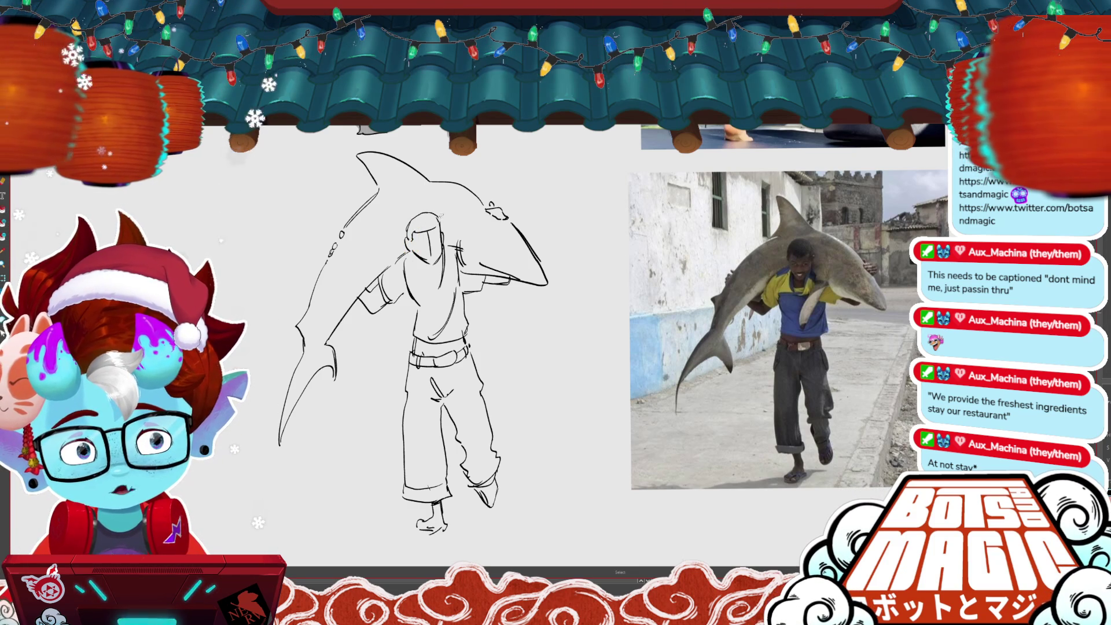
key("v")
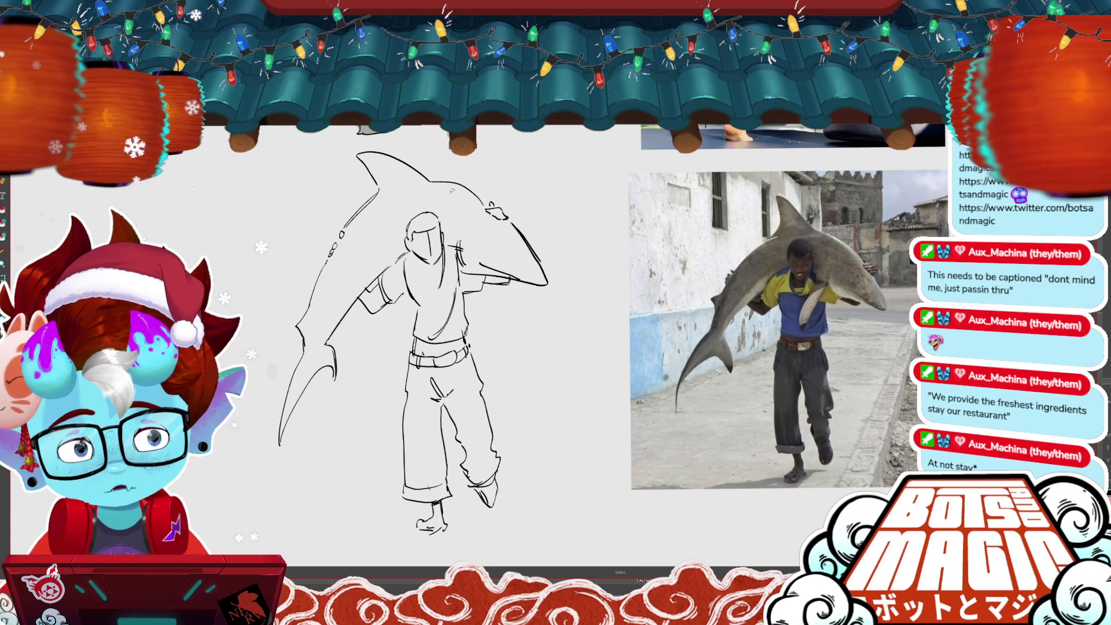
scroll(517, 256, "up", 2)
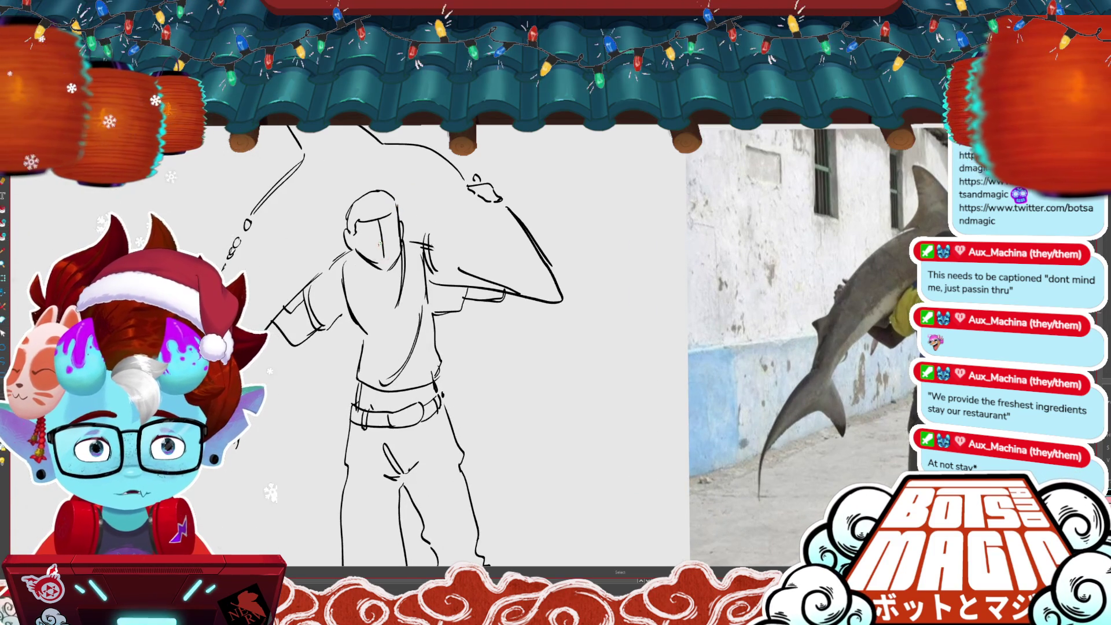
key("b")
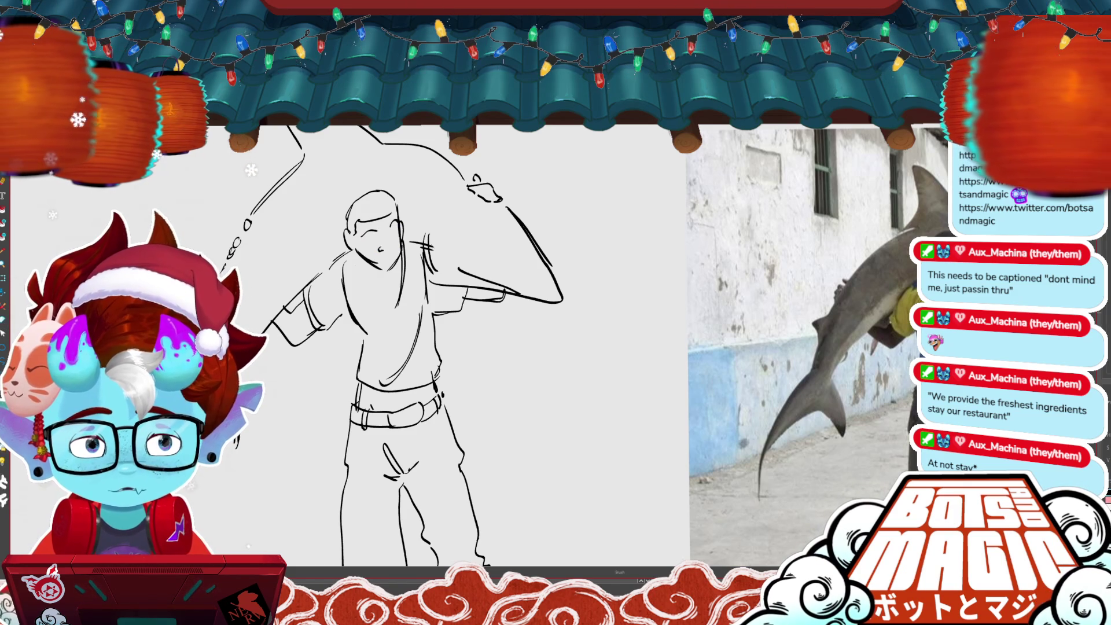
left_click_drag(384, 248, 396, 250)
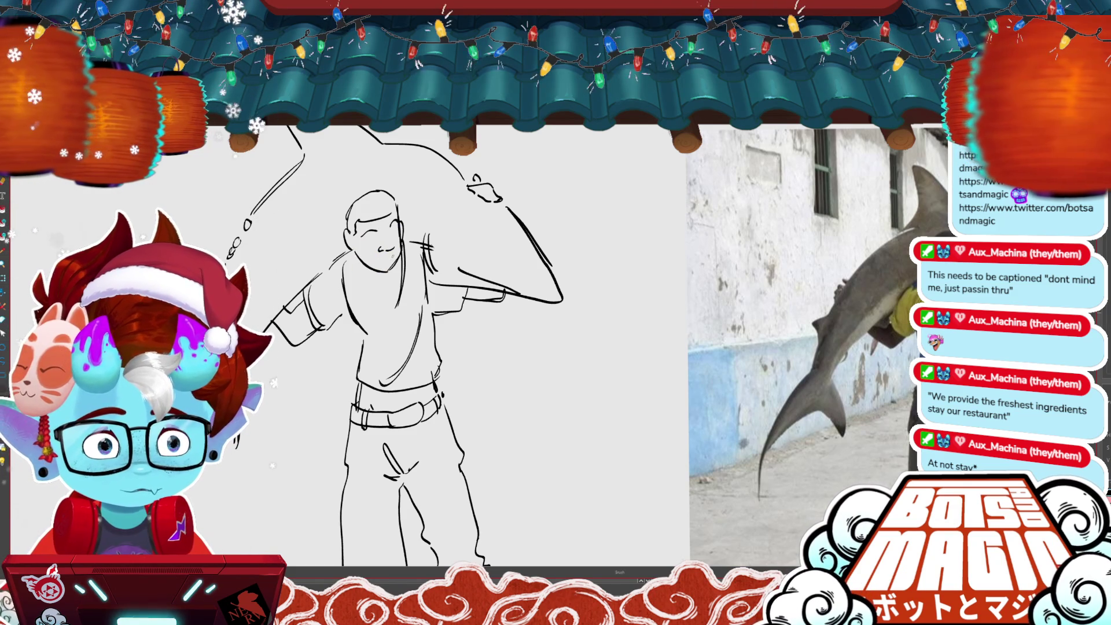
left_click_drag(372, 256, 386, 260)
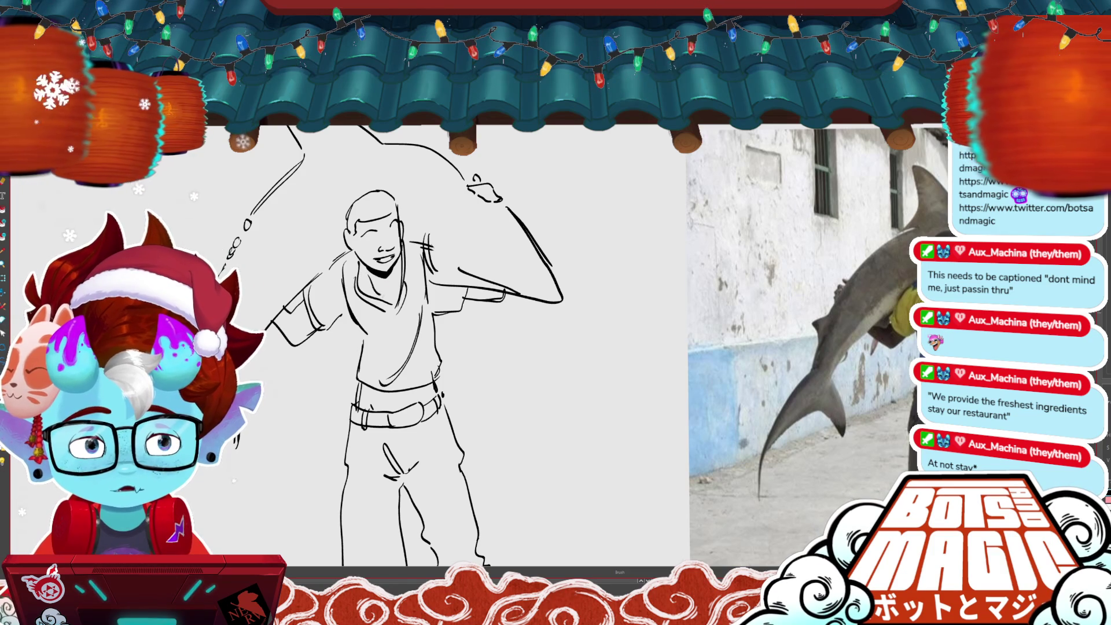
scroll(405, 347, "down", 2)
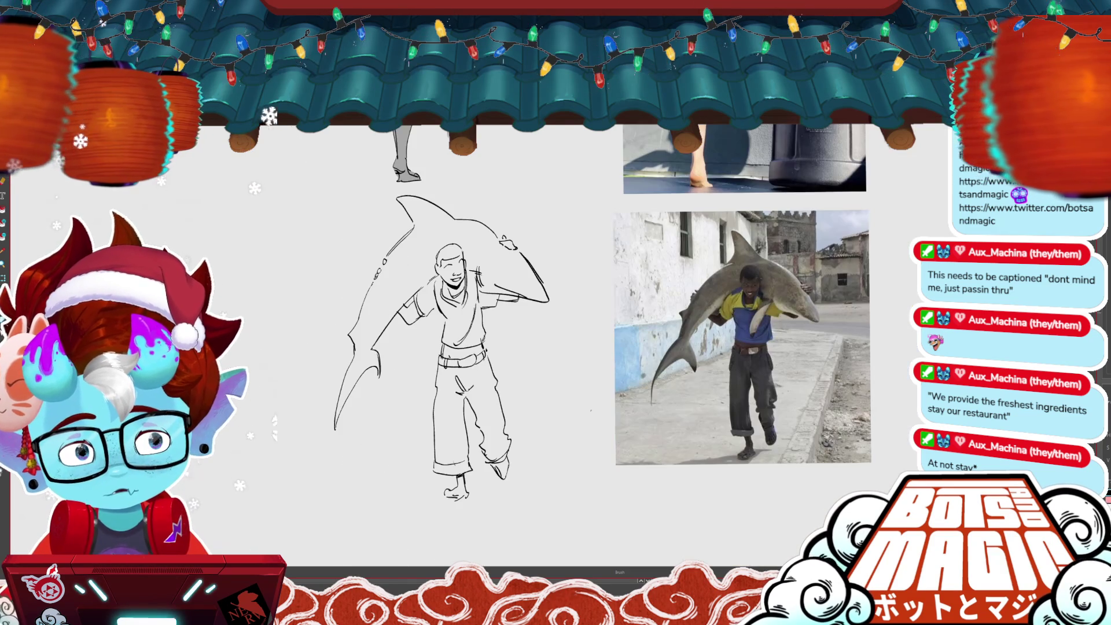
- Re-centre the sketch and select the strokes around the carrier's cheek for touching up
scroll(404, 347, "up", 1)
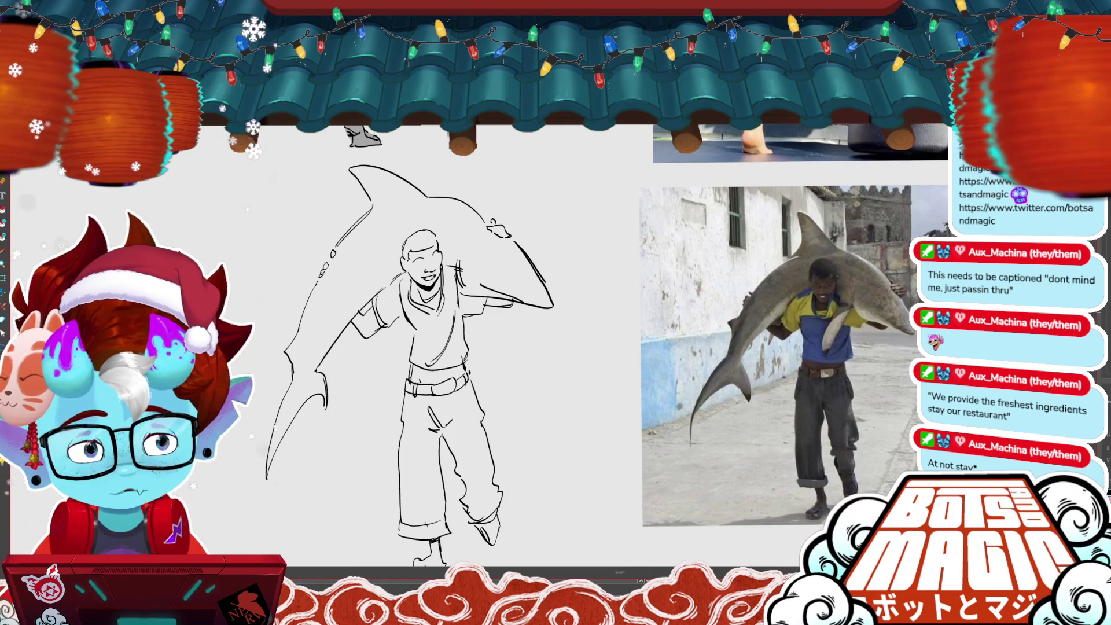
mouse_move(405, 347)
left_mouse_down()
mouse_move(350, 345)
mouse_move(365, 342)
left_mouse_up()
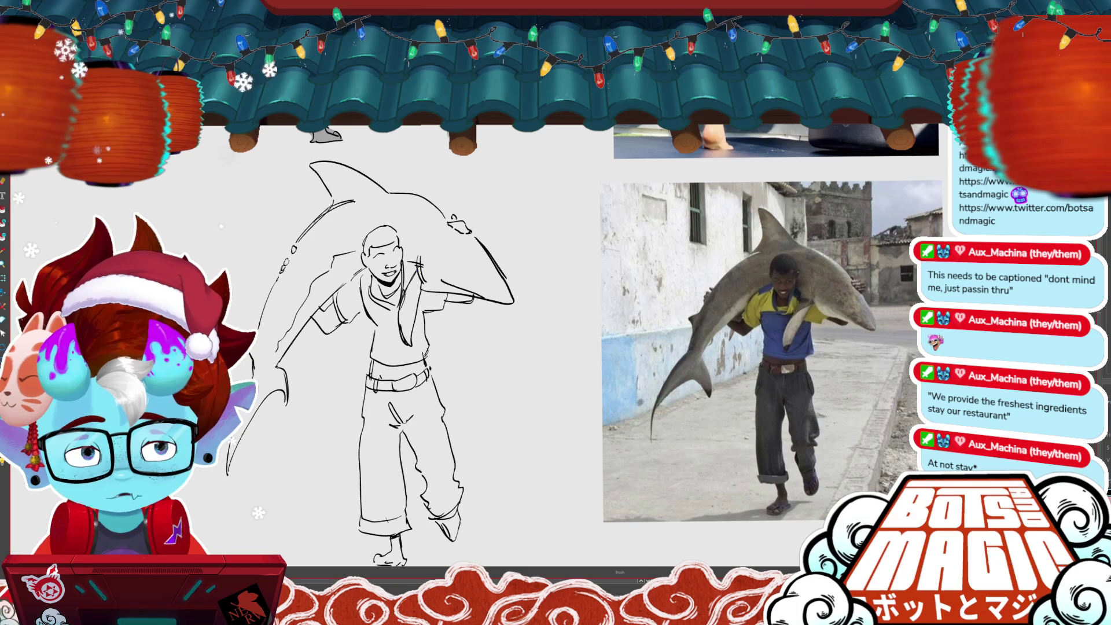
key("m")
left_click_drag(395, 247, 409, 262)
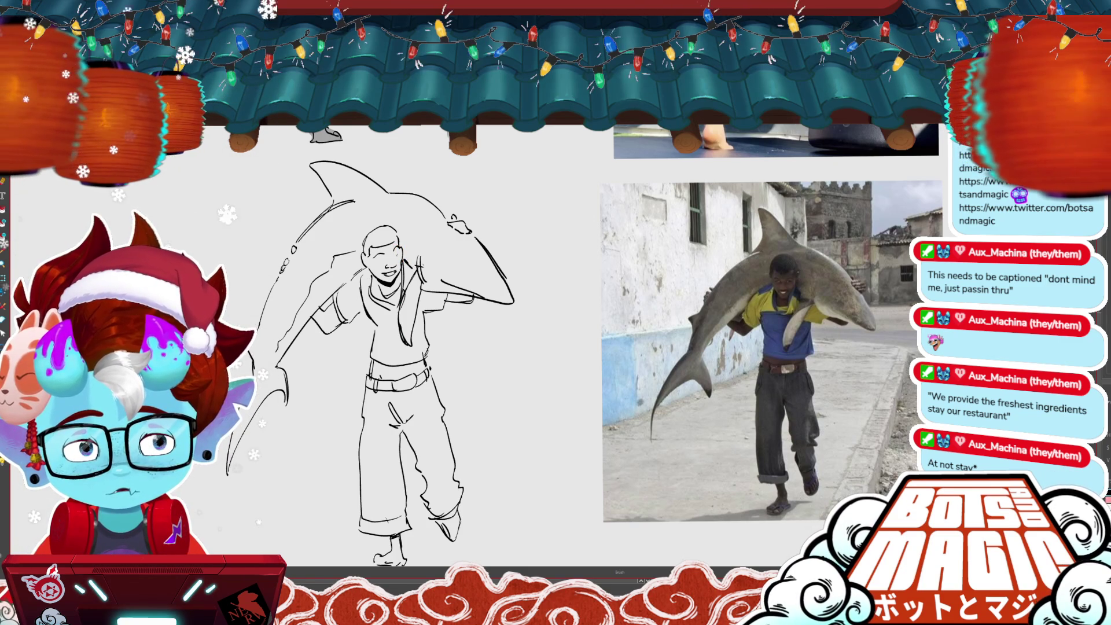
key("b")
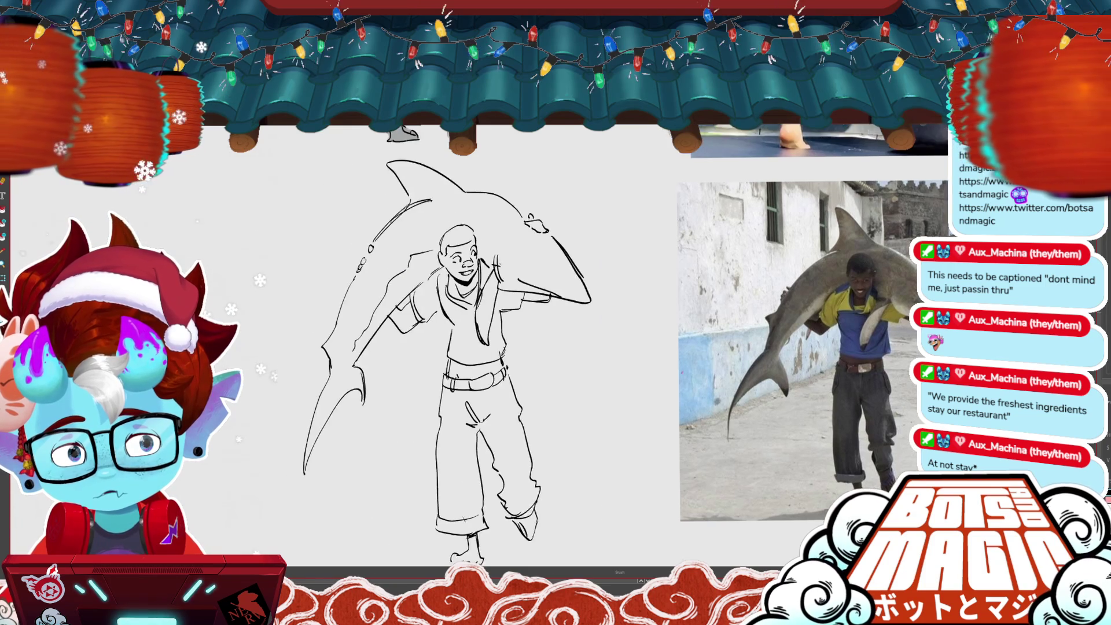
- Save the Storyboard Pro project with Ctrl+S
scroll(382, 260, "up", 3)
scroll(440, 290, "down", 4)
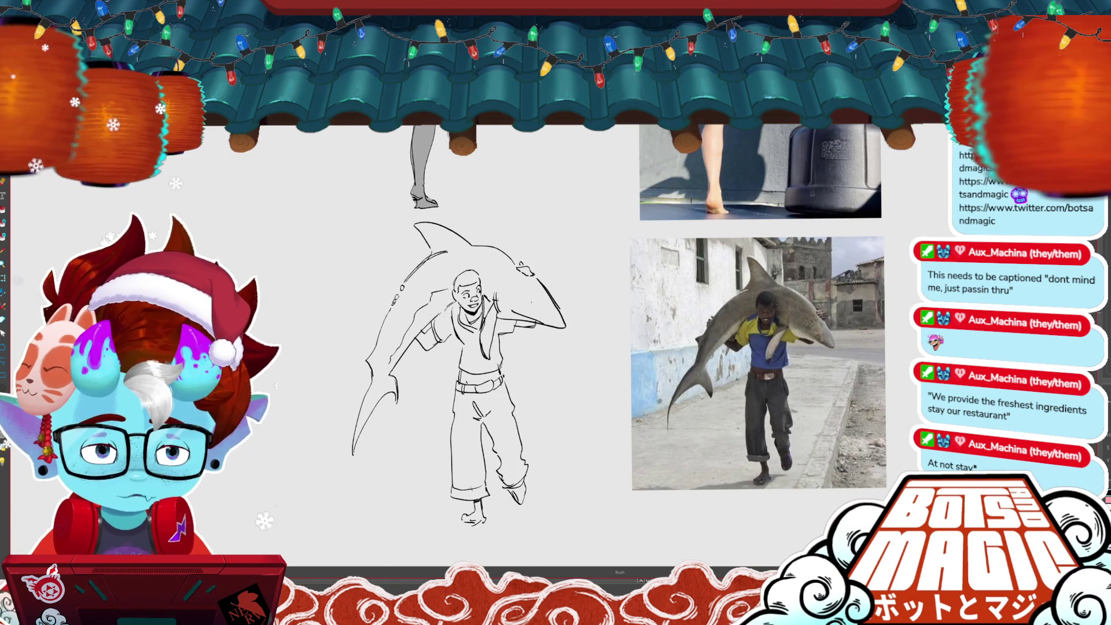
scroll(783, 351, "up", 2)
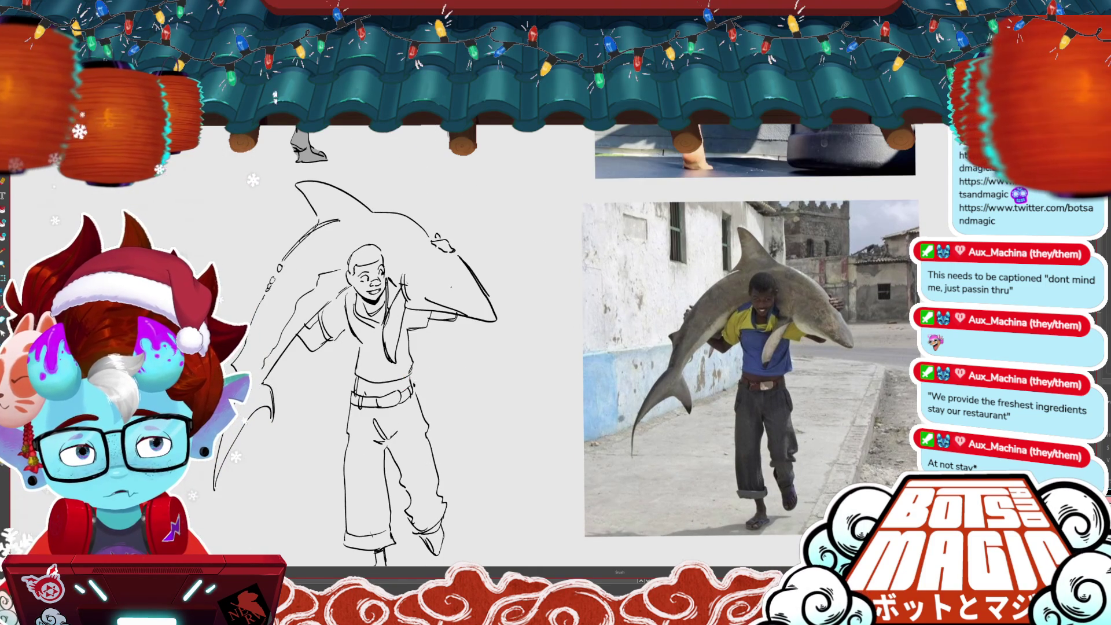
key("ctrl+s")
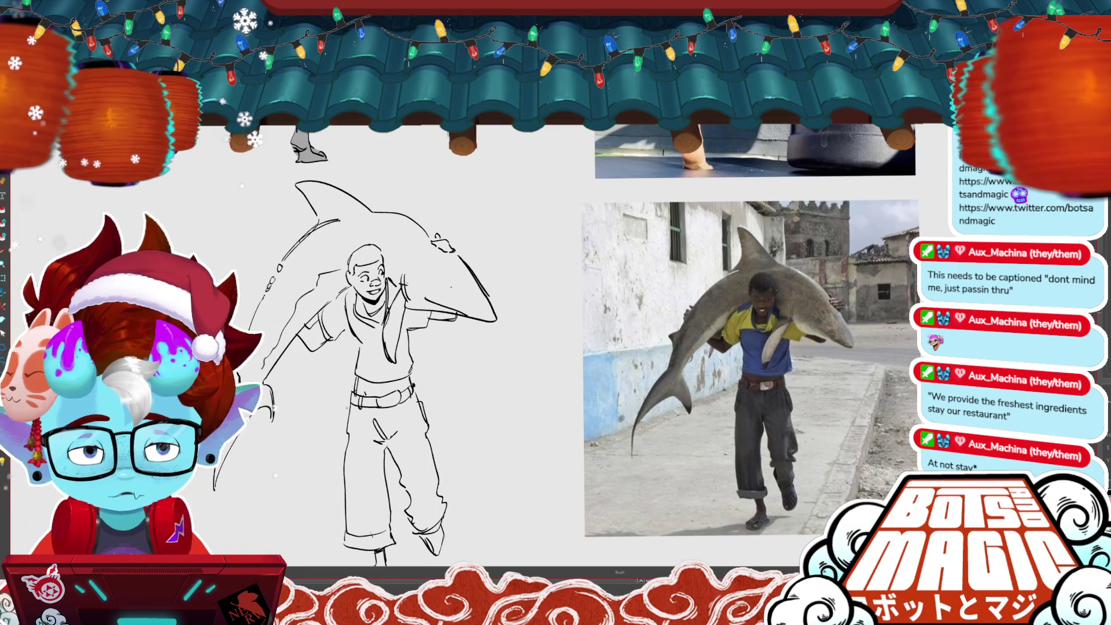
scroll(463, 347, "down", 3)
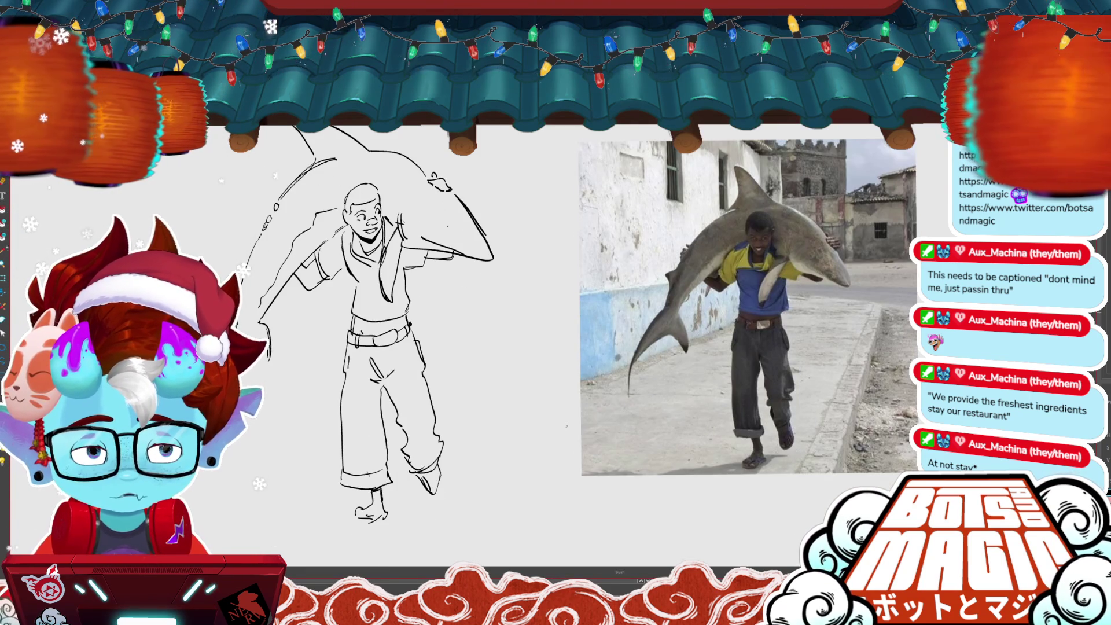
- Add a small shadow dab below the foot and frame the shark-carrier sketch beside its photo
scroll(462, 318, "down", 5)
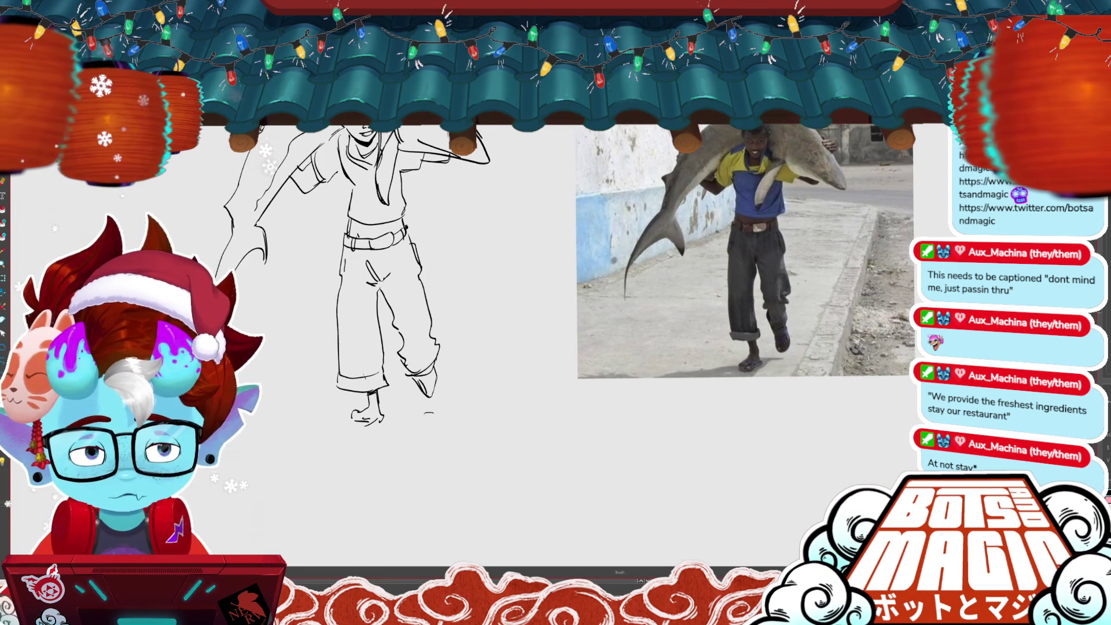
left_click(429, 414)
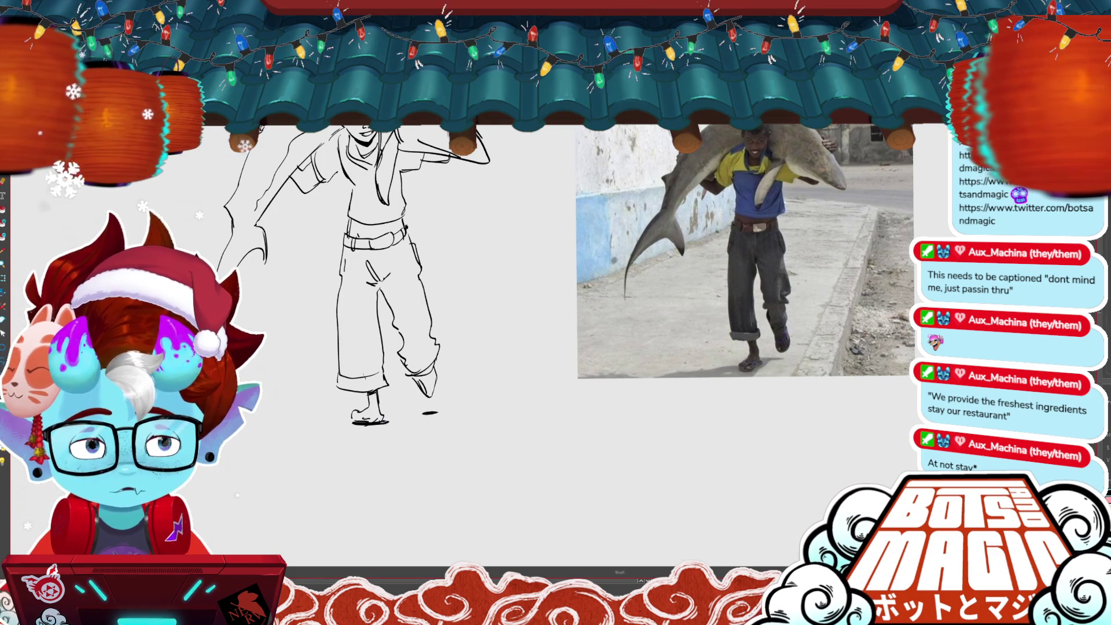
scroll(604, 497, "down", 2)
left_click_drag(603, 521, 570, 538)
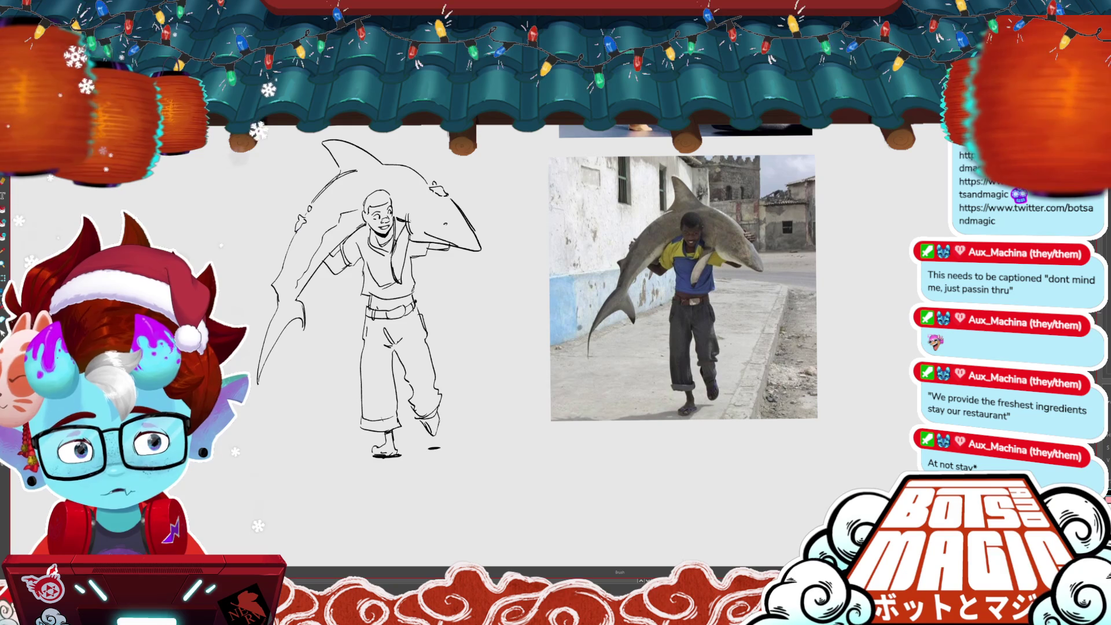
scroll(475, 287, "up", 2)
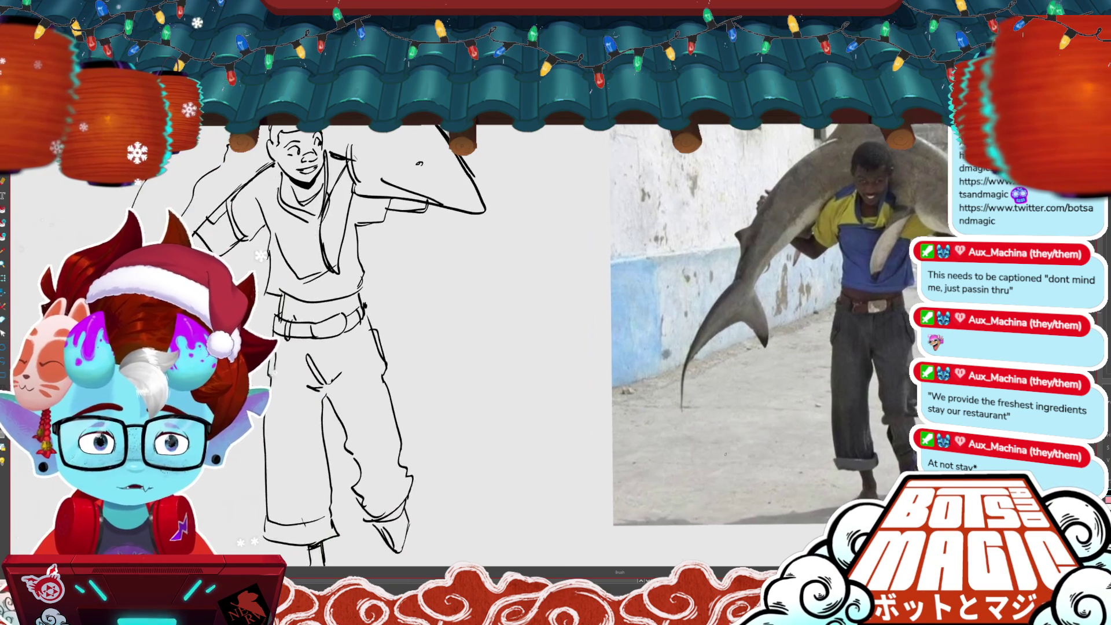
scroll(497, 324, "down", 2)
mouse_move(463, 289)
left_mouse_down()
mouse_move(486, 303)
mouse_move(452, 283)
left_mouse_up()
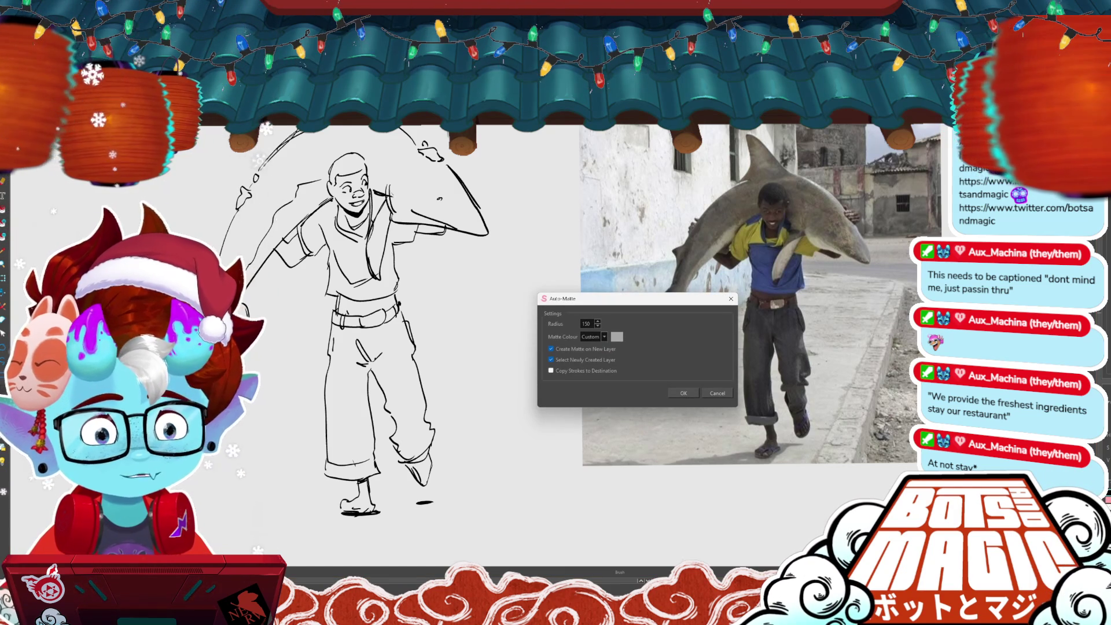
- Generate the Auto-Matte gray fill behind the shark-carrier line art and recentre the view on it
left_click(683, 394)
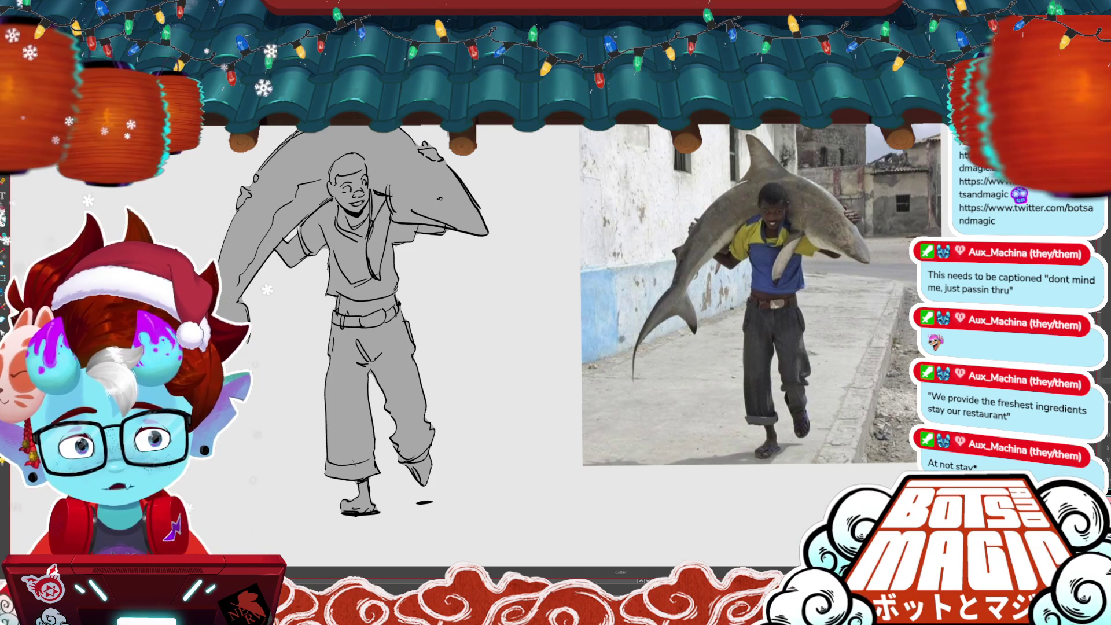
left_click_drag(276, 177, 262, 196)
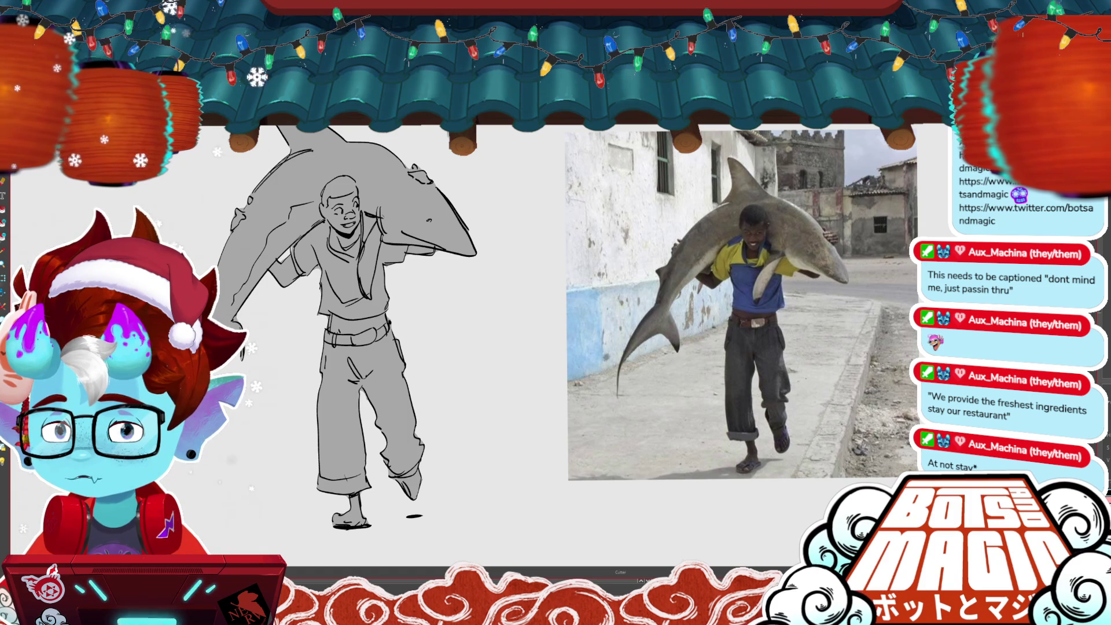
mouse_move(376, 347)
left_mouse_down()
mouse_move(422, 336)
mouse_move(440, 344)
left_mouse_up()
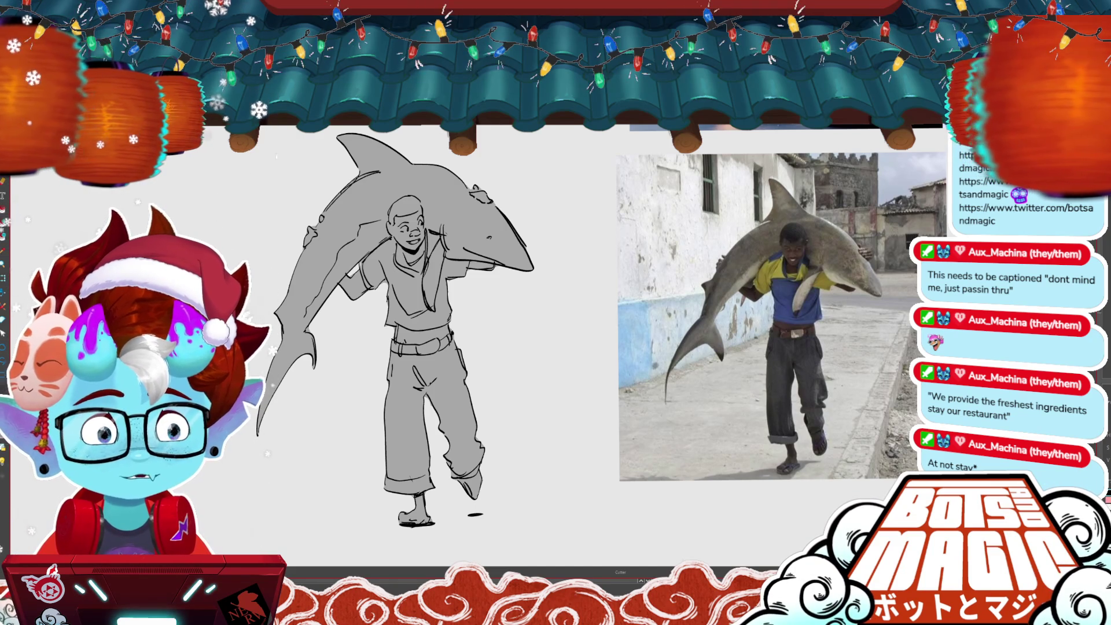
scroll(598, 342, "up", 5)
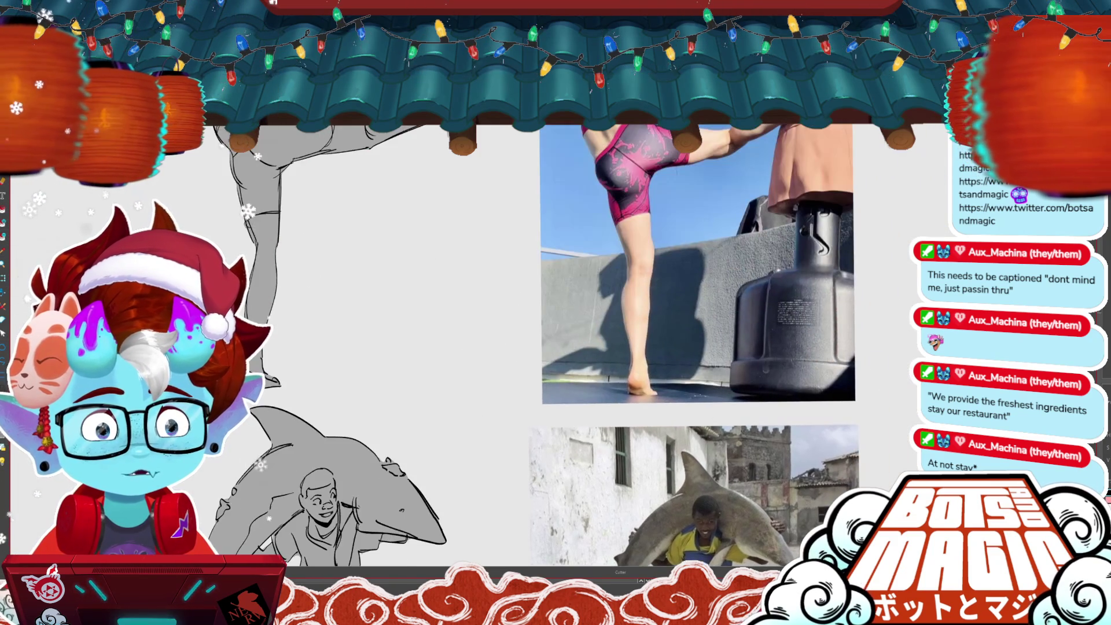
scroll(671, 347, "up", 3)
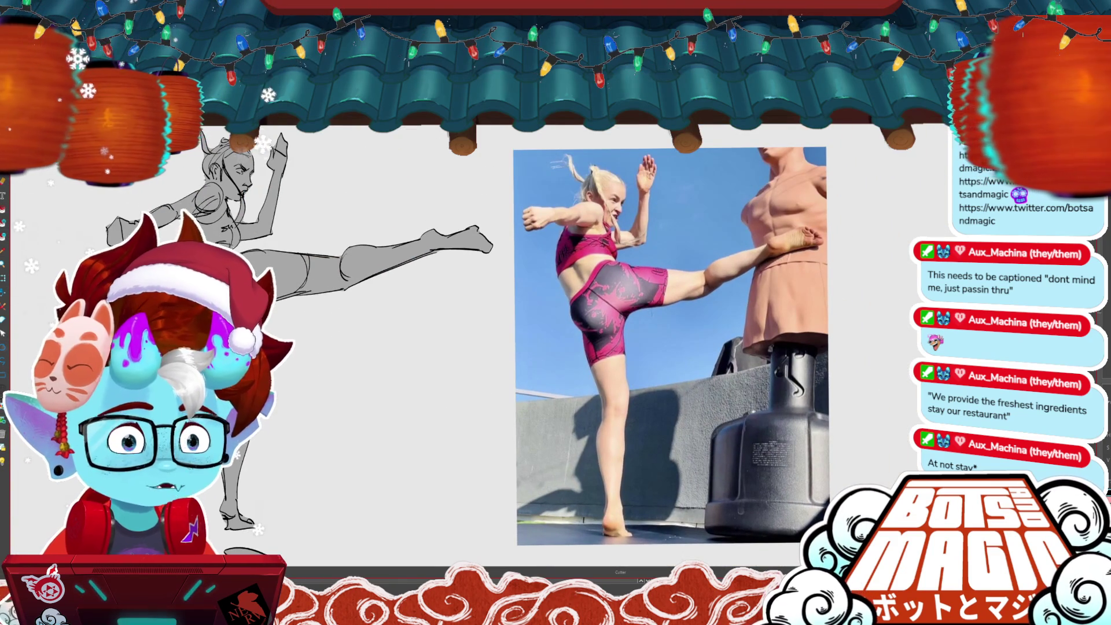
key("b")
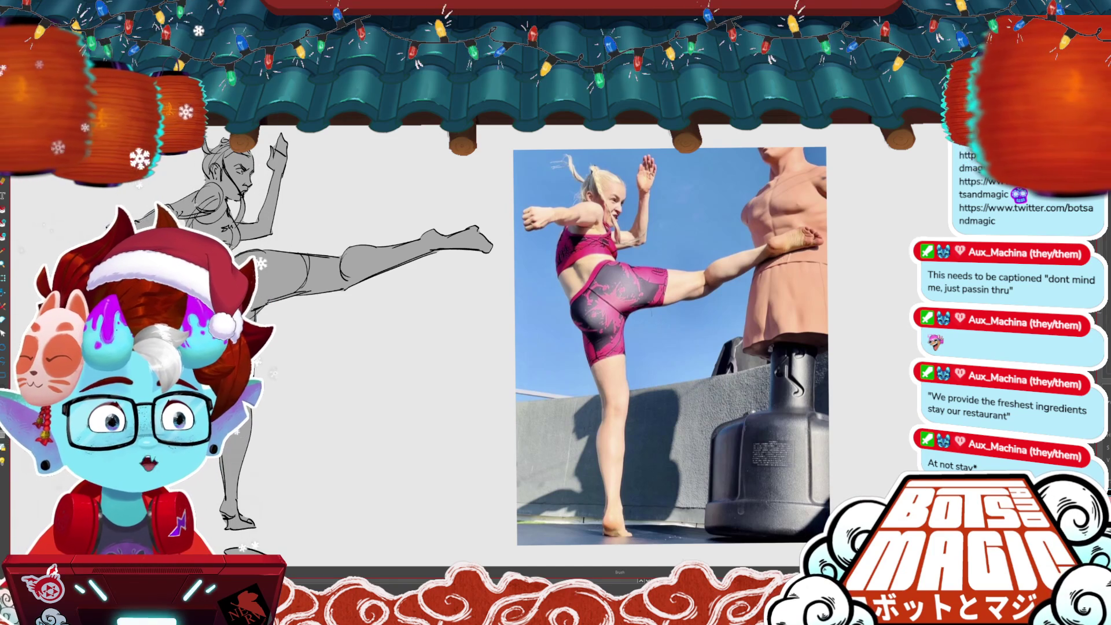
scroll(555, 341, "down", 2)
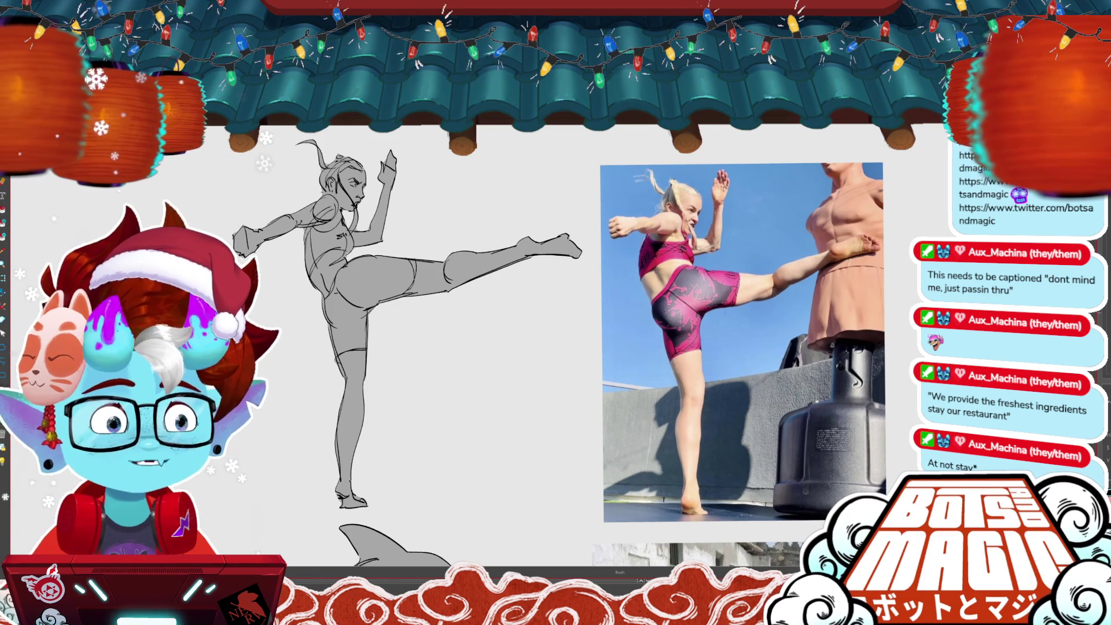
scroll(497, 347, "up", 10)
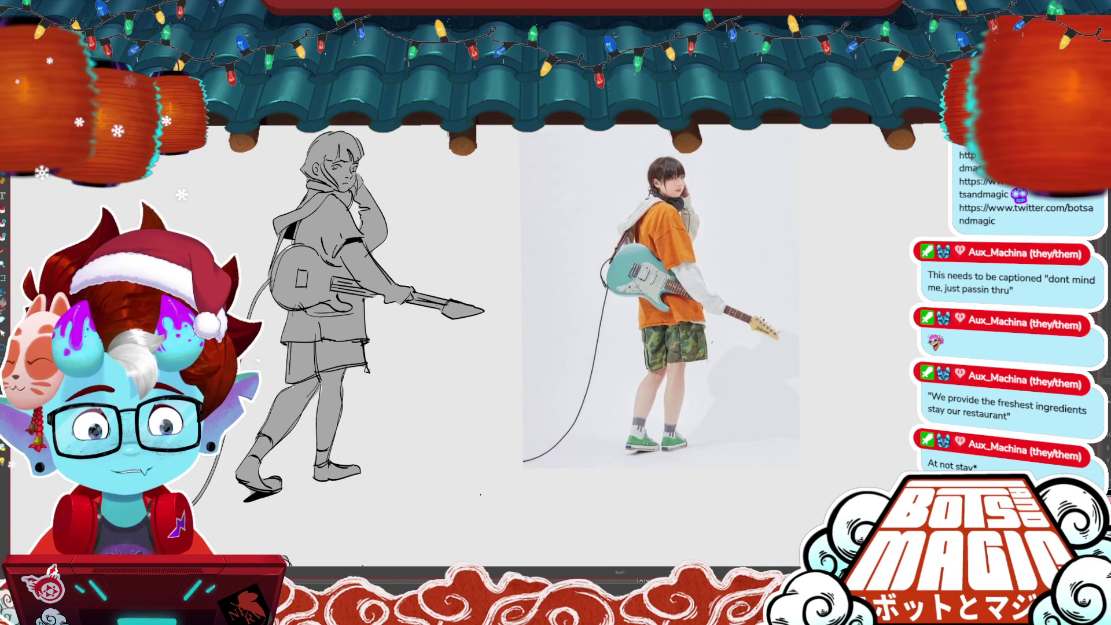
scroll(405, 312, "left", 2)
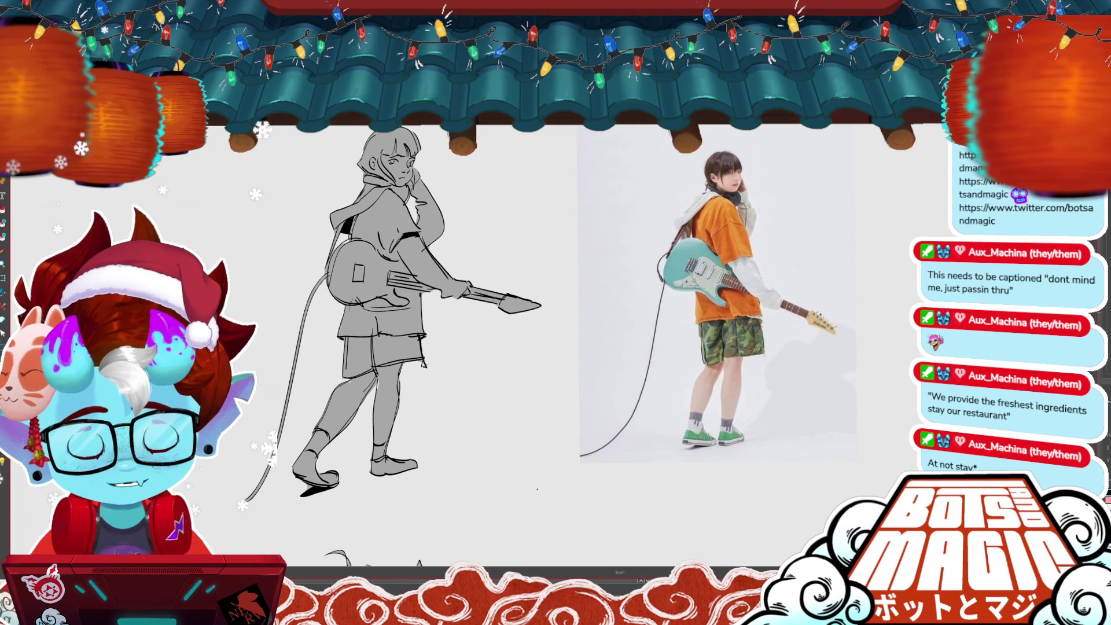
scroll(405, 347, "up", 5)
scroll(404, 347, "up", 8)
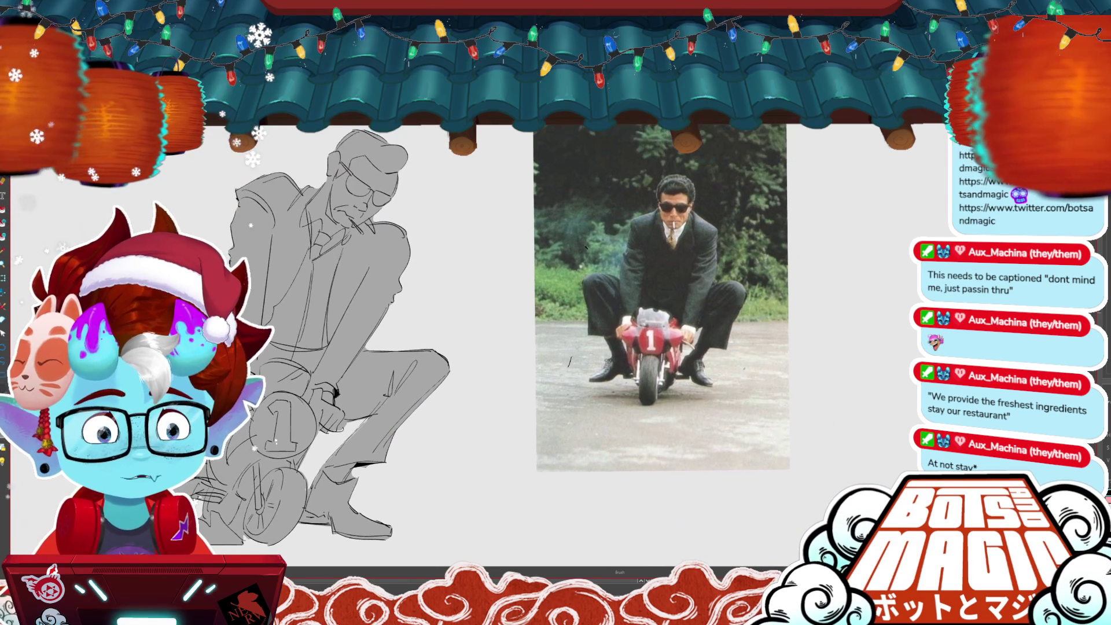
scroll(405, 336, "up", 1)
scroll(405, 336, "right", 1)
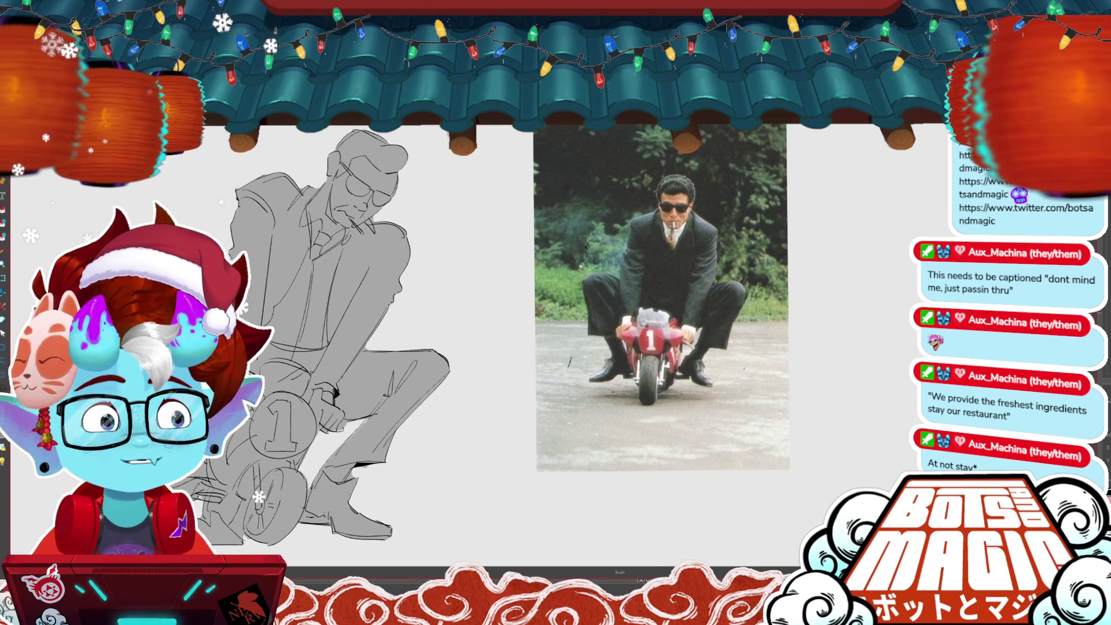
scroll(550, 335, "left", 2)
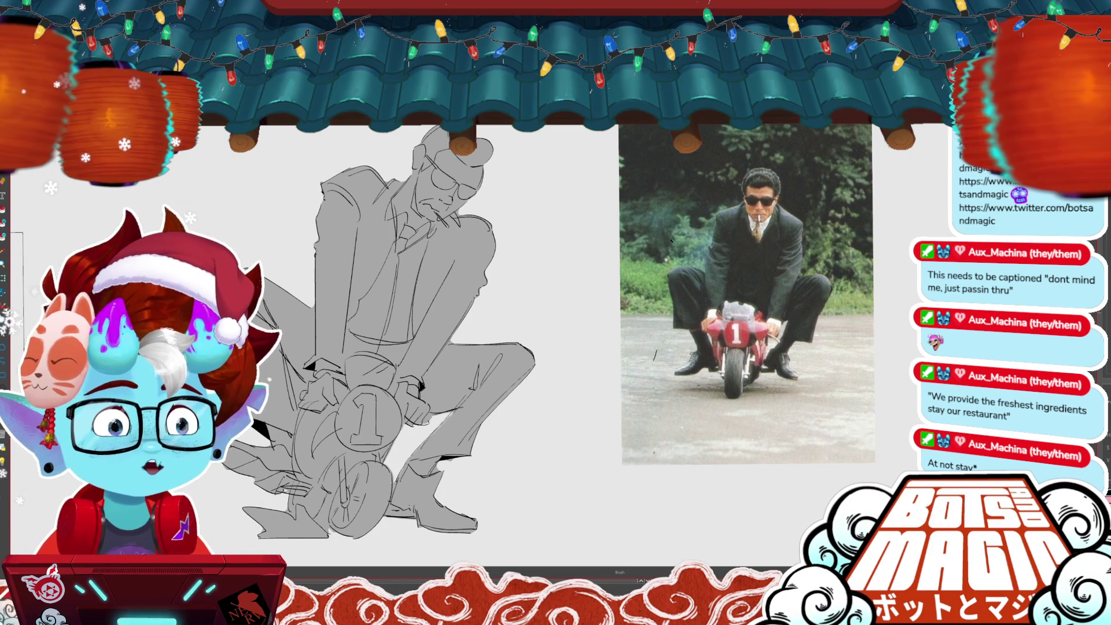
scroll(486, 173, "down", 3)
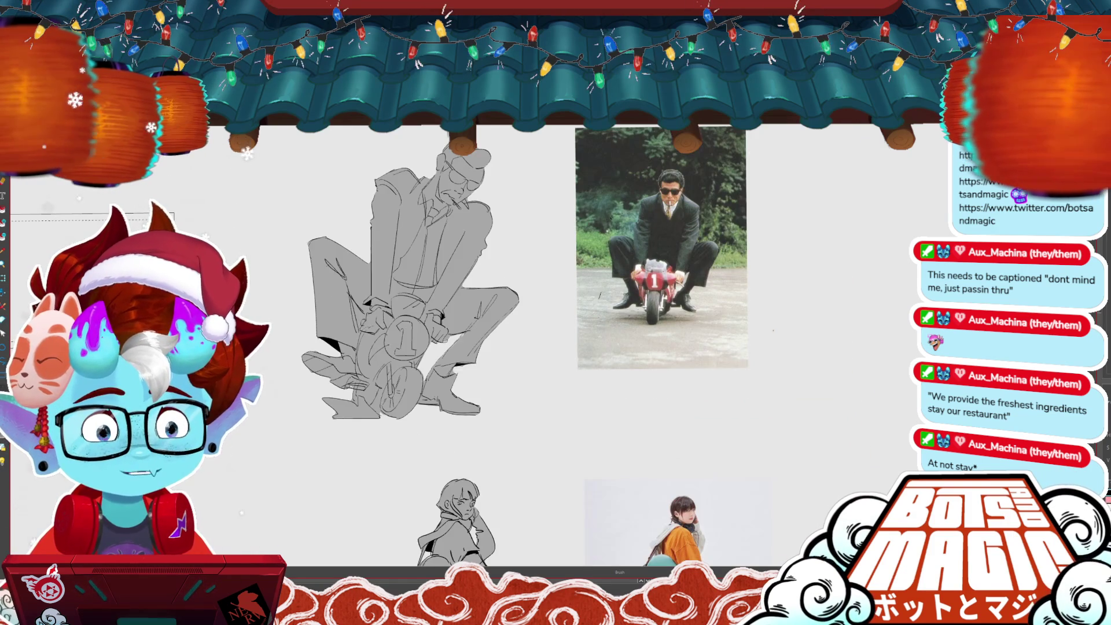
left_click_drag(514, 347, 485, 330)
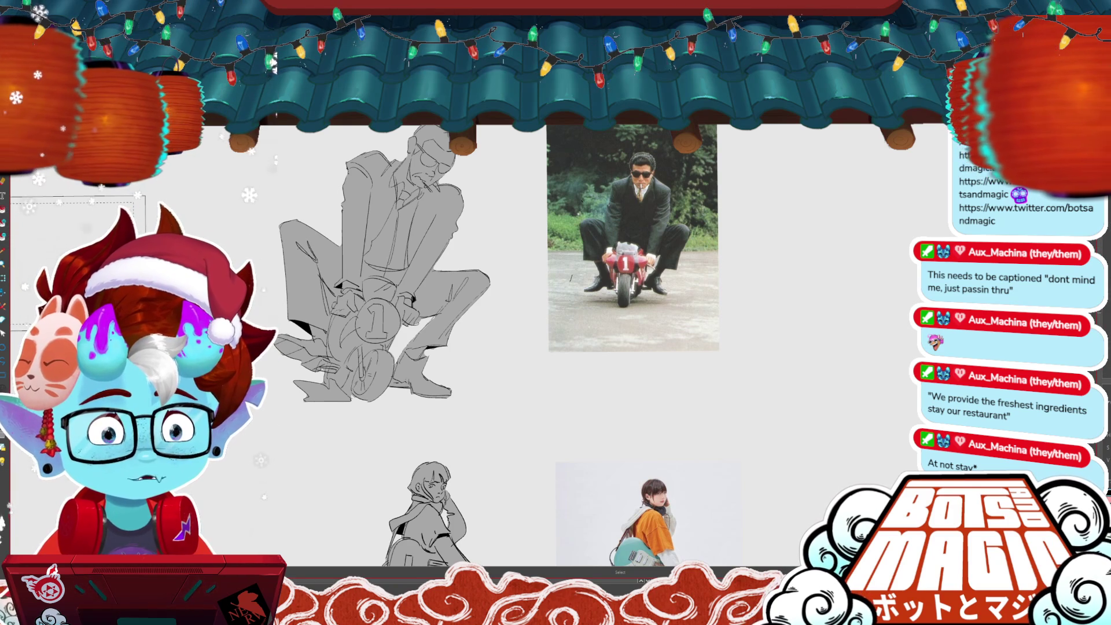
scroll(520, 347, "down", 5)
scroll(521, 347, "down", 9)
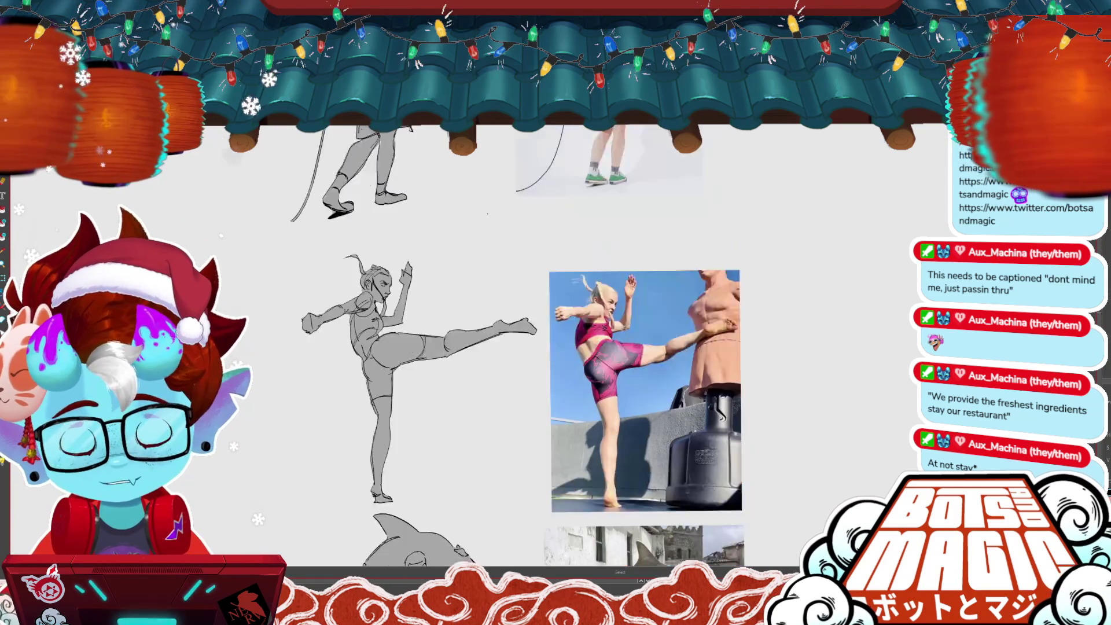
scroll(563, 297, "down", 3)
scroll(521, 347, "up", 3)
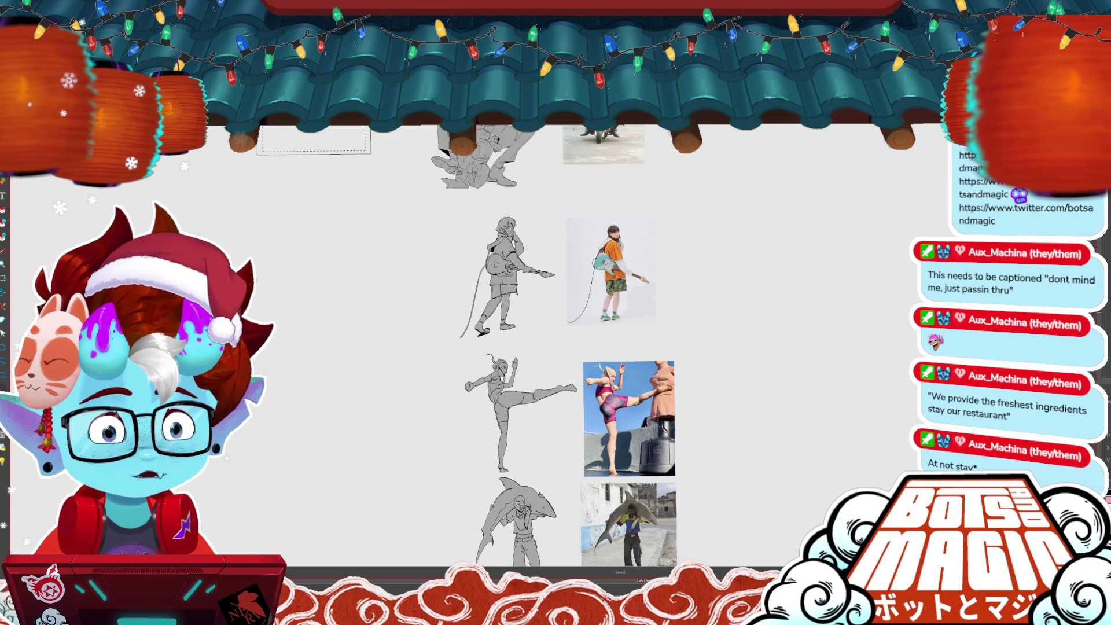
- Line up the mini-bike rider, a slightly enlarged guitarist, and the kicker in one row
left_click_drag(483, 162, 298, 396)
left_click_drag(503, 272, 385, 358)
left_click_drag(434, 304, 447, 290)
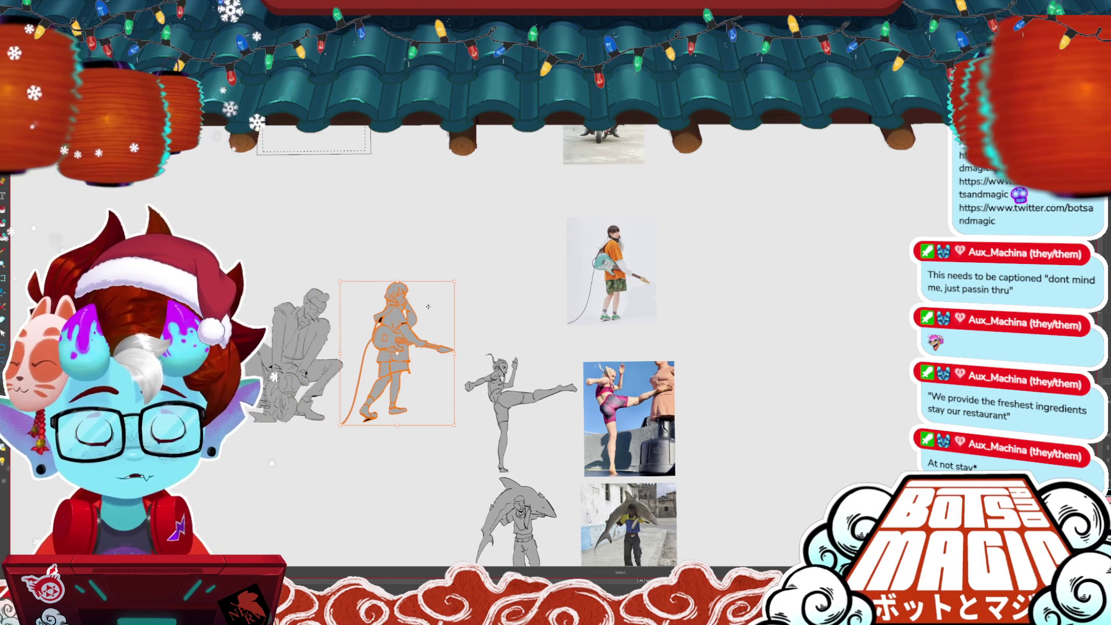
left_click_drag(506, 409, 487, 346)
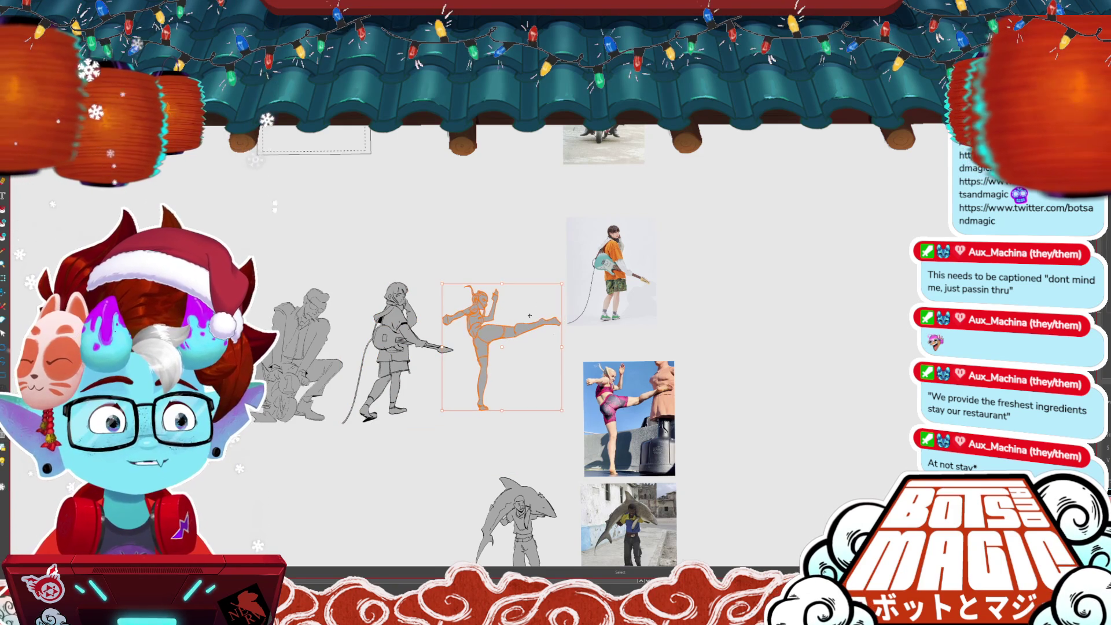
key("ctrl+d")
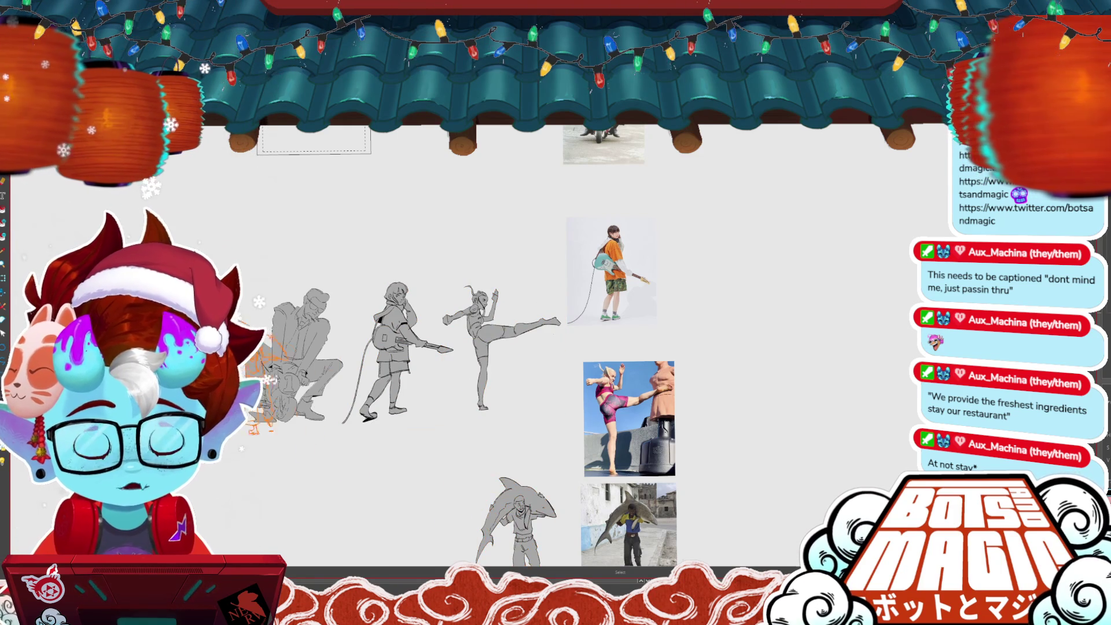
- Relocate the shark-carrier study to the left end of the row and centre the view
key("Delete")
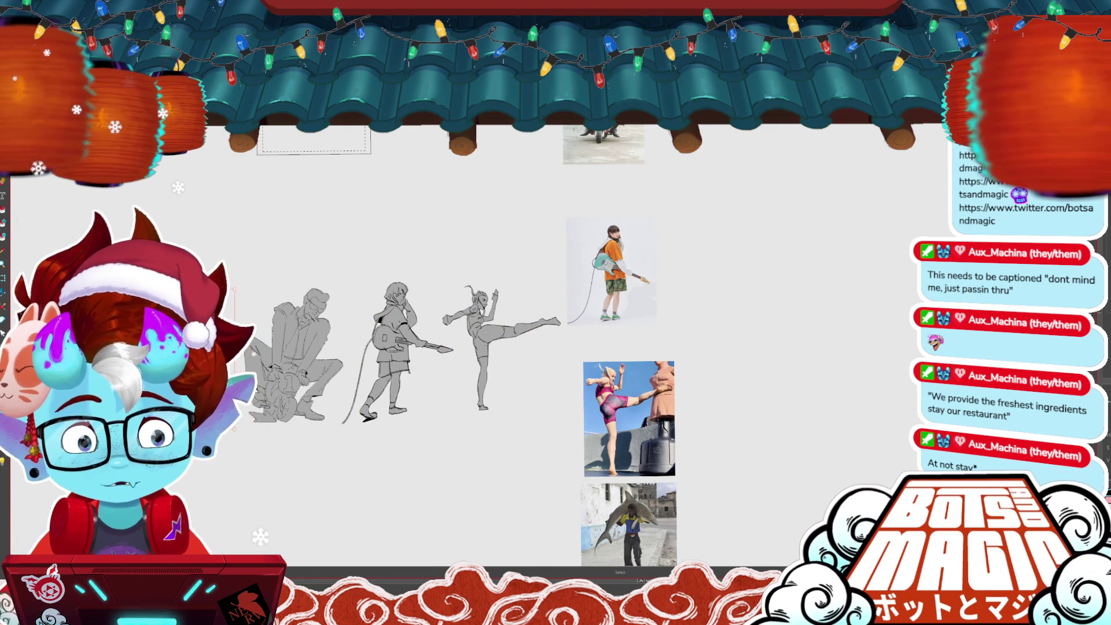
scroll(69, 451, "up", 3)
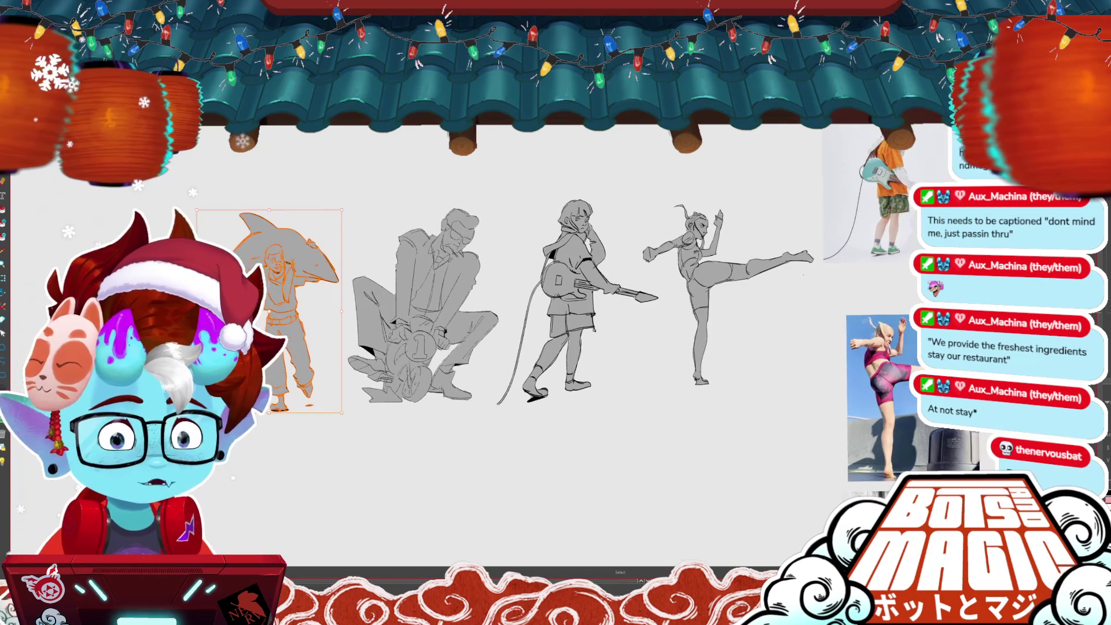
key("ctrl+d")
scroll(555, 347, "up", 1)
scroll(488, 303, "up", 1)
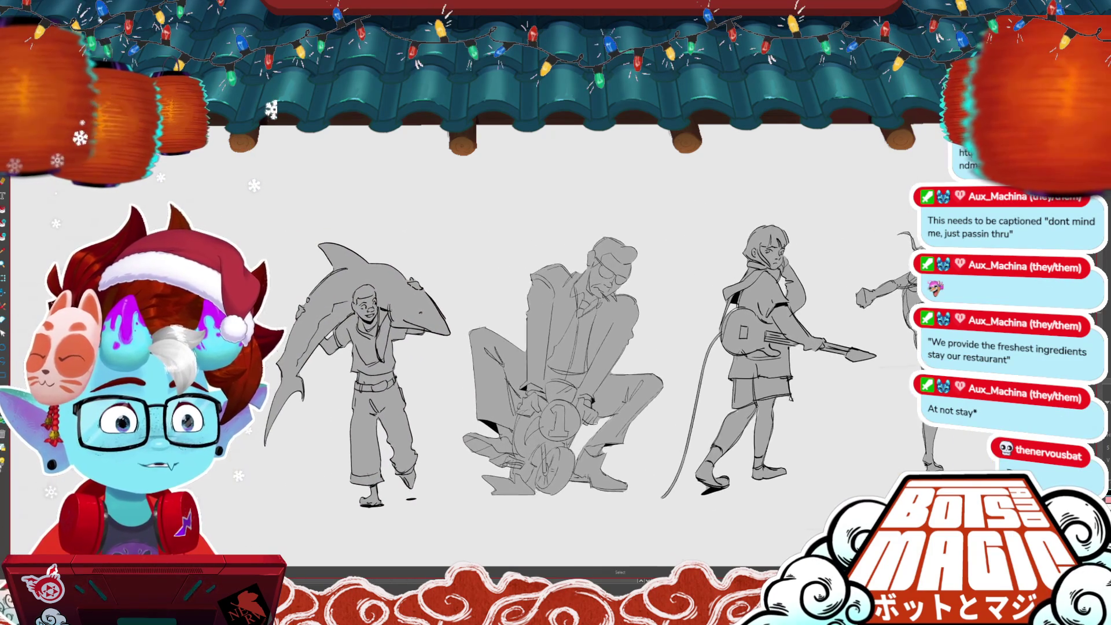
scroll(488, 303, "up", 1)
scroll(555, 356, "down", 1)
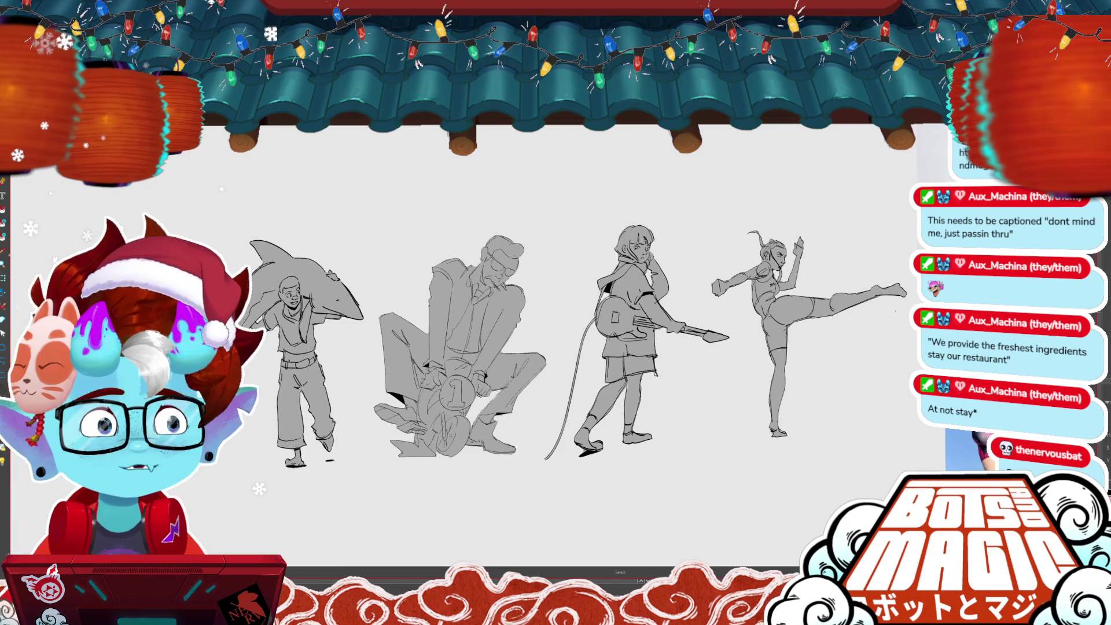
scroll(555, 347, "left", 2)
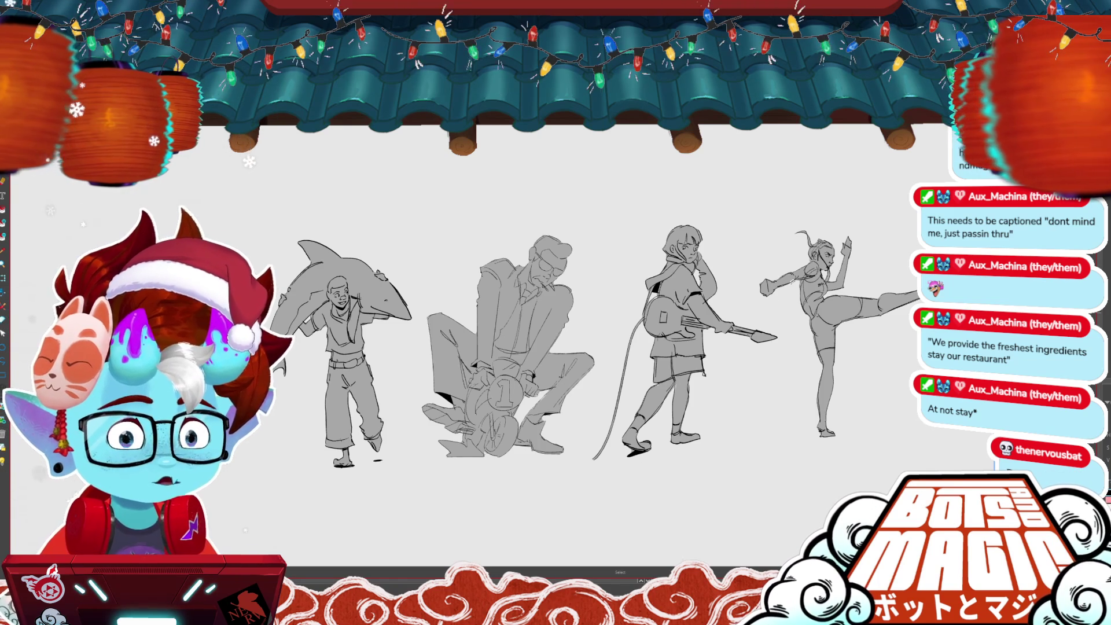
left_click_drag(555, 347, 616, 317)
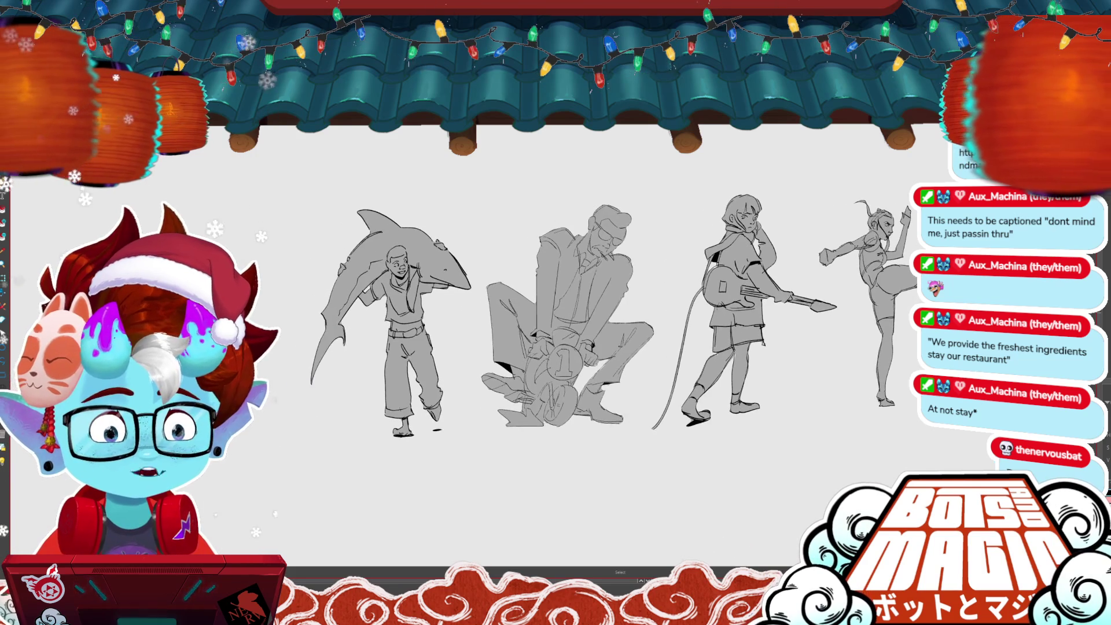
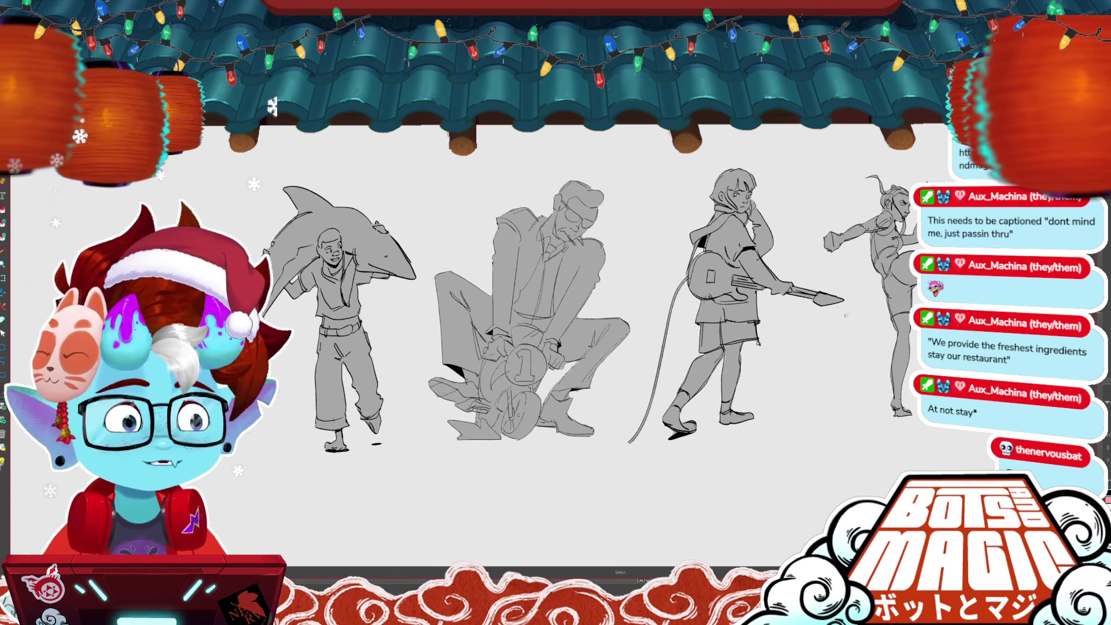
- Zoom in and out on the guitar figure, then bring up Discord's figure-draw-friday channel
scroll(850, 281, "up", 5)
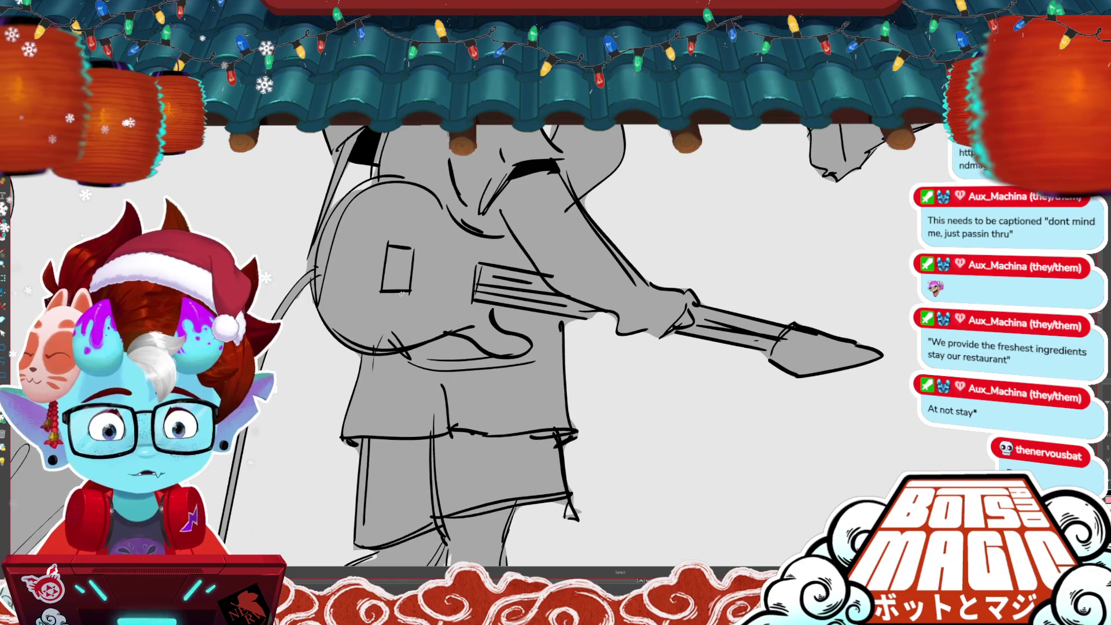
scroll(401, 294, "down", 5)
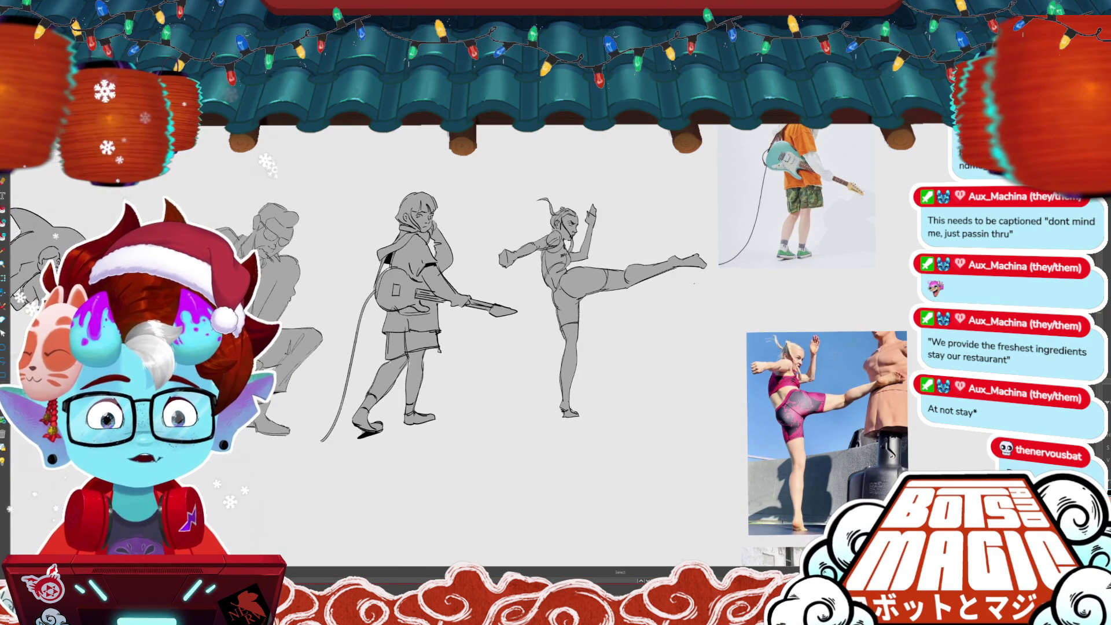
key("alt+Tab")
left_click_drag(733, 142, 723, 140)
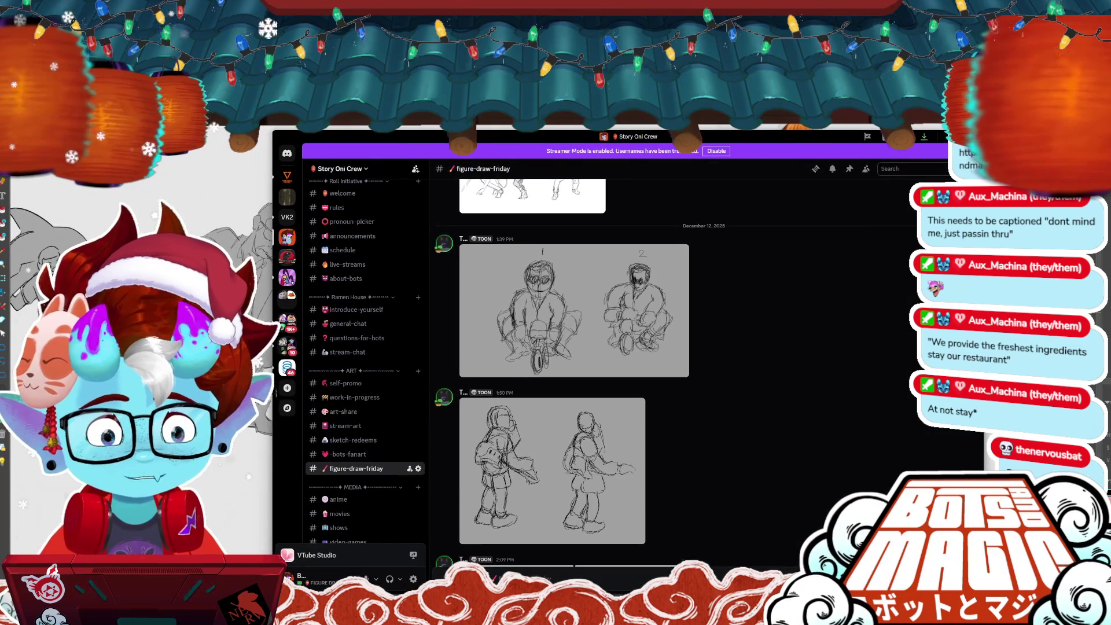
- Maximize Discord and view the motorbike-rider sketch full size, then glance back at the canvas
double_click(723, 140)
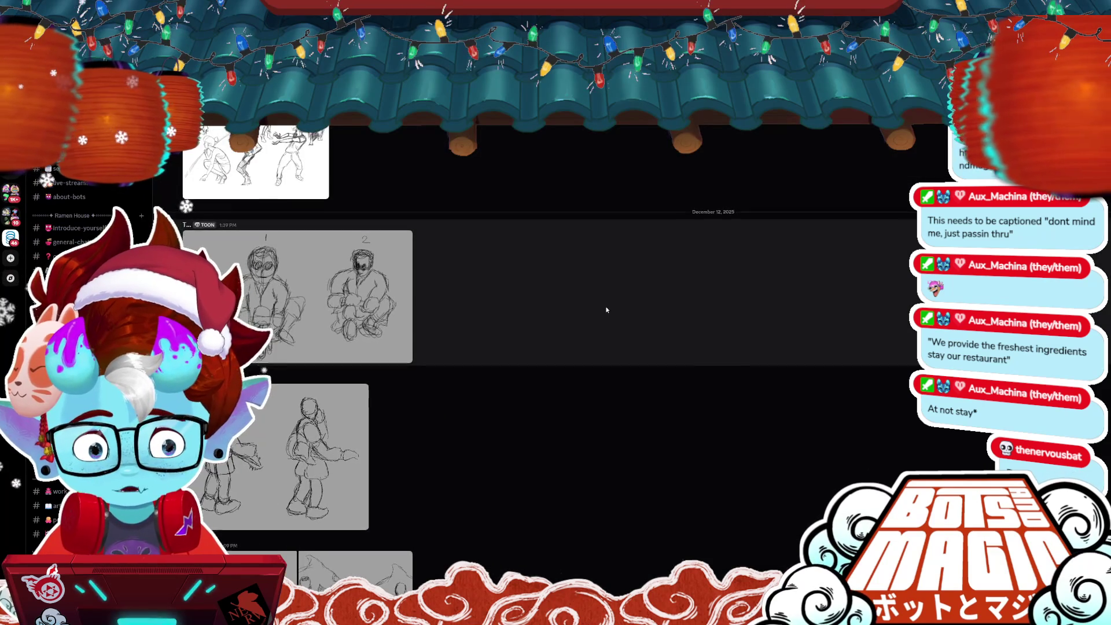
scroll(604, 309, "down", 1)
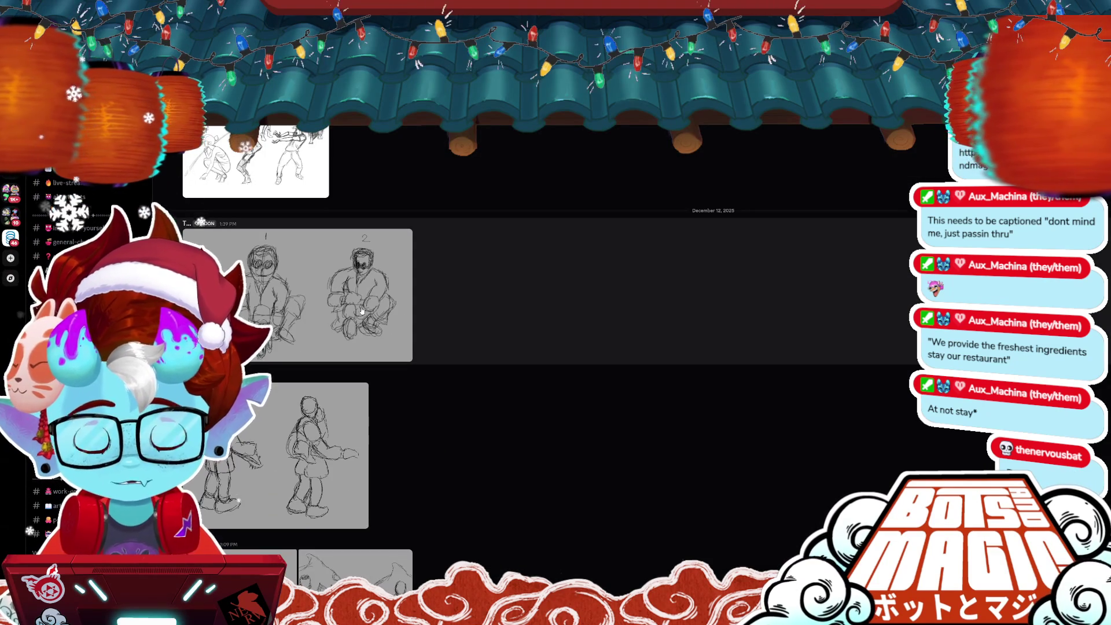
left_click(361, 310)
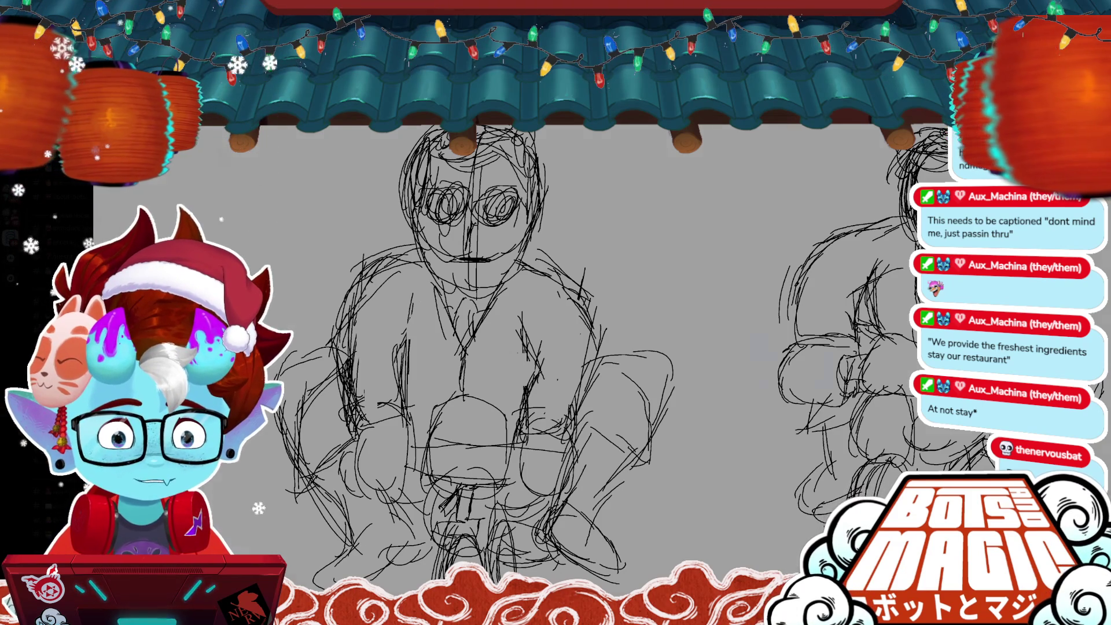
key("alt+Tab")
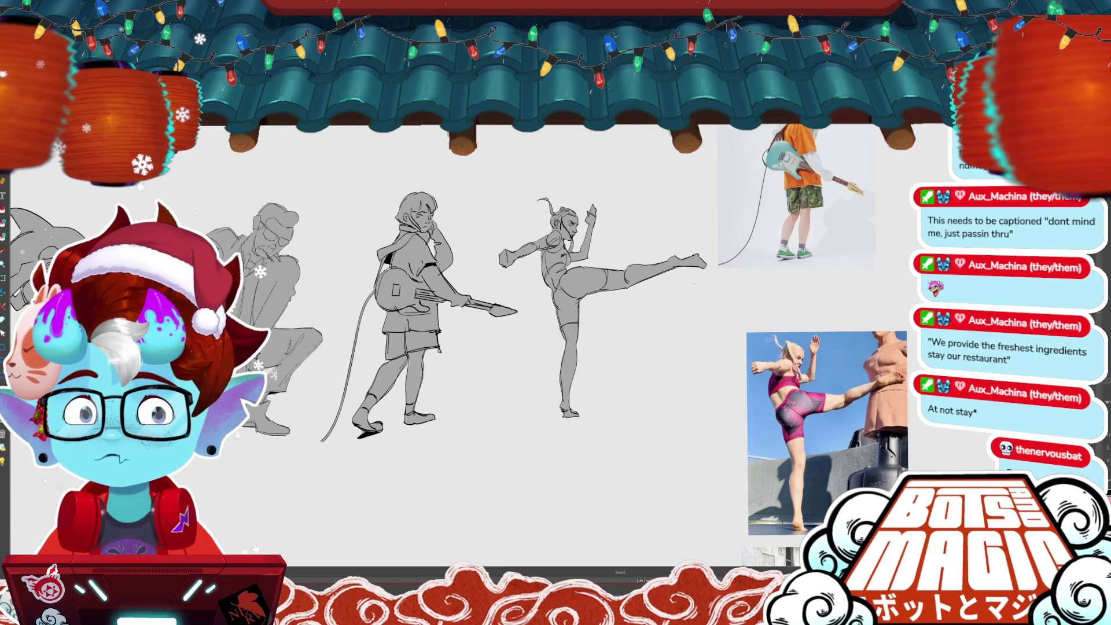
- Reopen the 1:39 PM sketch with riders 1 and 2 enlarged and fitted, then close it
key("alt+Tab")
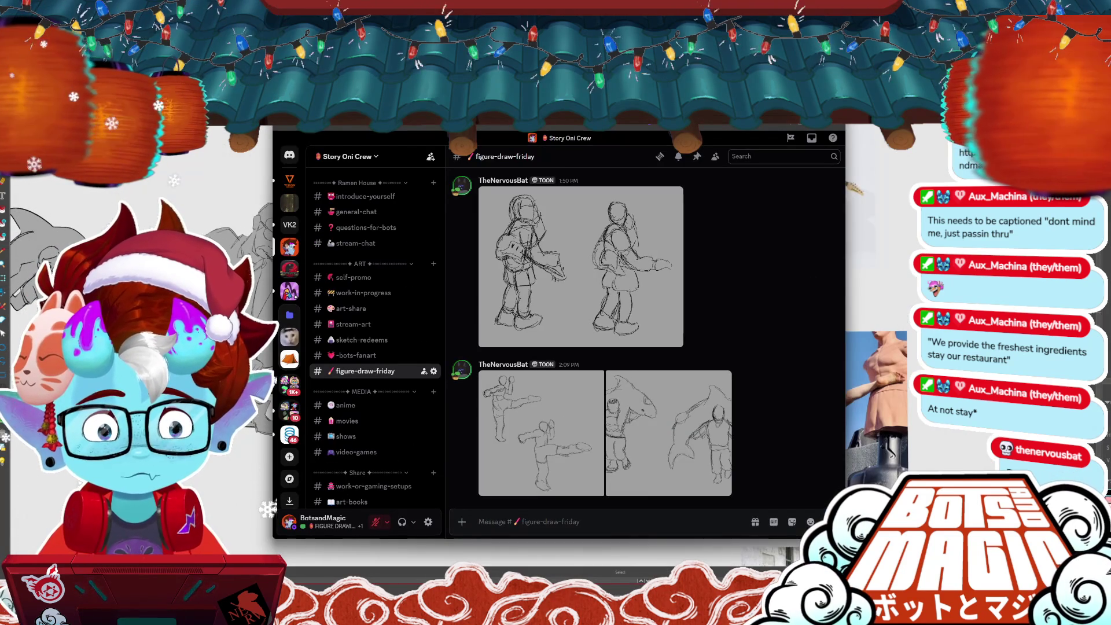
key("super+Up")
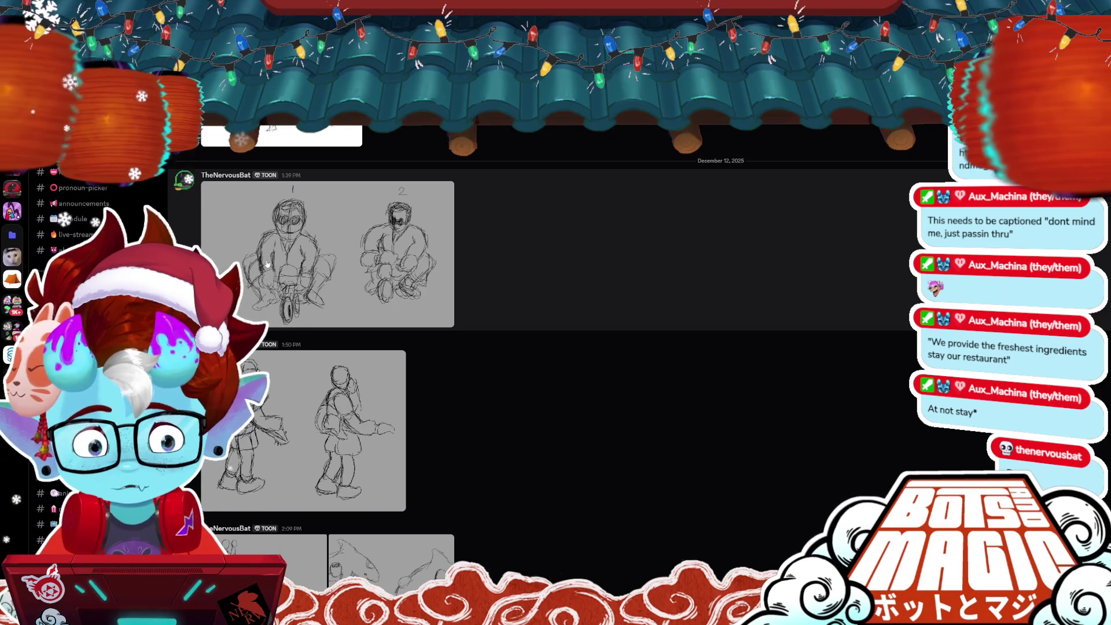
left_click(268, 264)
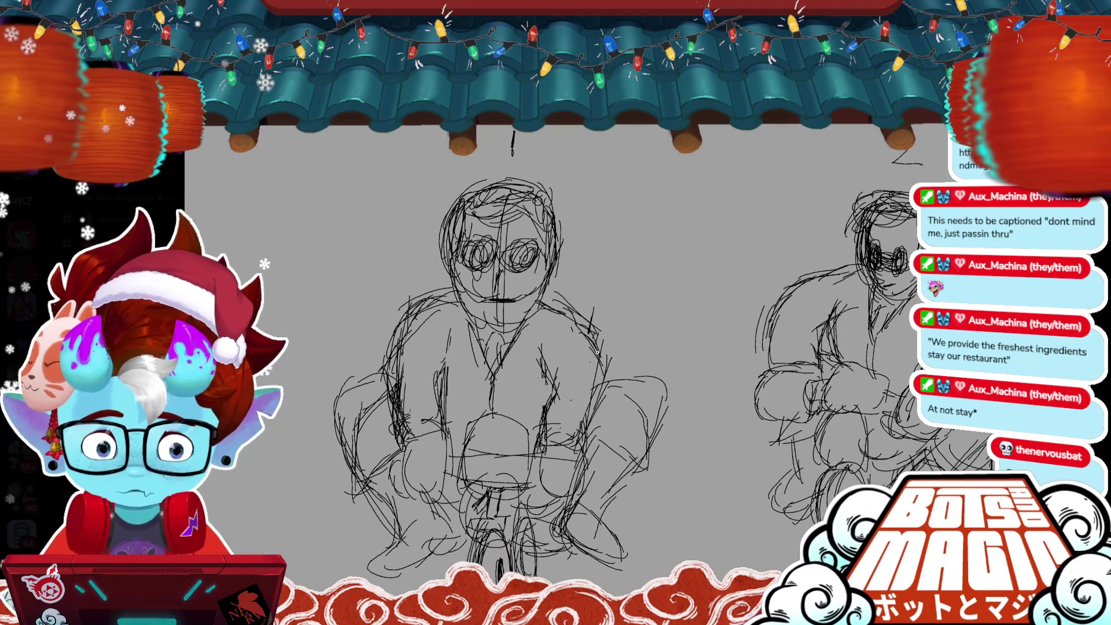
left_click(596, 352)
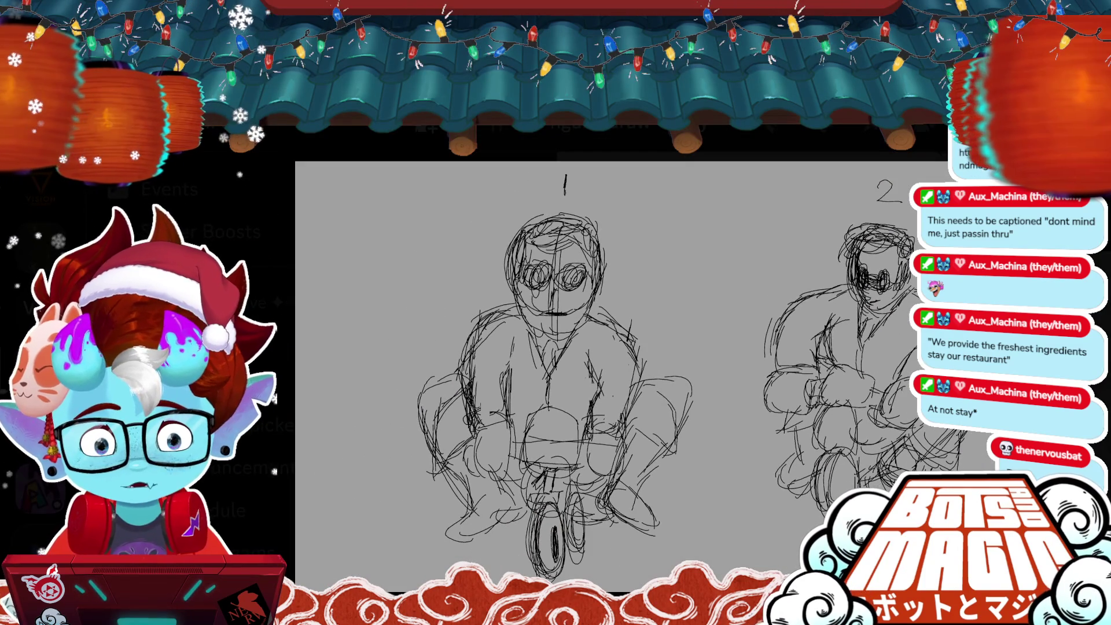
key("super+Down")
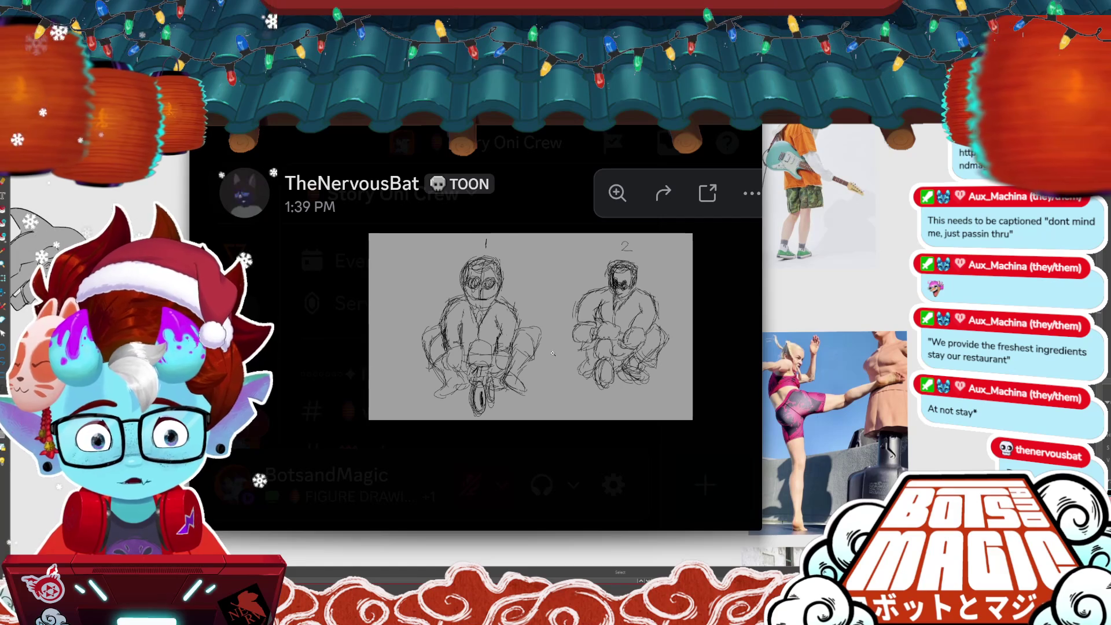
key("super+Up")
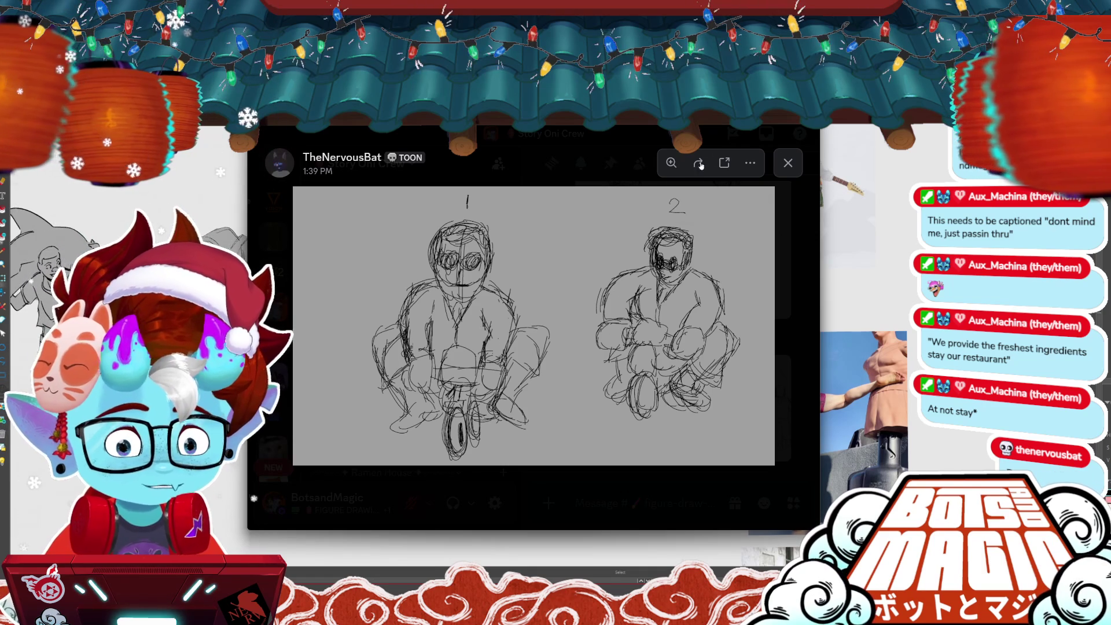
left_click(620, 153)
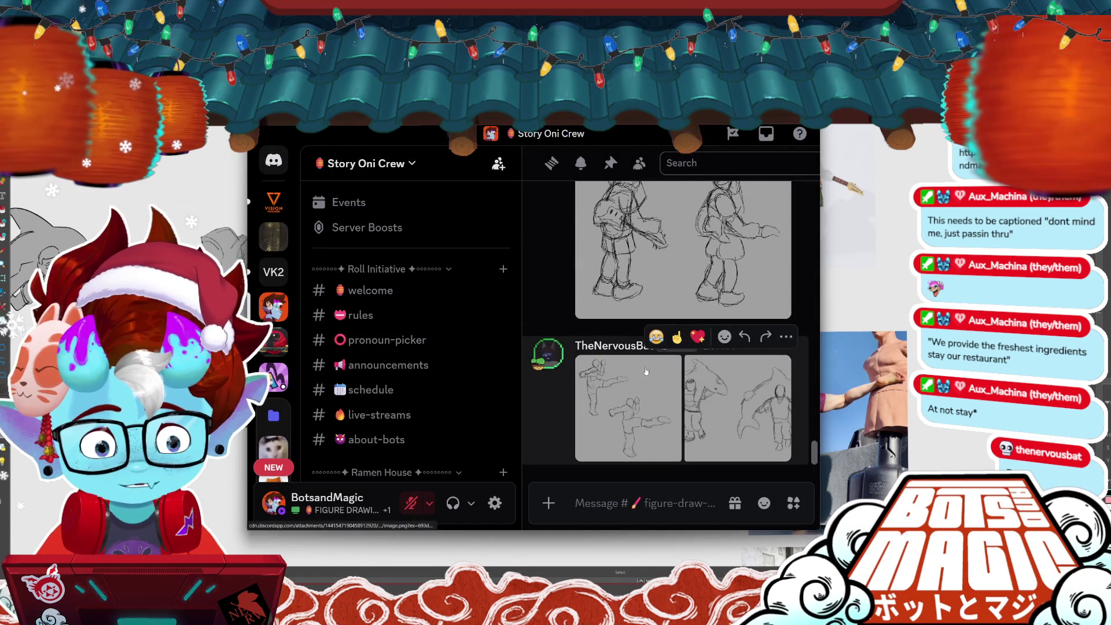
- View the 1:50 PM guitar-figure sketch enlarged, then close it
scroll(646, 371, "up", 3)
scroll(651, 353, "down", 1)
left_click(654, 341)
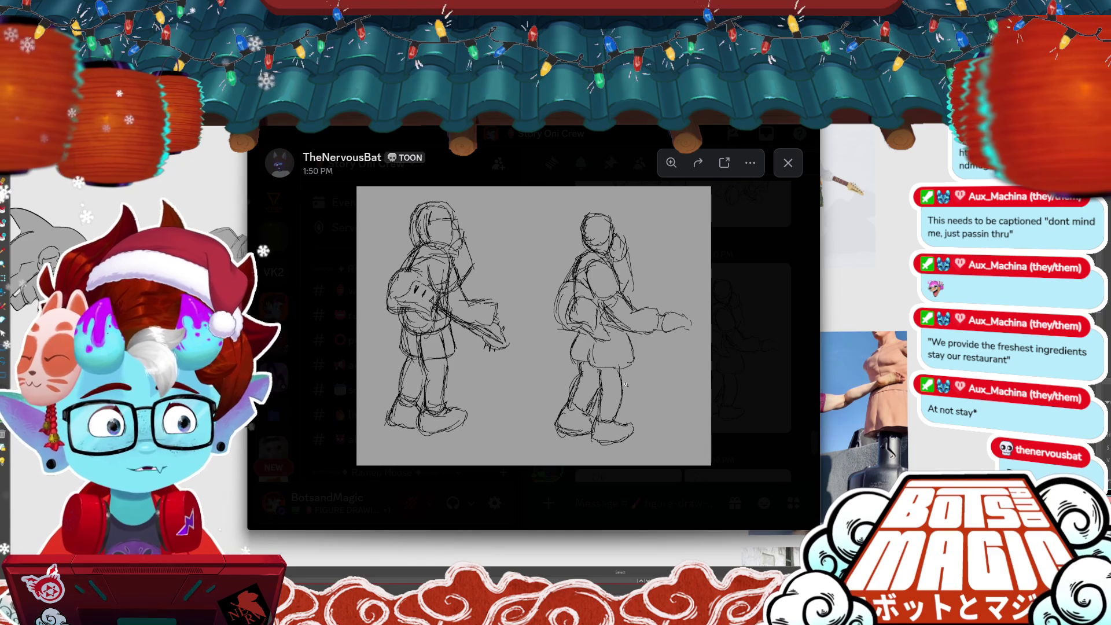
left_click(597, 173)
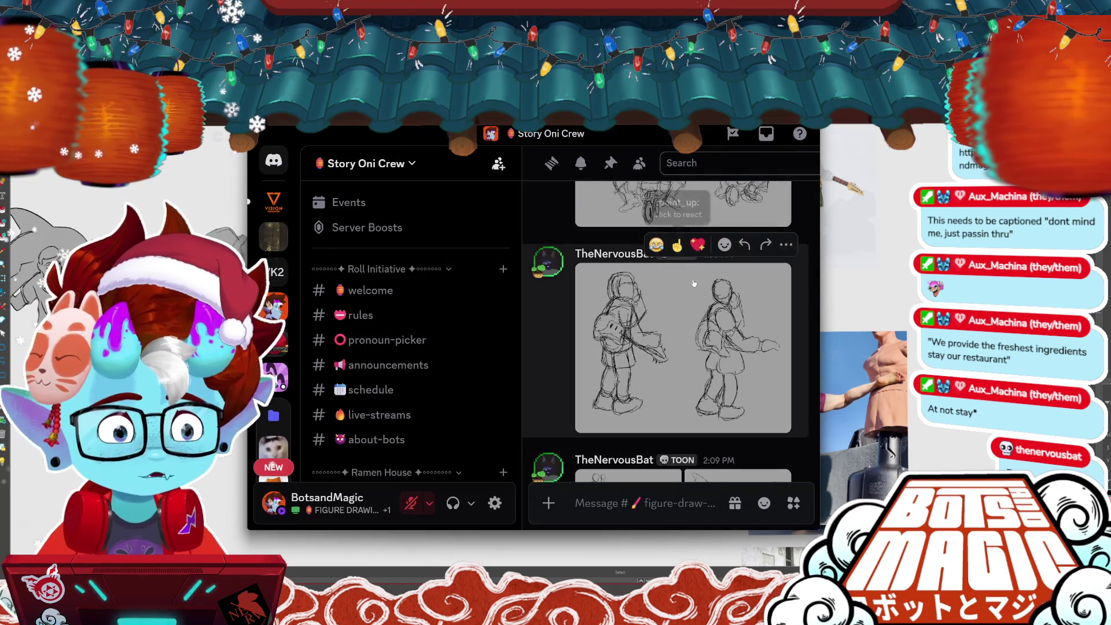
- Browse the 2:09 PM kicking and shark-carrying sketches, then return to Clip Studio Paint
scroll(692, 330, "down", 2)
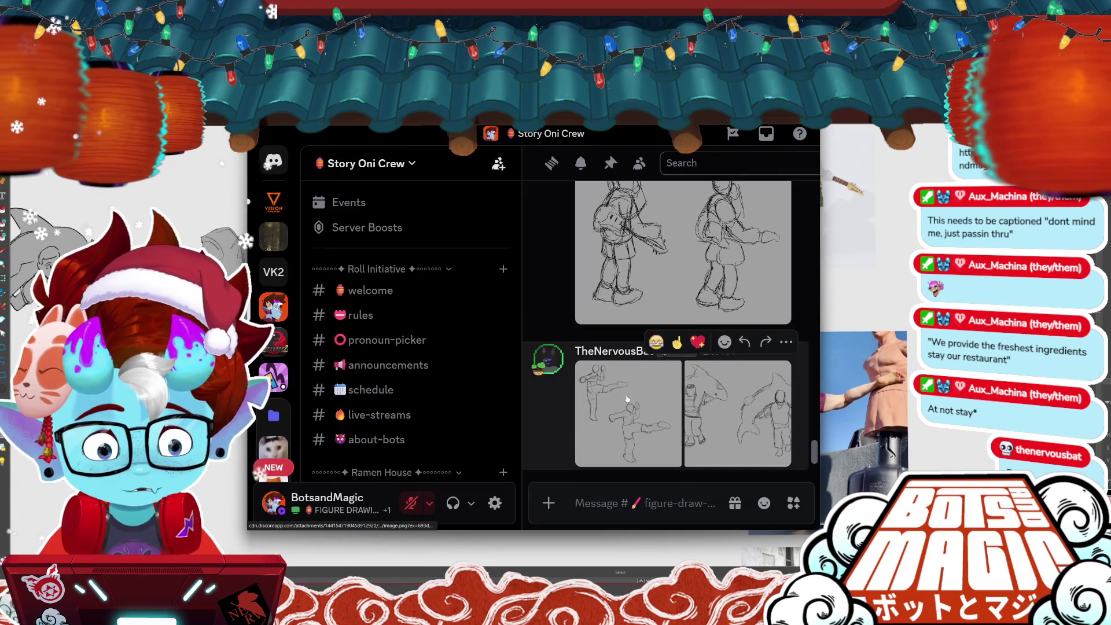
left_click(629, 405)
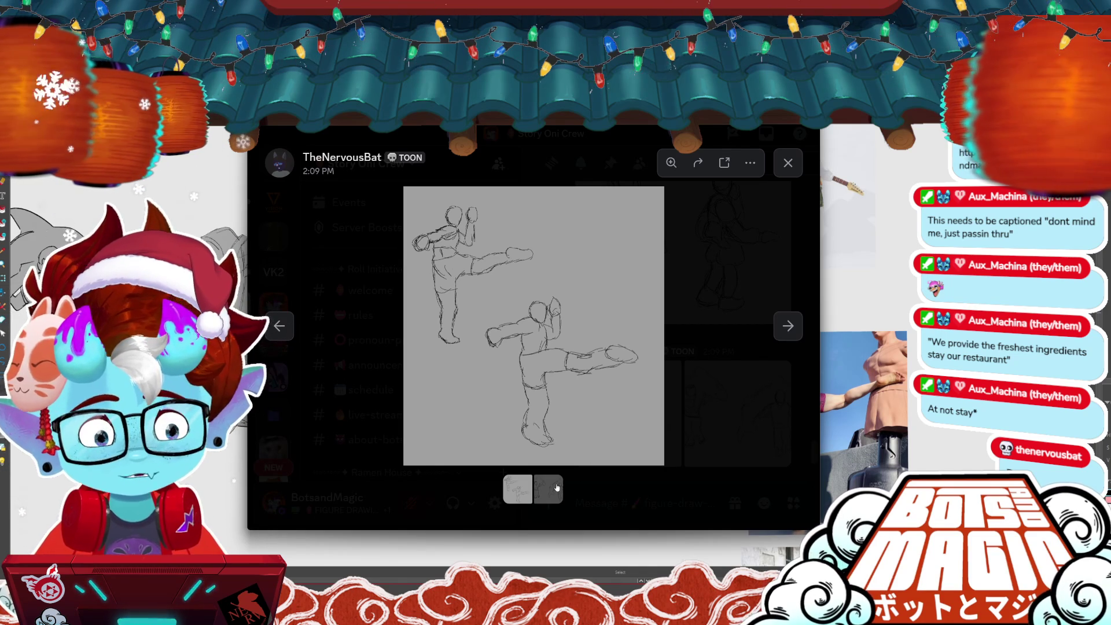
left_click(557, 488)
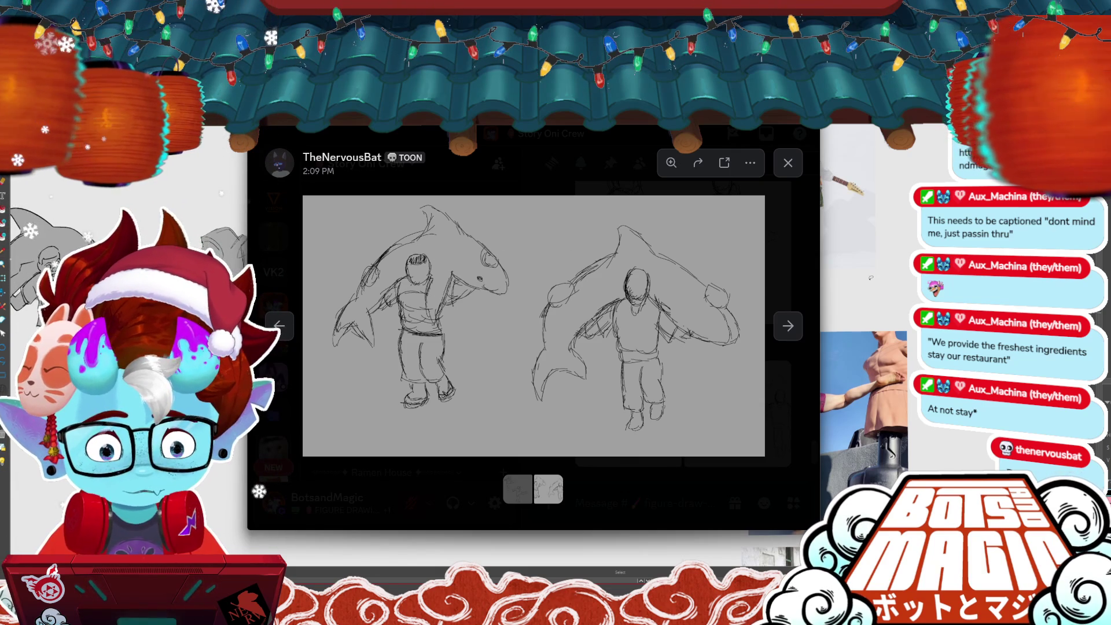
left_click(765, 269)
scroll(705, 440, "down", 1)
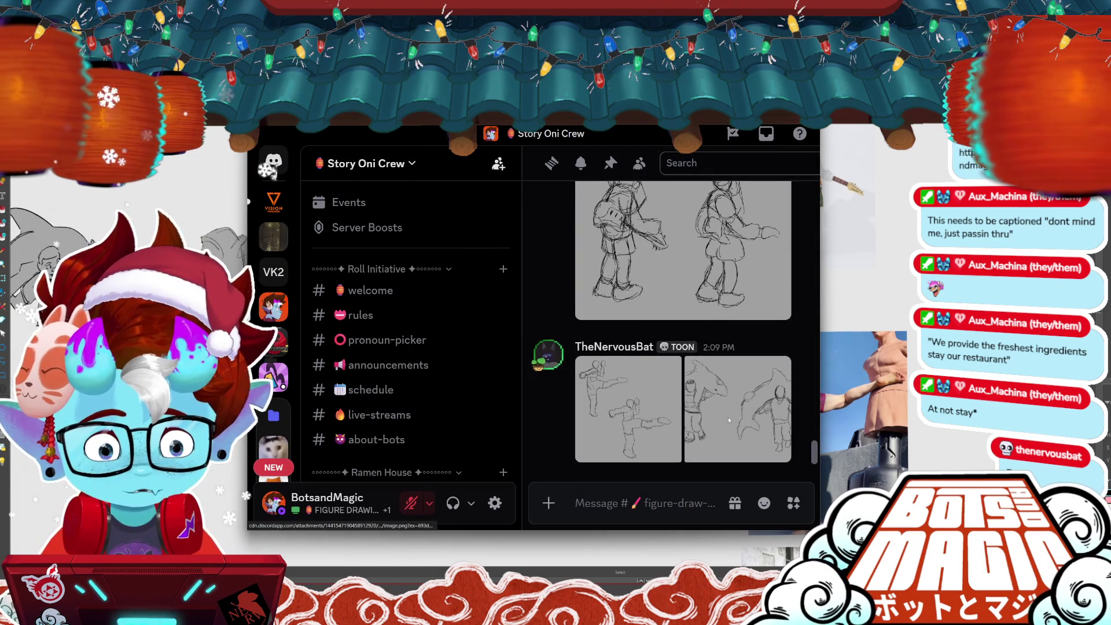
scroll(692, 426, "up", 10)
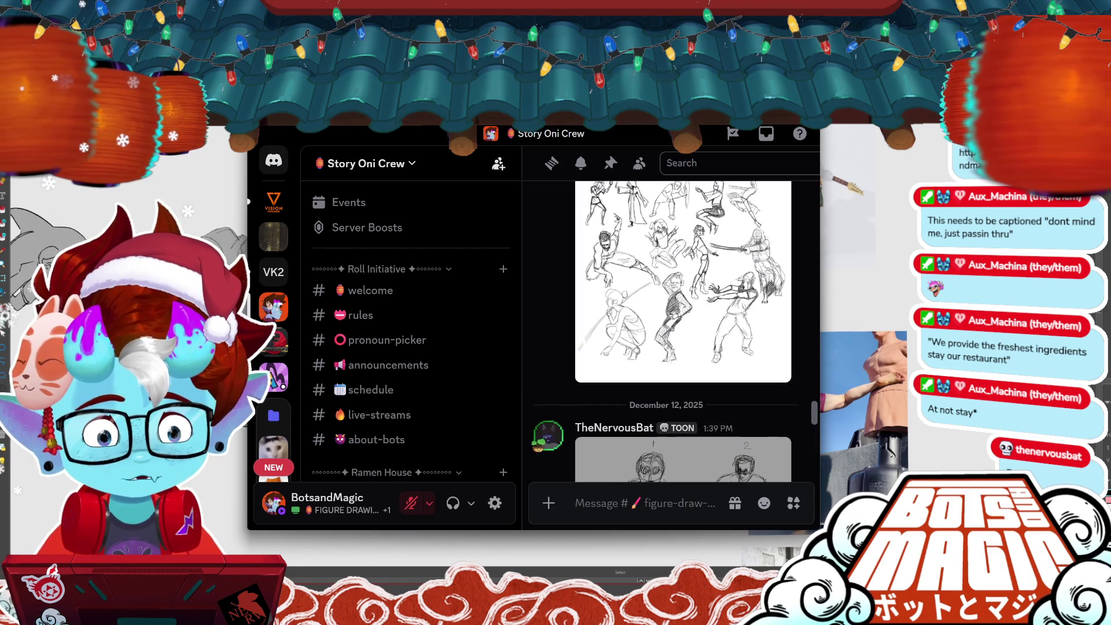
key("alt+Tab")
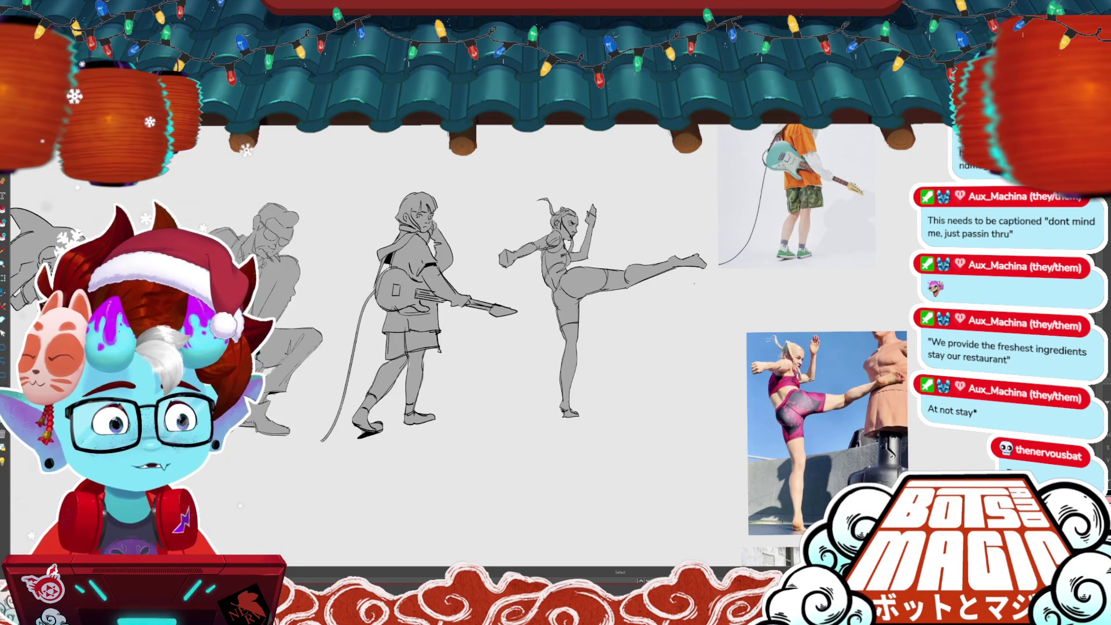
- Pan and zoom across the blank storyboard page to inspect its columns of empty panel frames
scroll(521, 307, "left", 5)
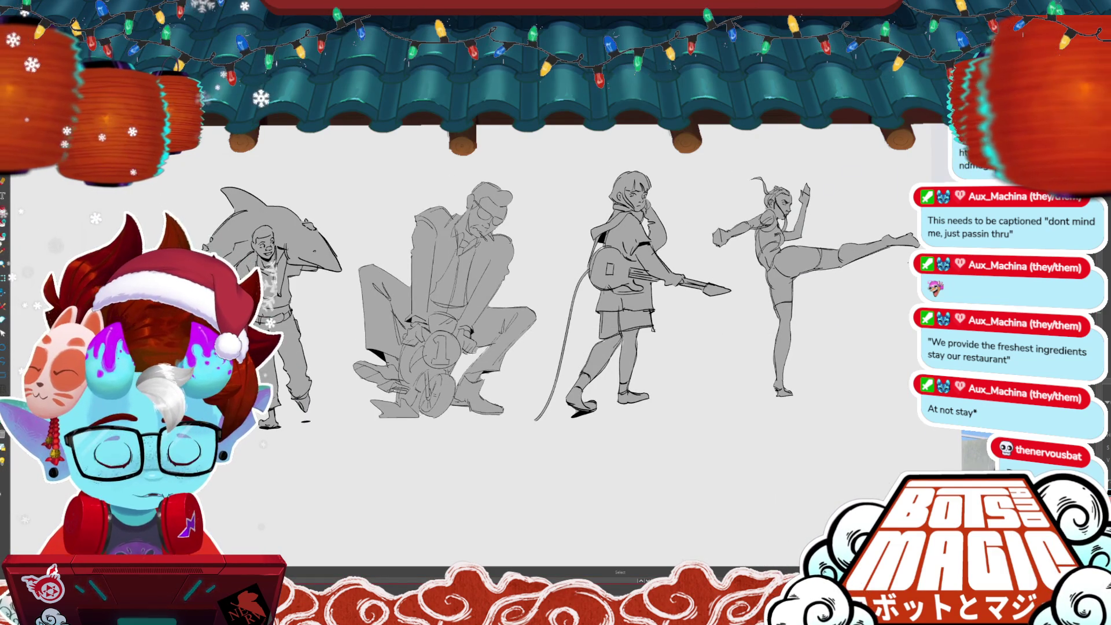
scroll(520, 306, "left", 10)
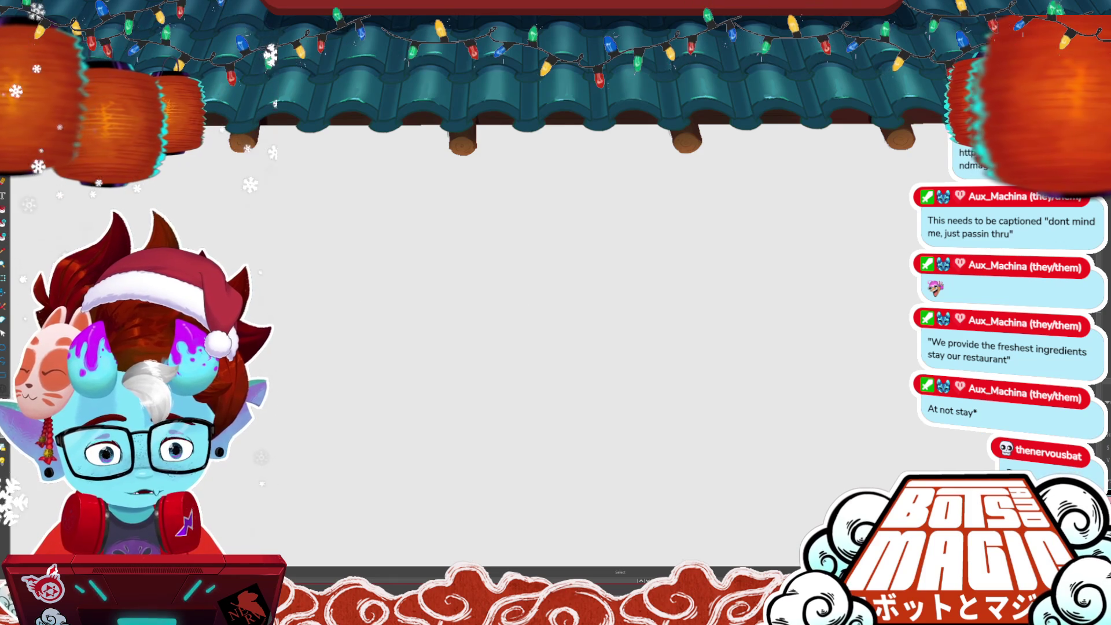
left_click_drag(515, 174, 612, 228)
scroll(563, 201, "up", 2)
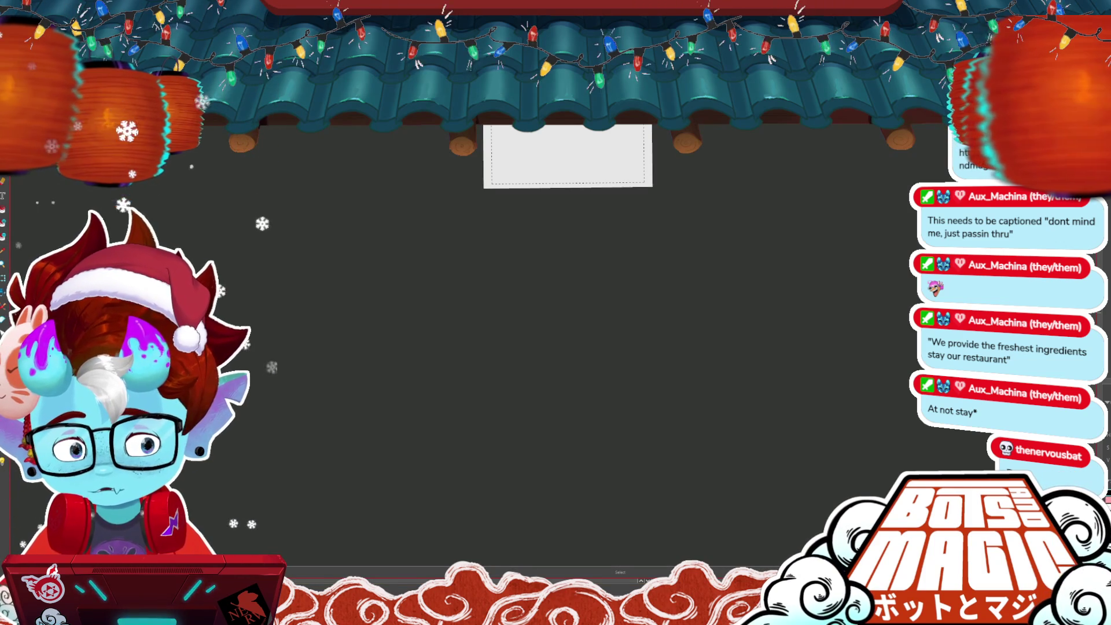
scroll(601, 307, "up", 5)
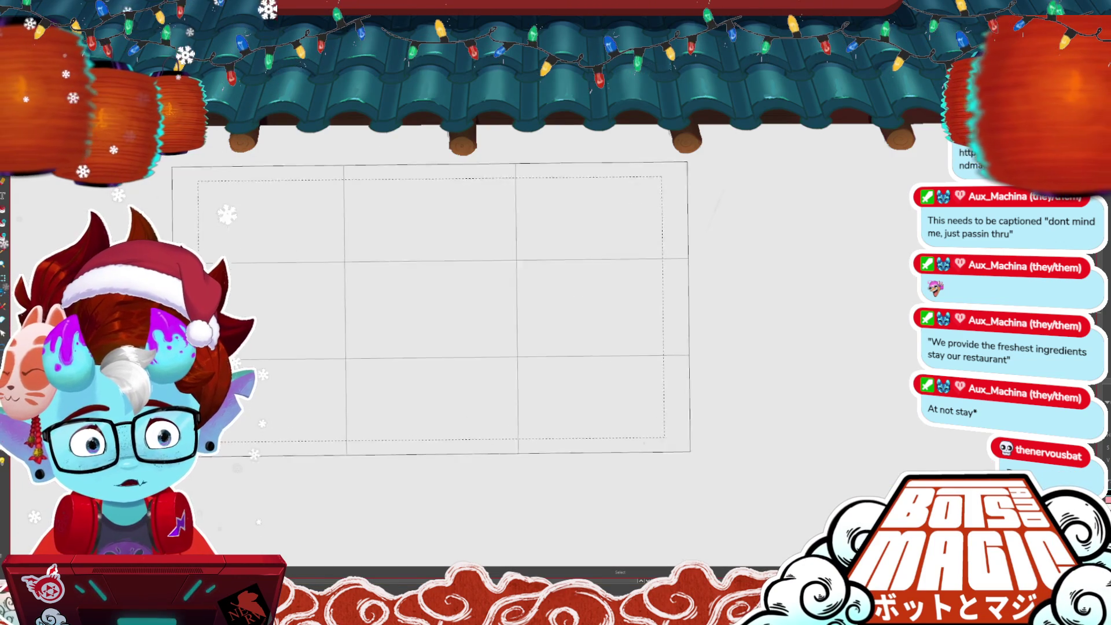
scroll(582, 312, "down", 2)
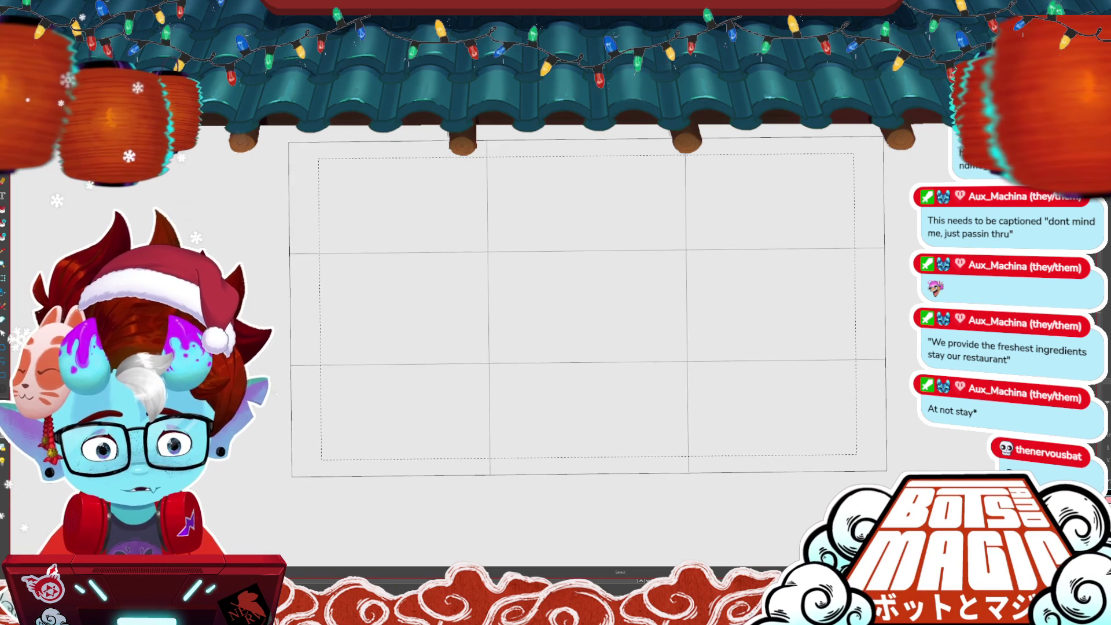
scroll(668, 418, "right", 5)
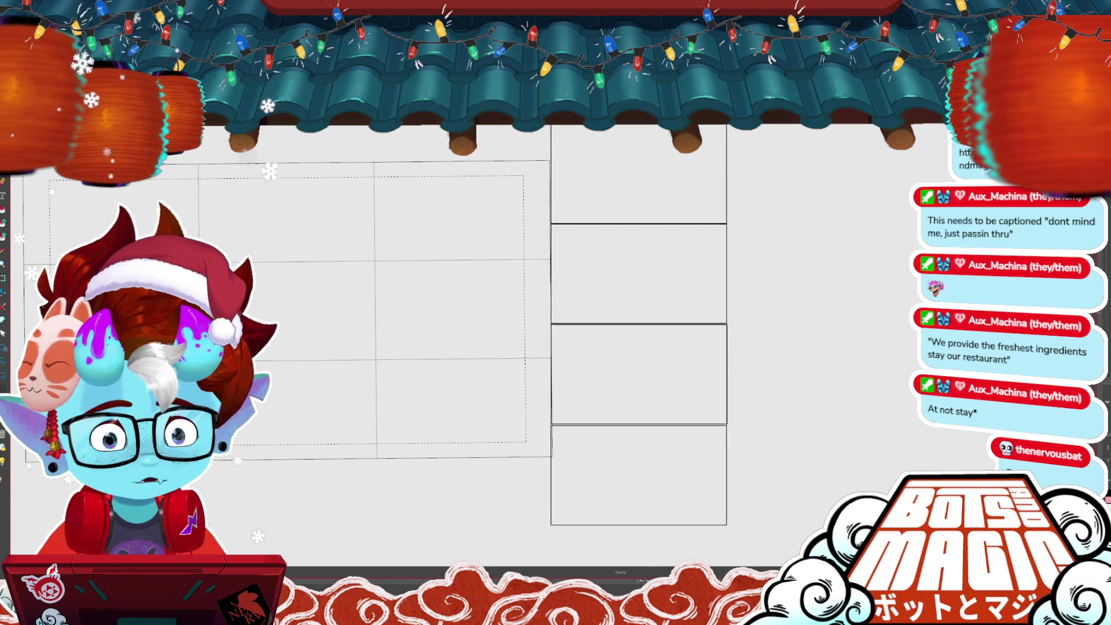
scroll(476, 399, "down", 3)
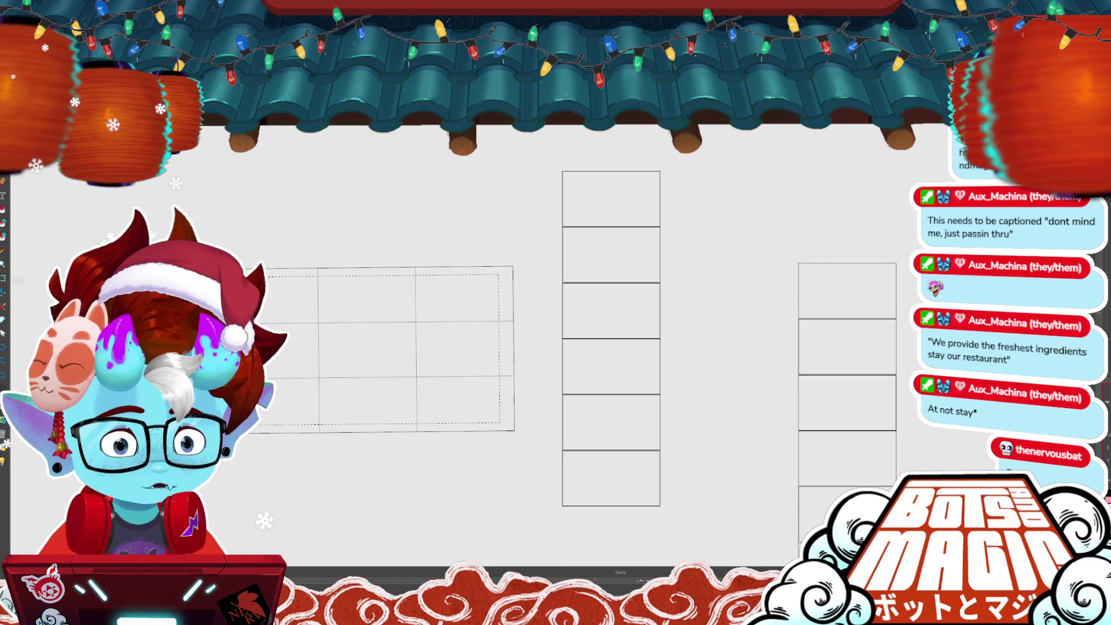
scroll(609, 162, "up", 3)
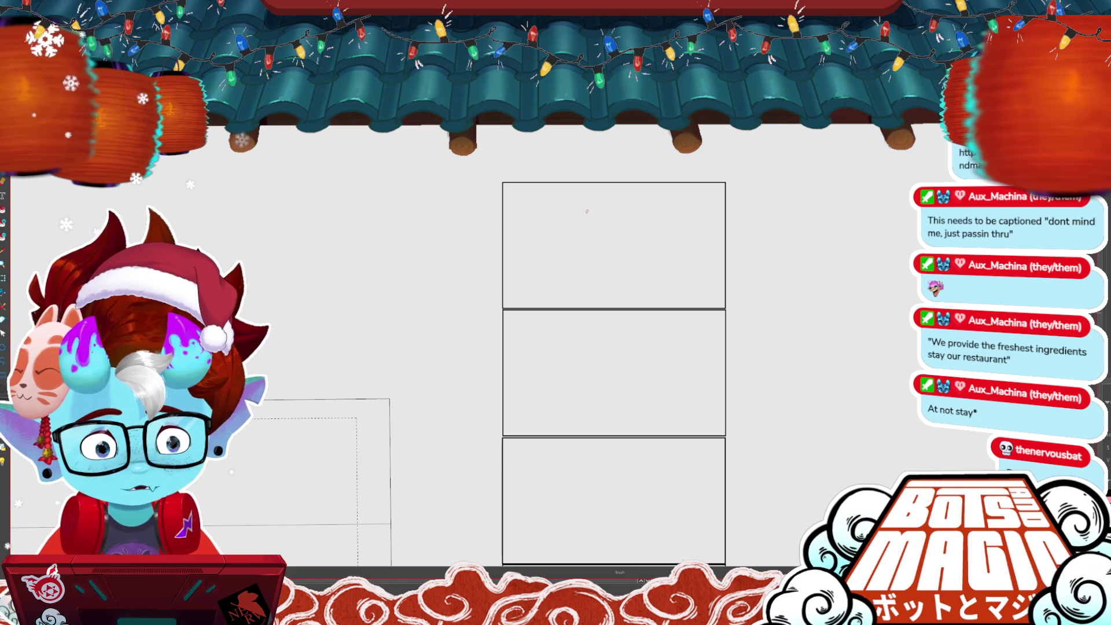
- Rough out a first red sketch with ground lines and a box, then delete it
left_click_drag(509, 274, 715, 253)
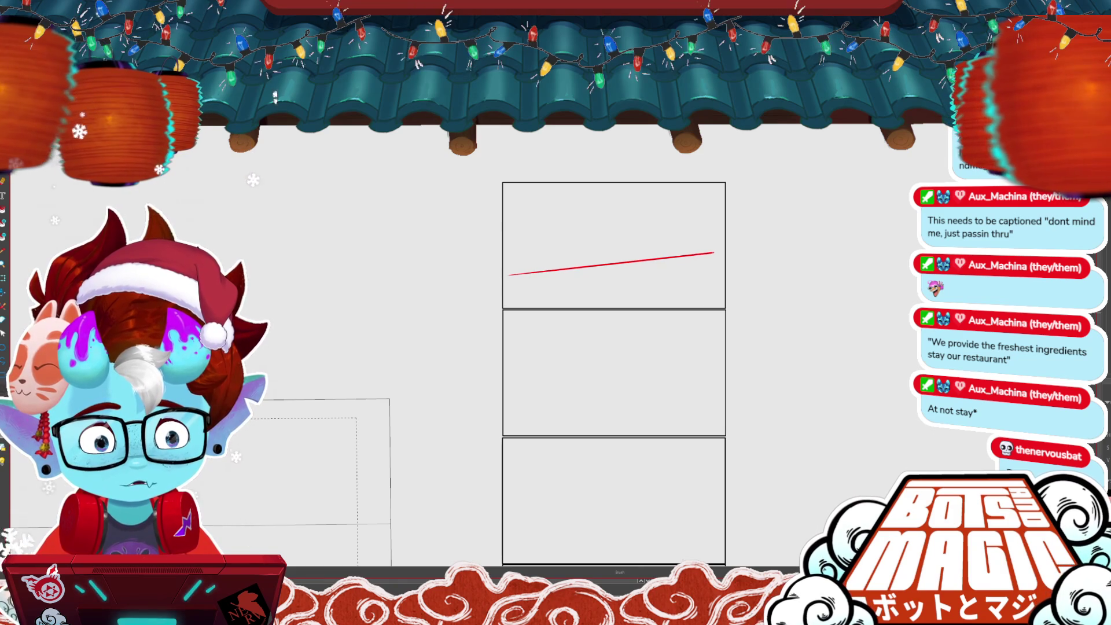
left_click_drag(512, 280, 716, 255)
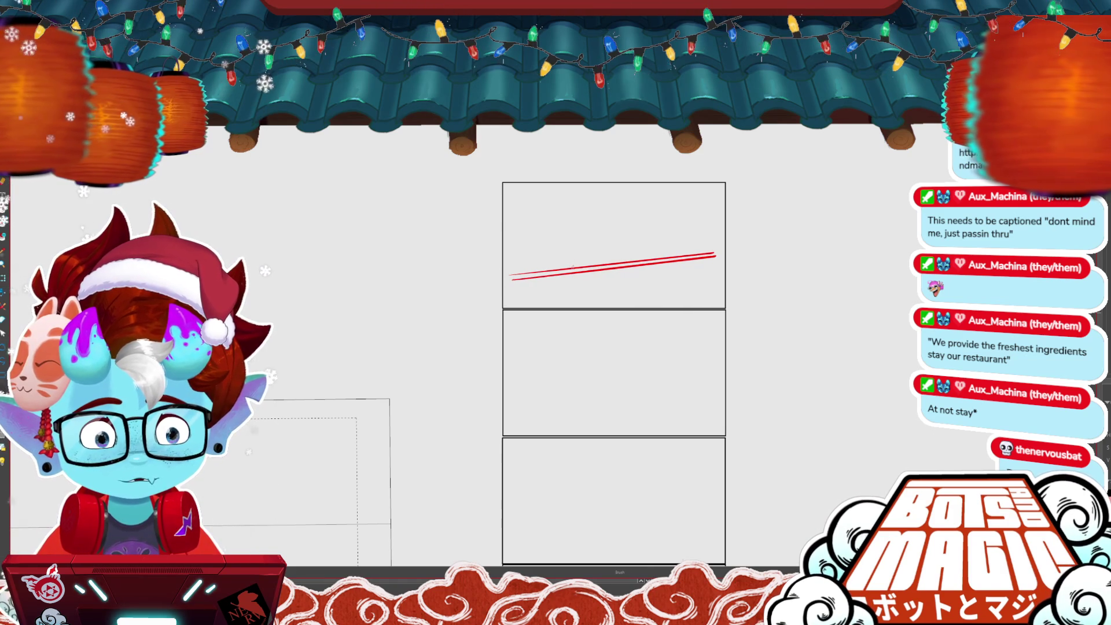
mouse_move(584, 195)
left_mouse_down()
mouse_move(668, 189)
mouse_move(665, 257)
left_mouse_up()
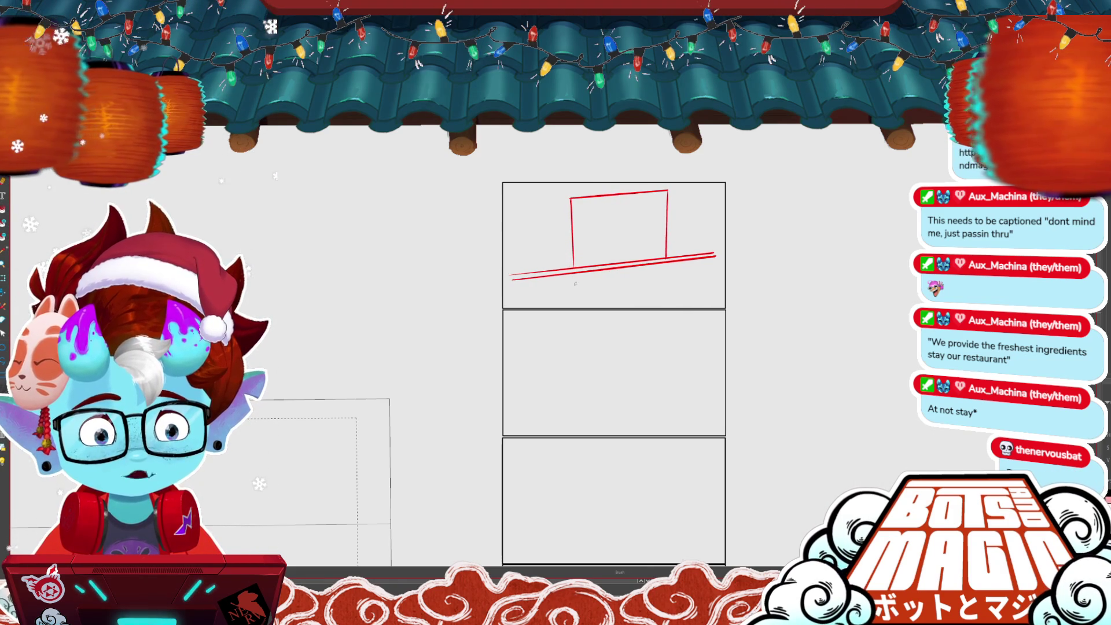
left_click_drag(610, 309, 732, 291)
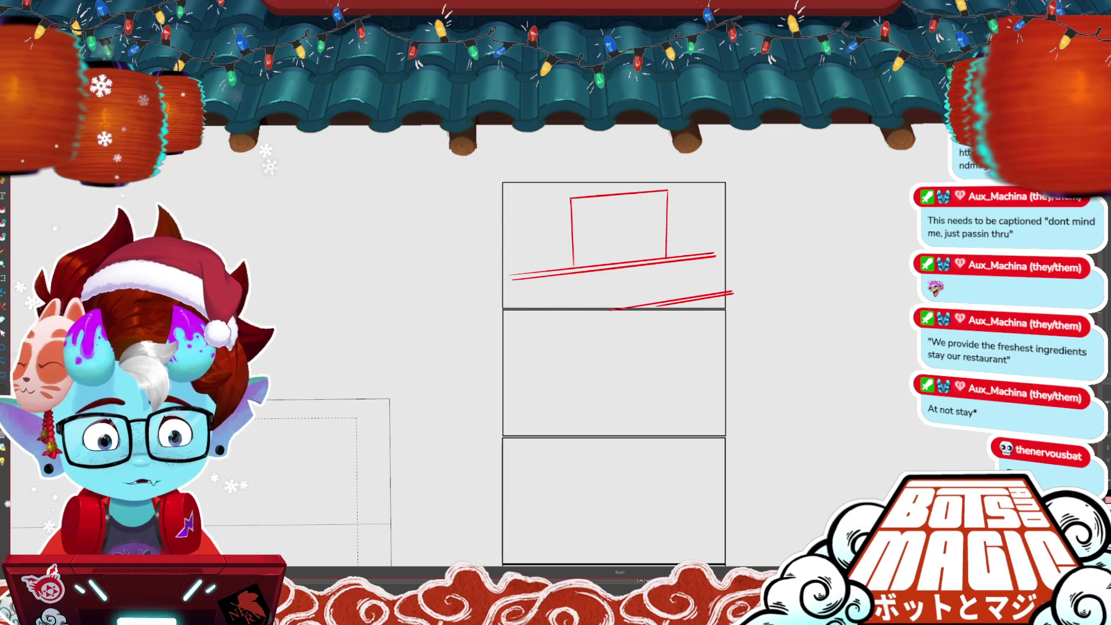
left_click_drag(656, 304, 733, 292)
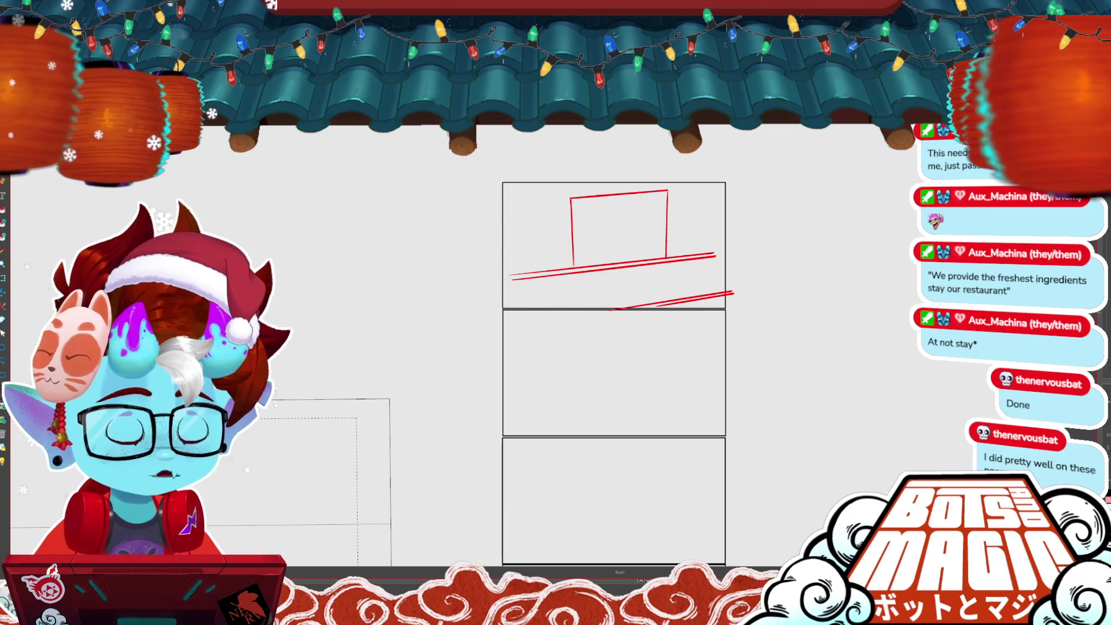
mouse_move(621, 193)
left_mouse_down()
mouse_move(624, 265)
mouse_move(563, 193)
mouse_move(646, 186)
mouse_move(676, 257)
left_mouse_up()
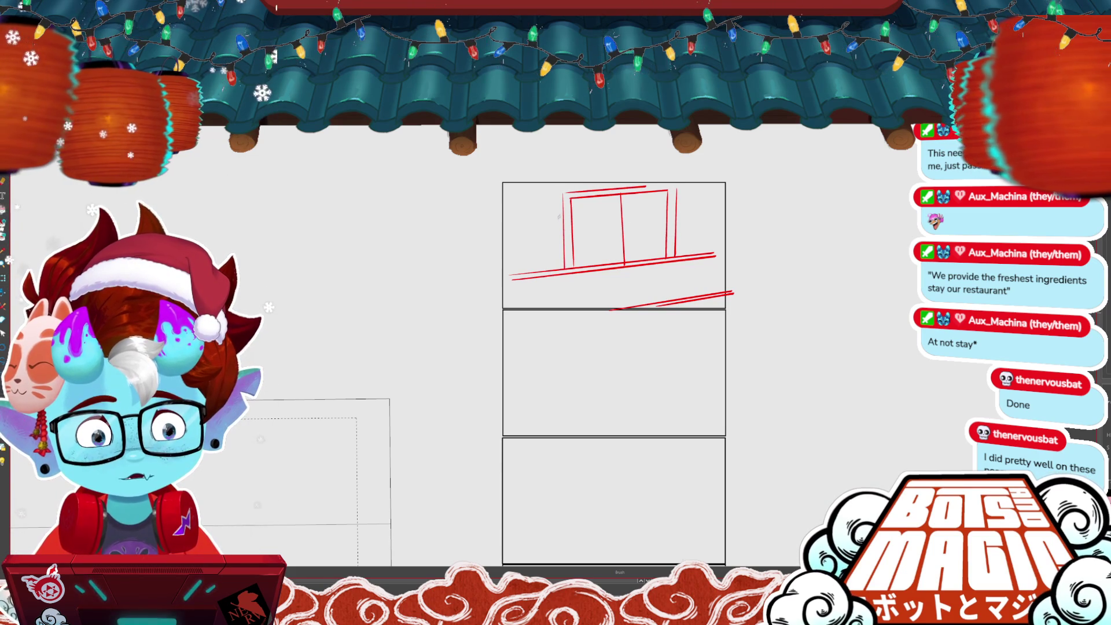
left_click_drag(823, 304, 777, 284)
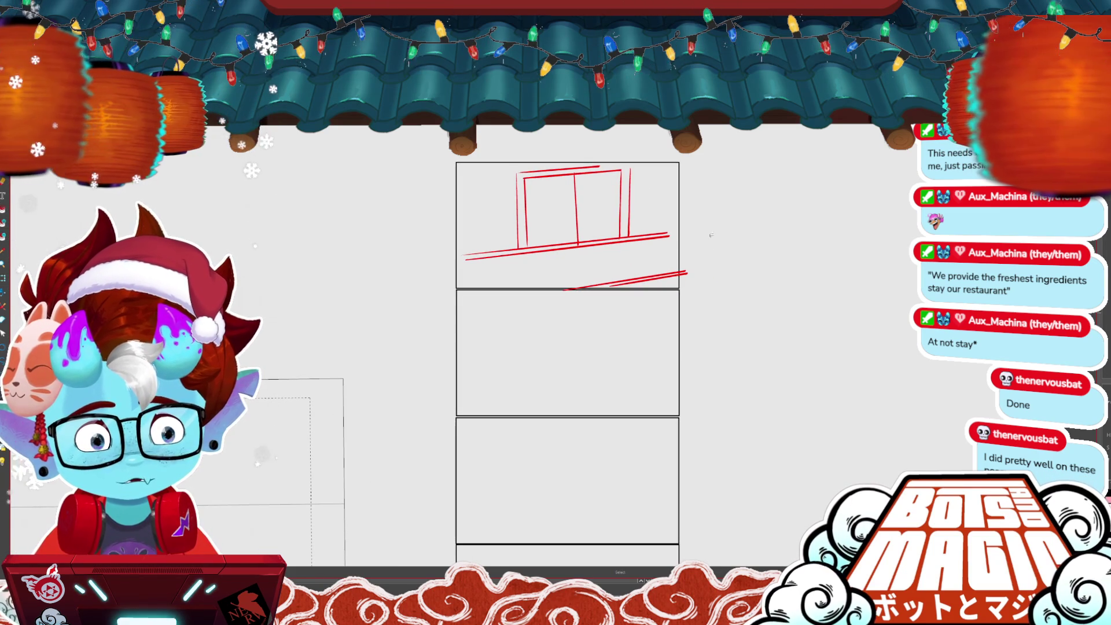
key("ctrl+t")
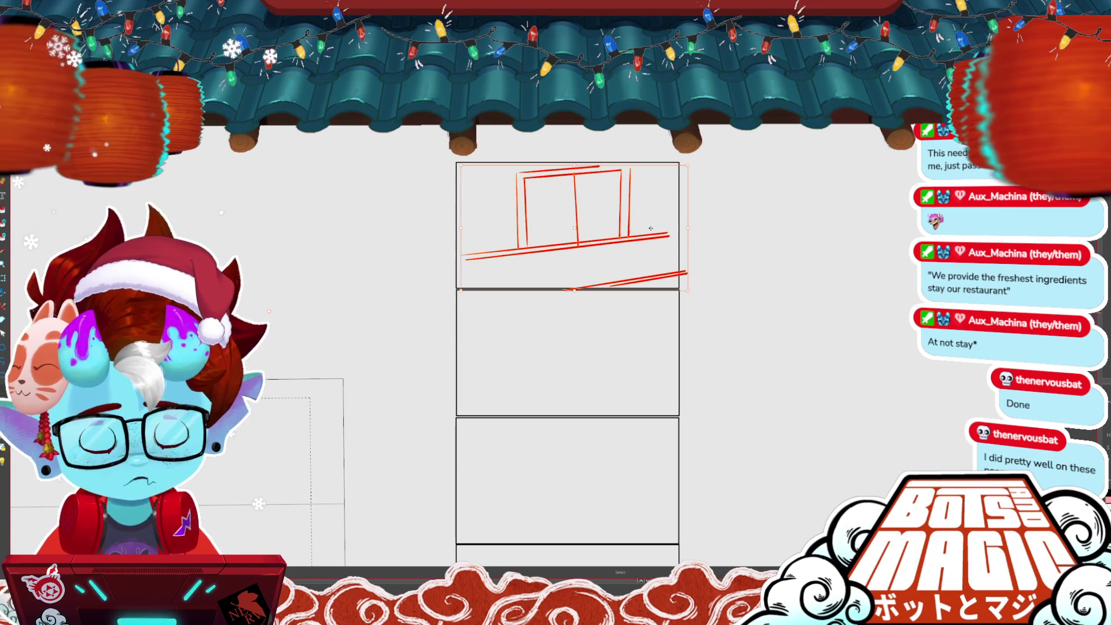
key("Delete")
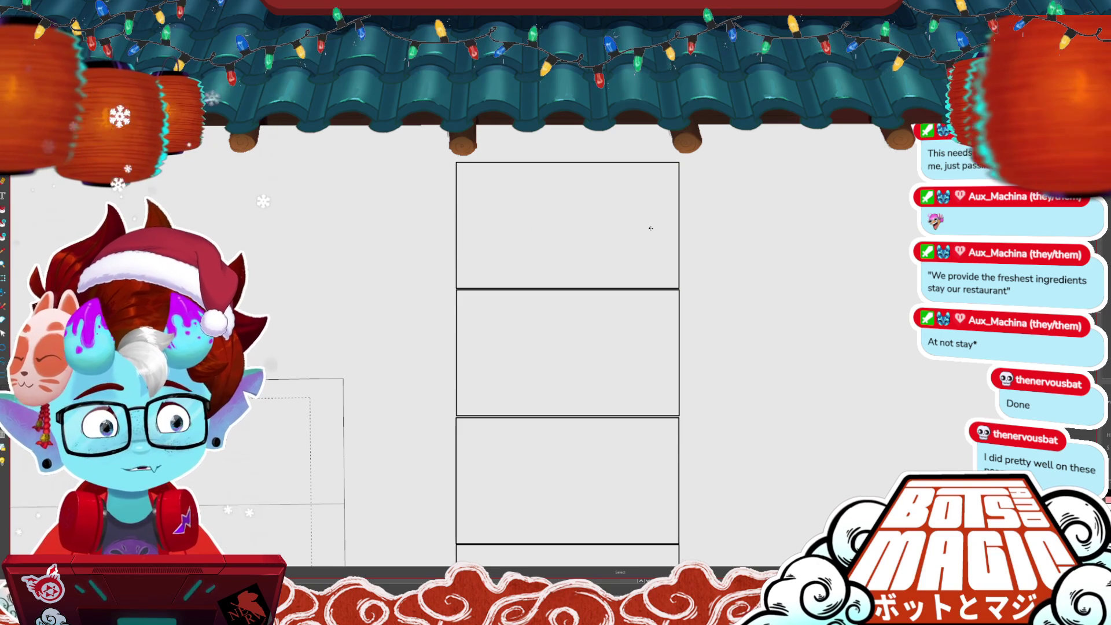
- Draw a horizon line with vanishing point, the doorway frame verticals and the ceiling line
key("b")
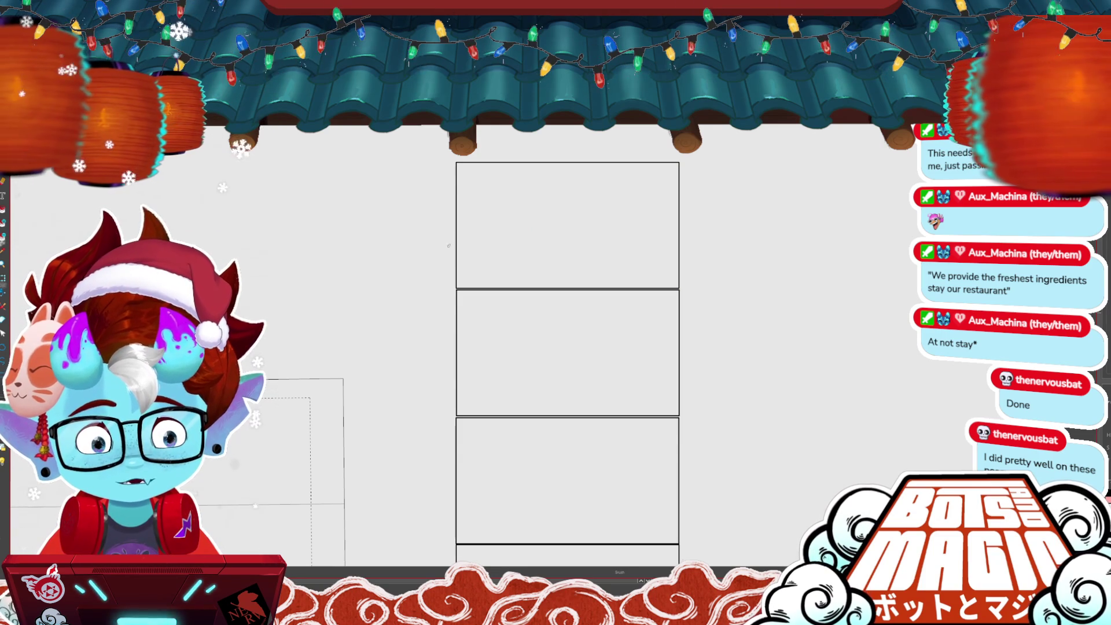
left_click_drag(448, 267, 688, 267)
left_click(573, 264)
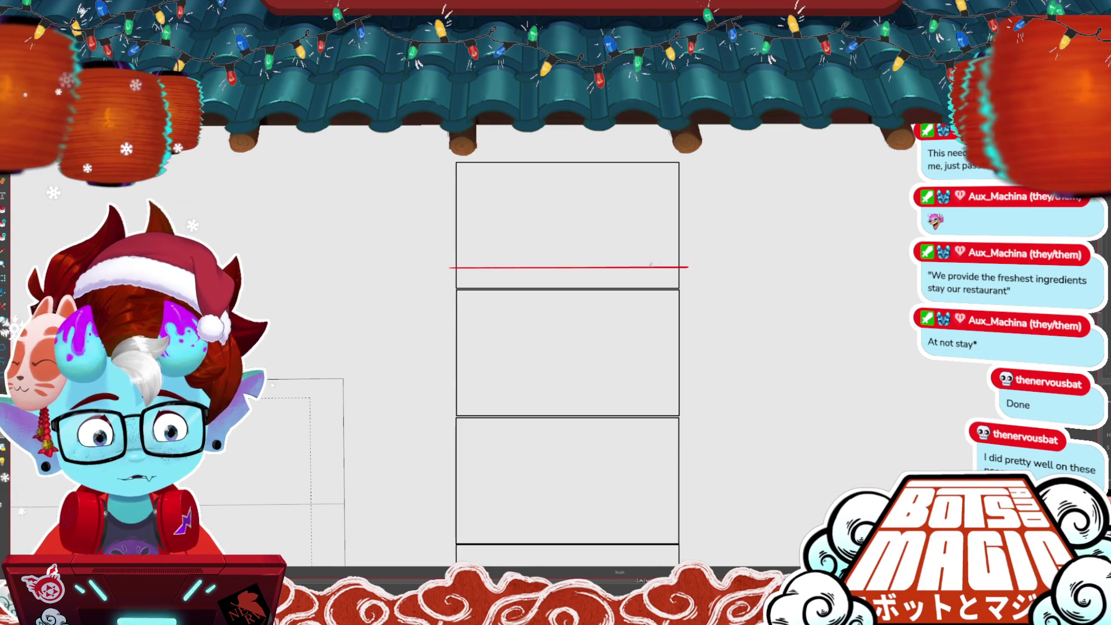
left_click_drag(539, 183, 538, 280)
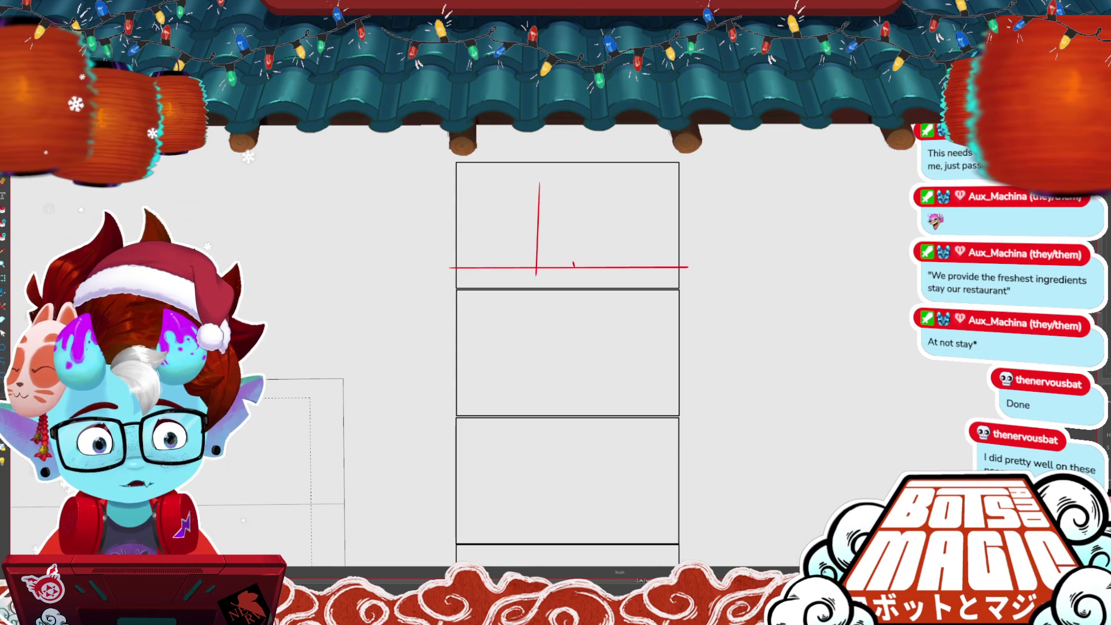
left_click_drag(525, 200, 526, 275)
mouse_move(491, 178)
left_mouse_down()
mouse_move(522, 198)
mouse_move(492, 278)
left_mouse_up()
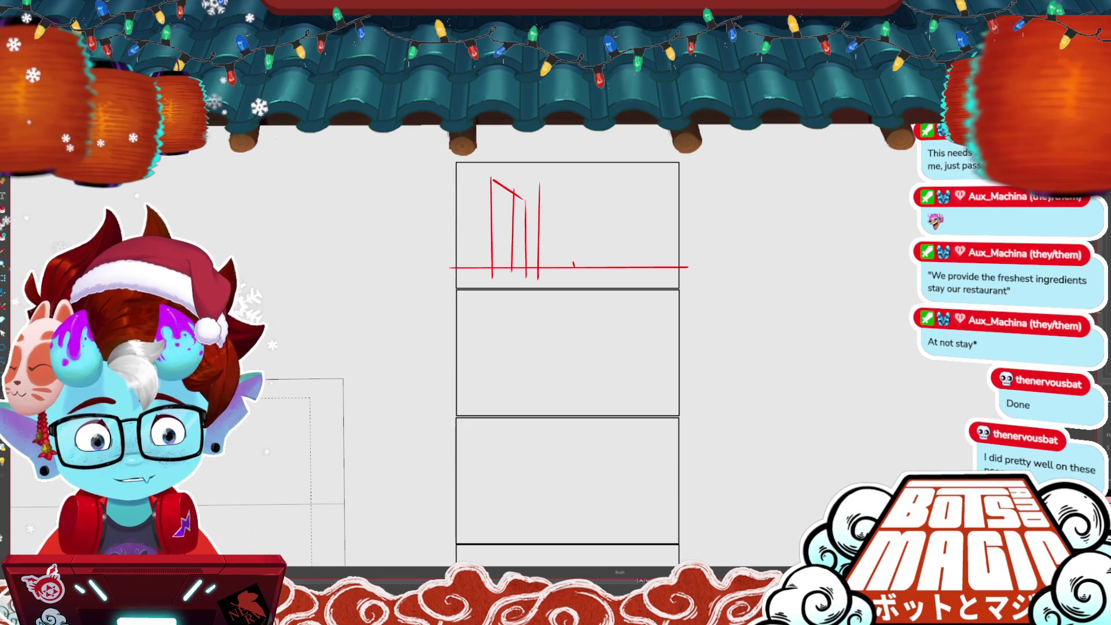
left_click_drag(513, 190, 513, 279)
left_click_drag(510, 287, 522, 281)
left_click_drag(528, 200, 528, 278)
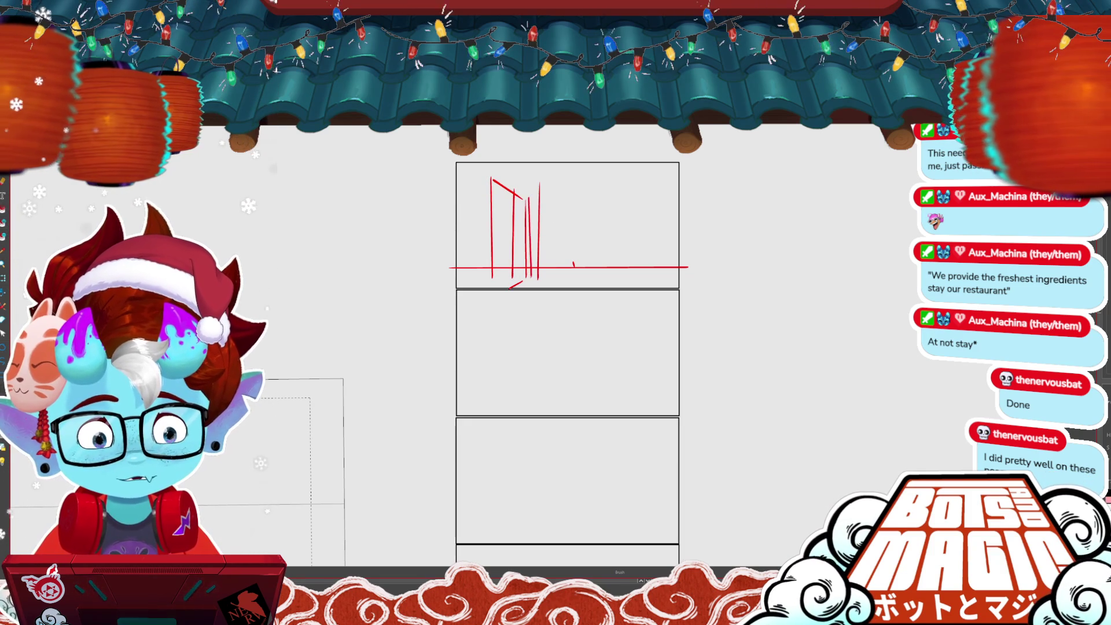
left_click_drag(487, 173, 526, 198)
left_click_drag(486, 173, 485, 283)
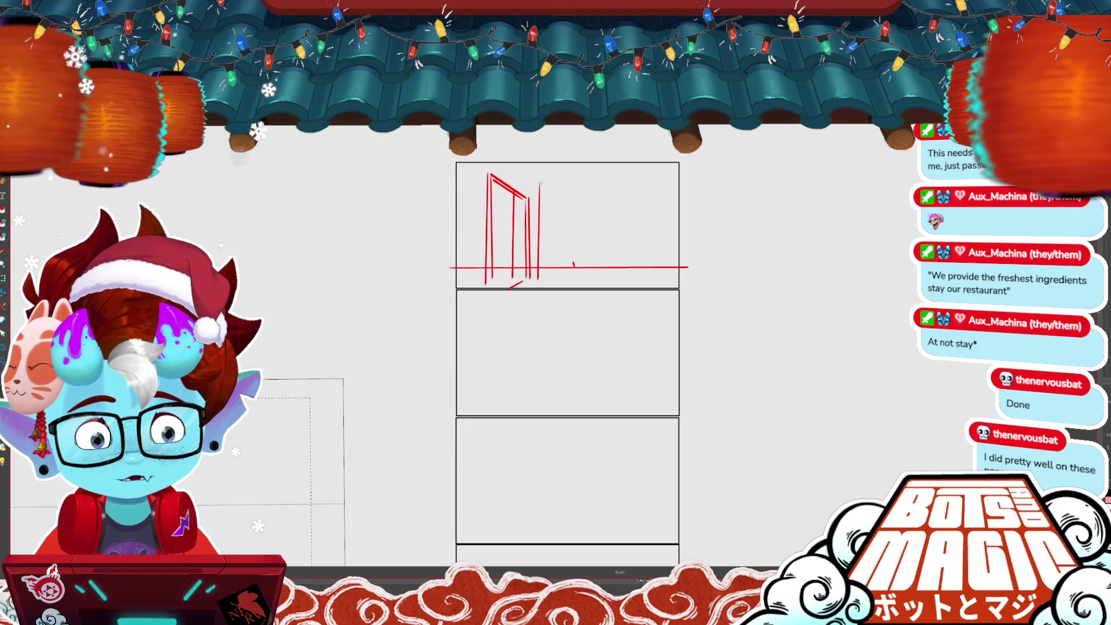
left_click_drag(541, 182, 608, 181)
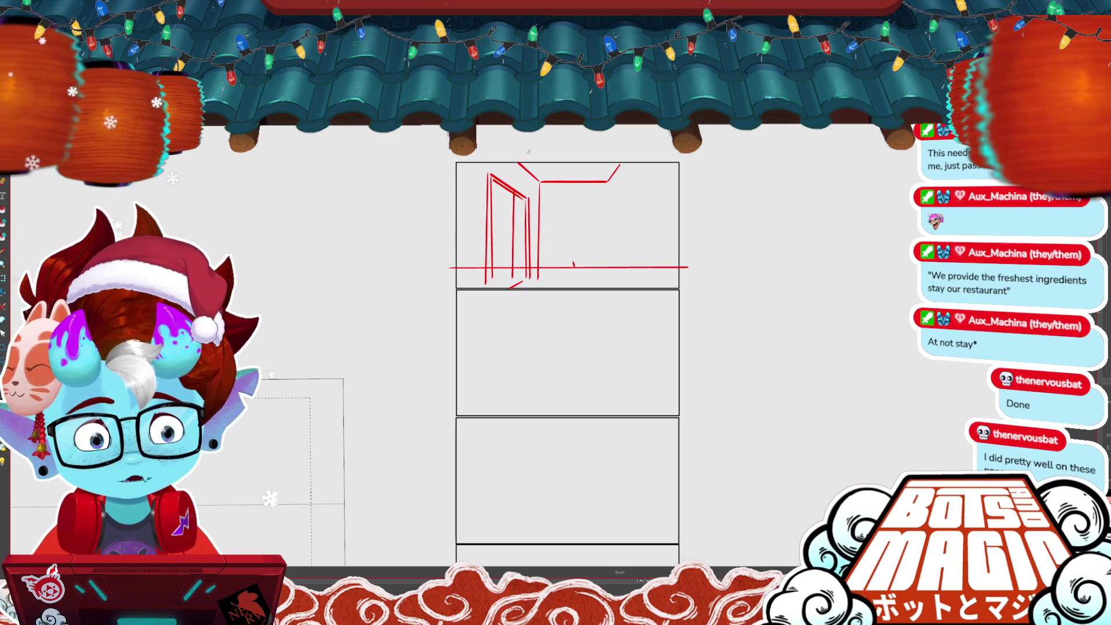
- Remove the stray doorway stroke and the horizon guide line
key("o")
left_click(514, 235)
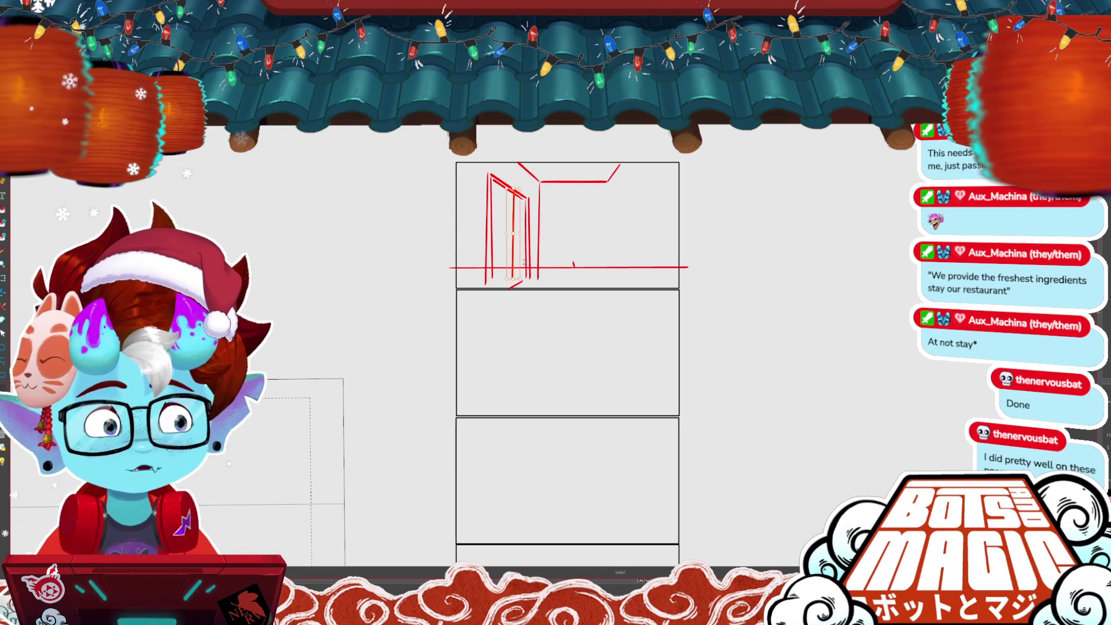
left_click(524, 262)
key("ctrl+z")
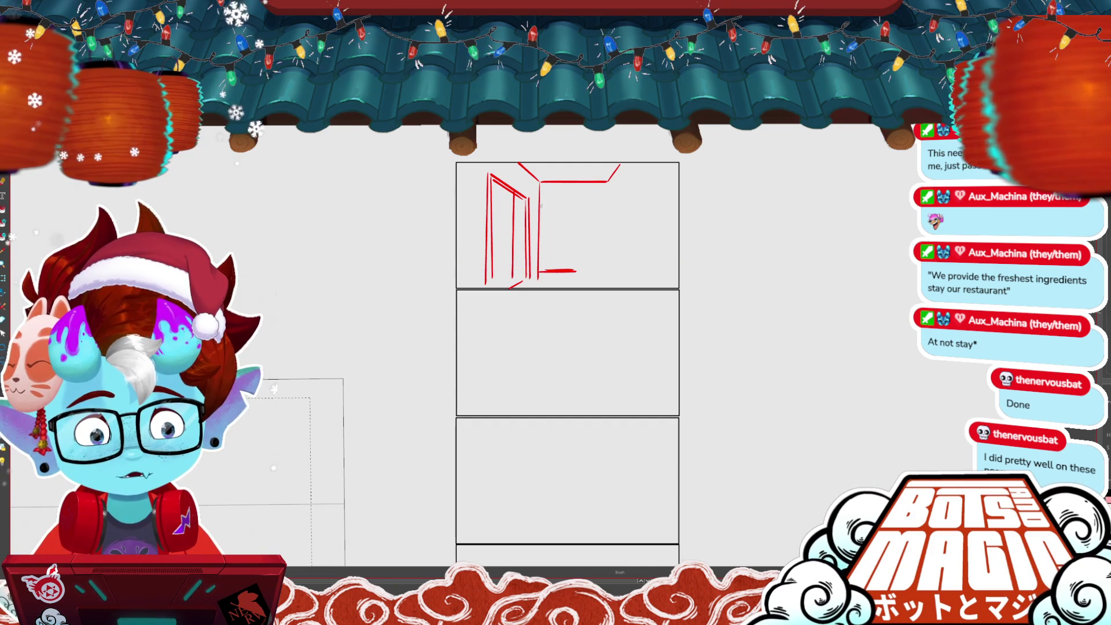
- Add the street building edges beyond the doorway and a stick figure
mouse_move(574, 212)
left_mouse_down()
mouse_move(633, 219)
mouse_move(632, 168)
mouse_move(616, 252)
left_mouse_up()
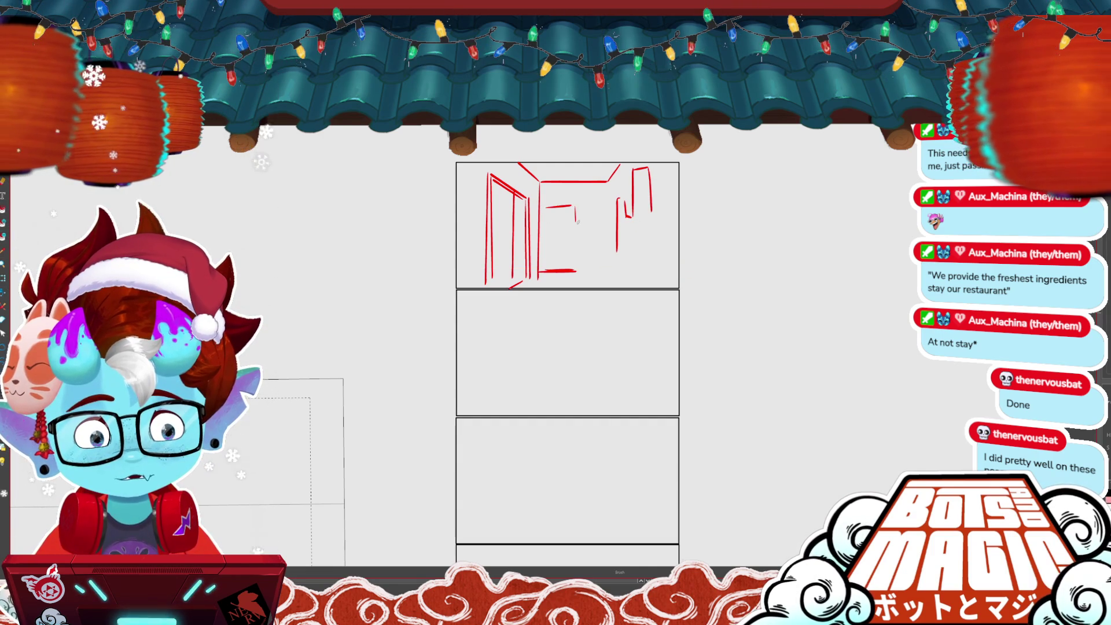
left_click_drag(576, 215, 585, 263)
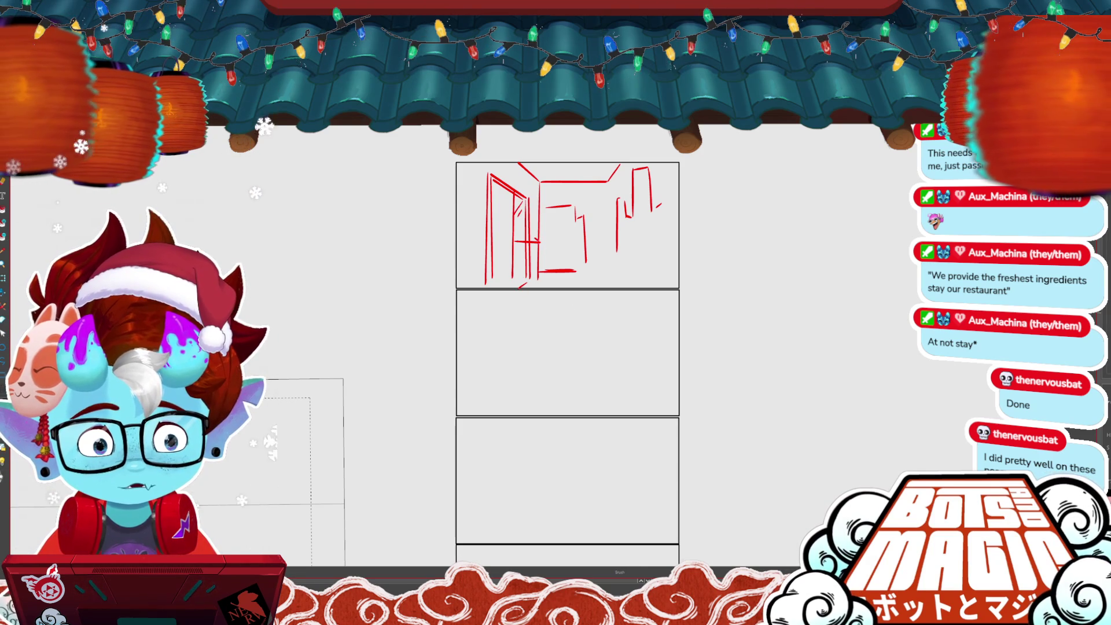
left_click_drag(515, 242, 541, 241)
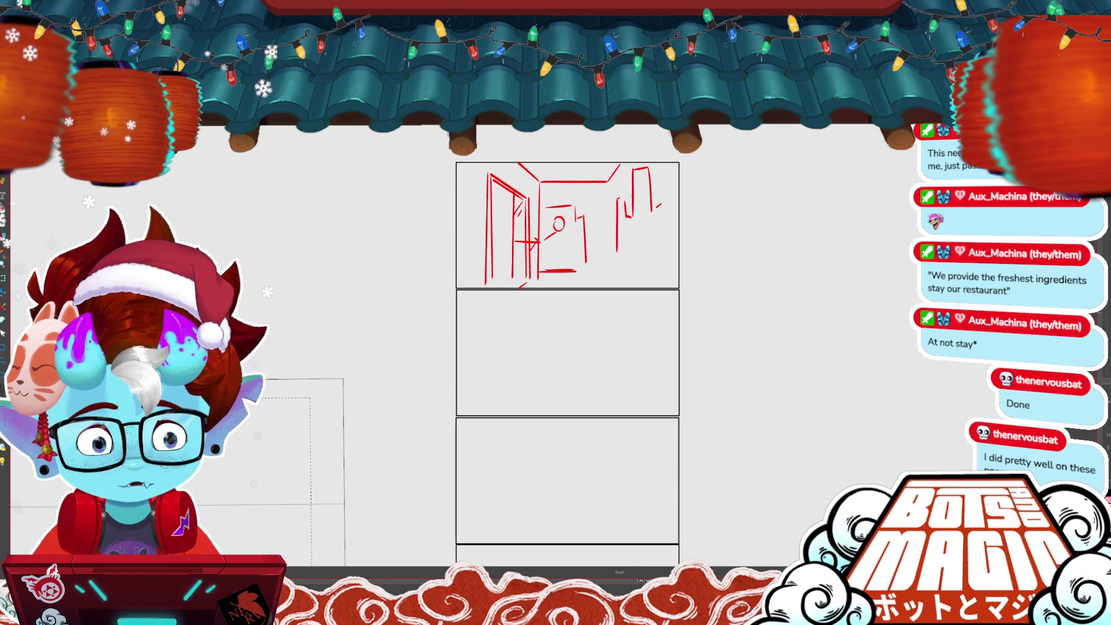
left_click_drag(558, 233, 553, 254)
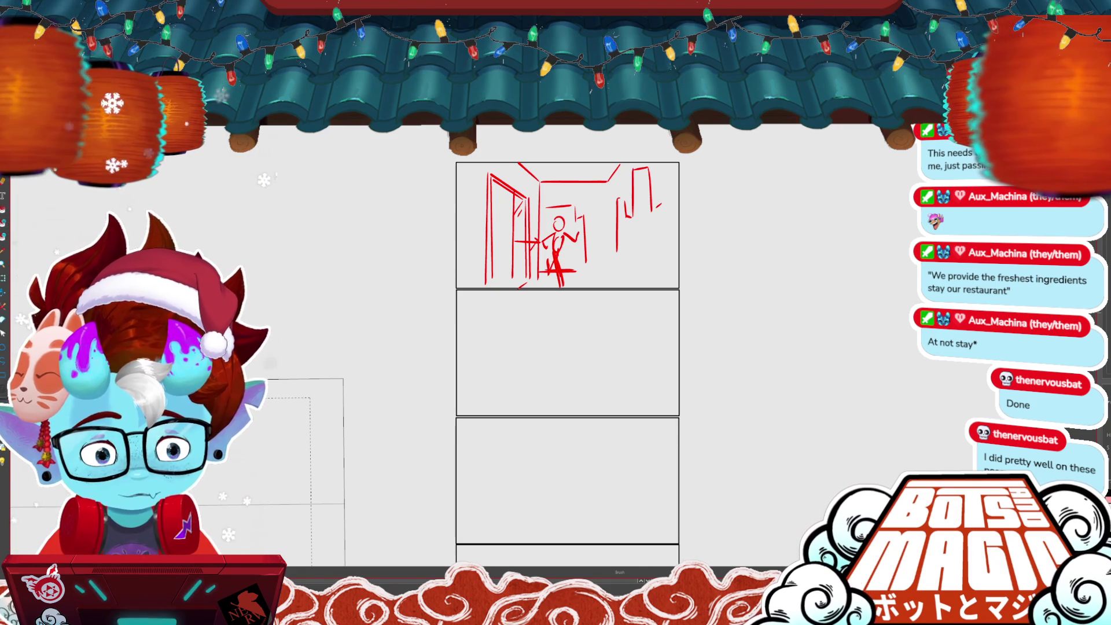
- Copy the finished top-panel sketch and paste a duplicate
key("ctrl+t")
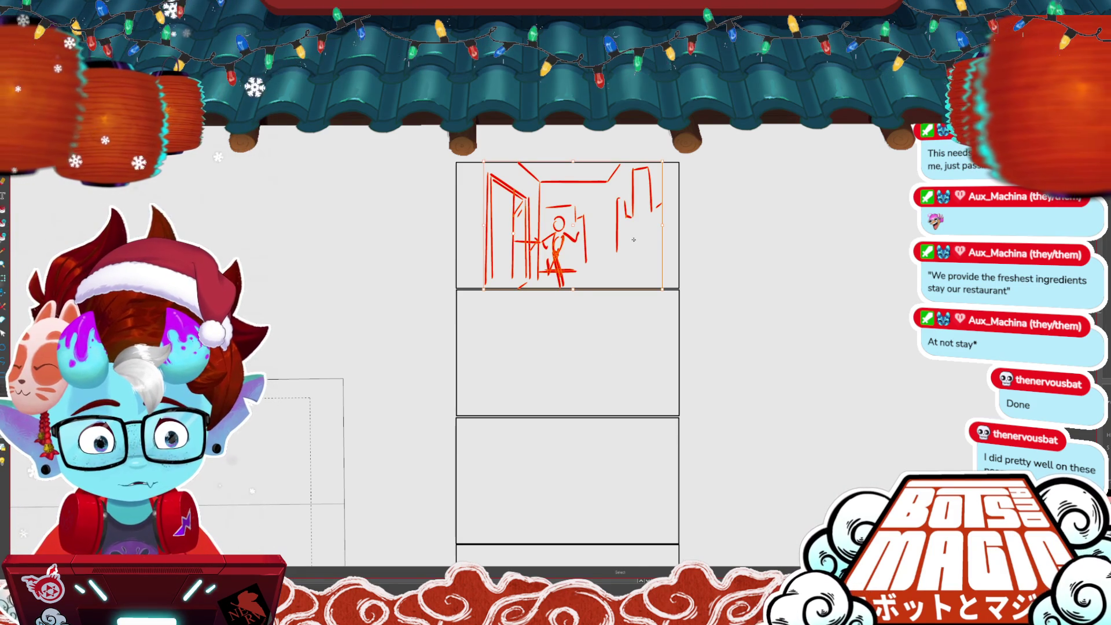
key("ctrl+c")
key("ctrl+v")
- Place the pasted copy in the second panel and remove its stick figure
left_click_drag(634, 239, 609, 341)
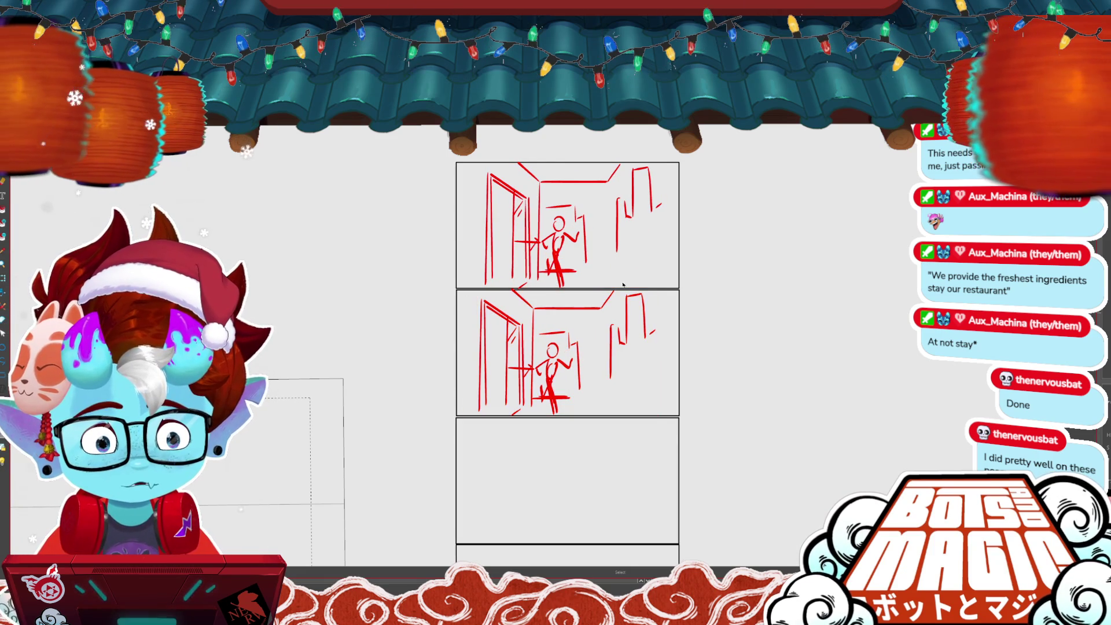
left_click(566, 262)
key("Return")
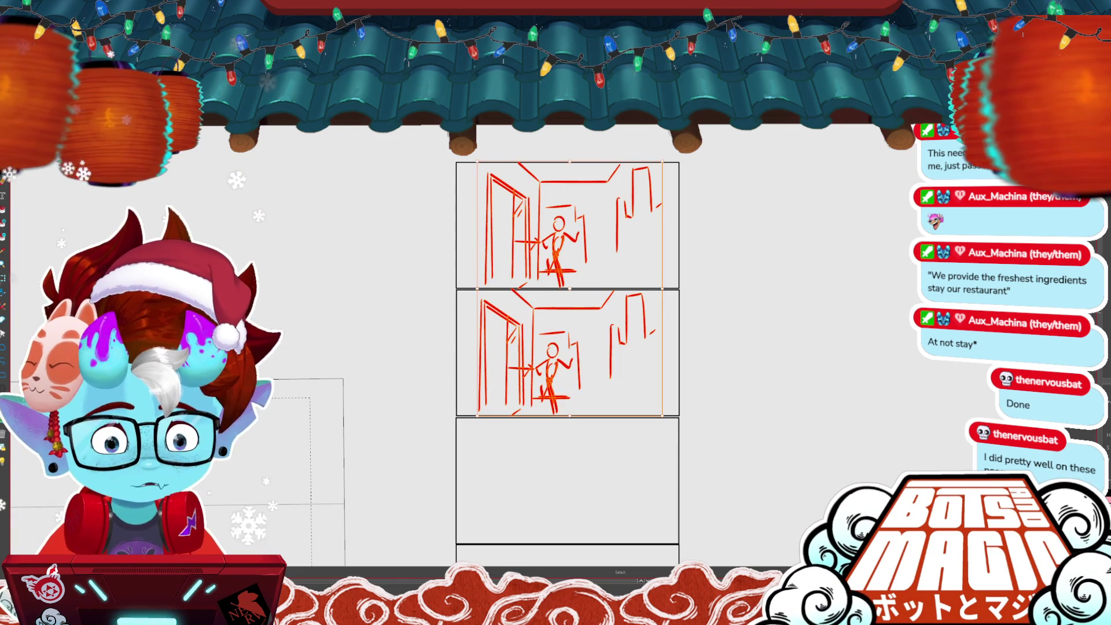
left_click_drag(566, 347, 545, 382)
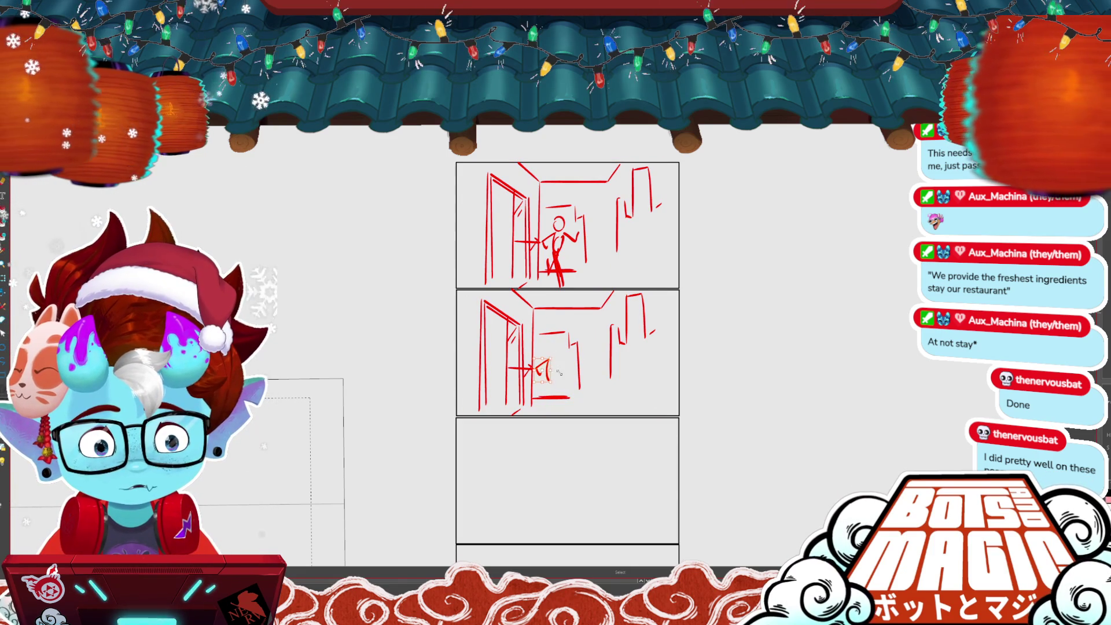
key("Delete")
- Add a curved right edge, building details and a short dash in the second panel
left_click_drag(673, 296, 676, 347)
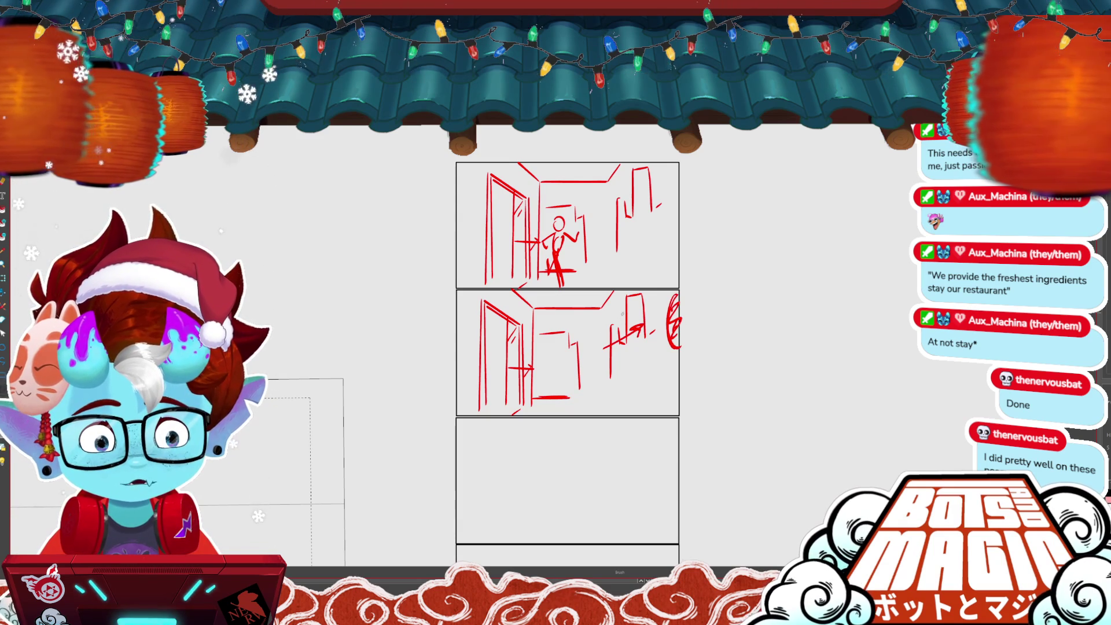
left_click_drag(617, 317, 642, 312)
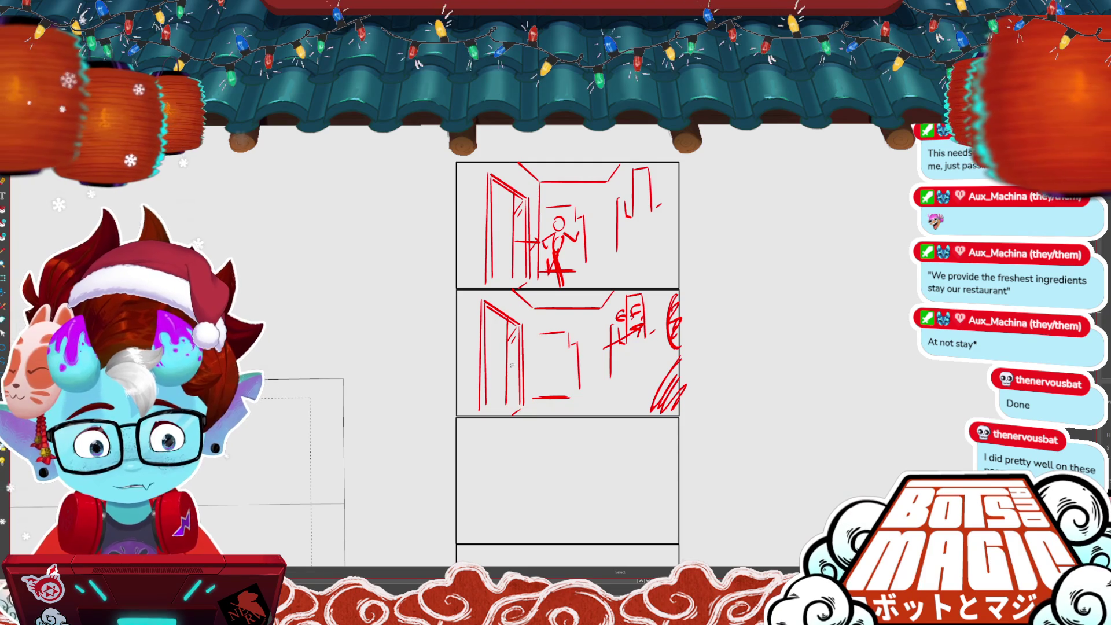
key("Delete")
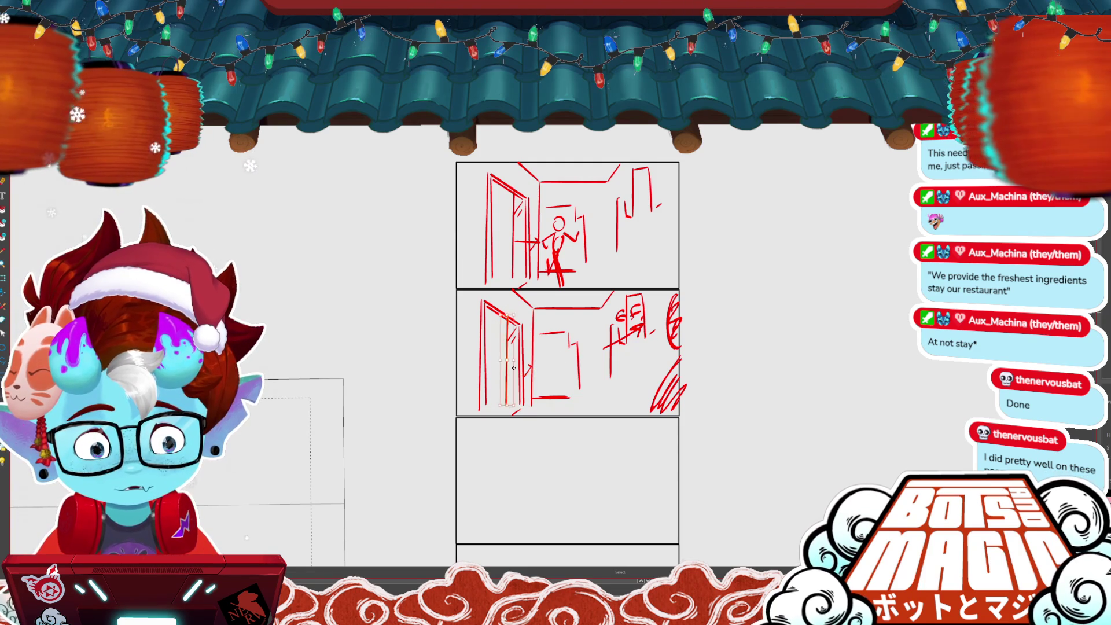
key("b")
left_click_drag(502, 360, 510, 360)
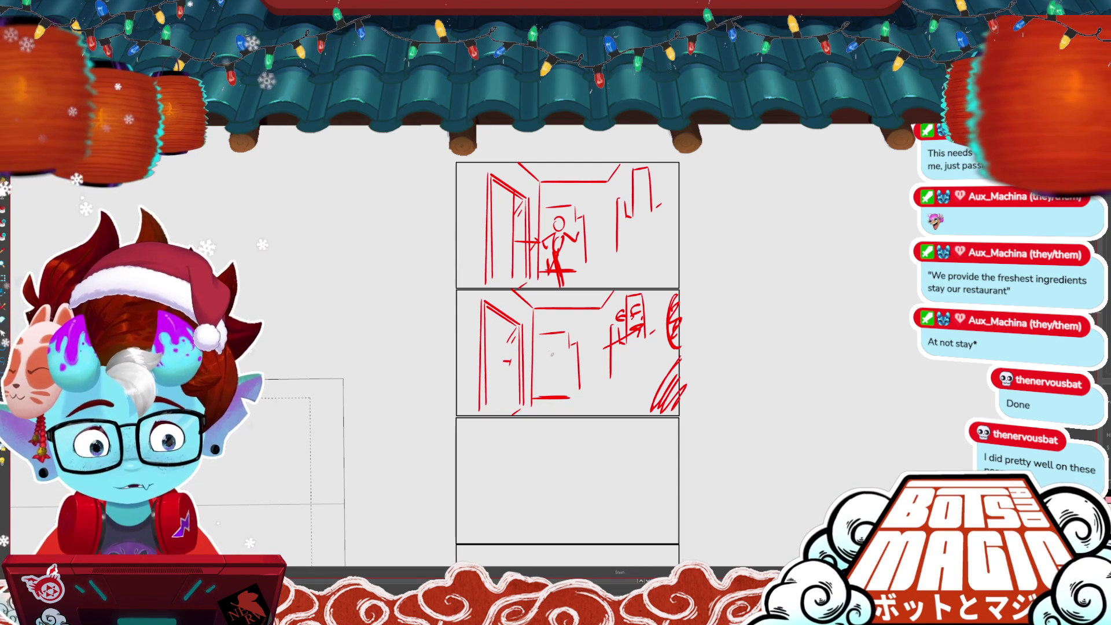
- Draw a head, an arrow and legs for the second panel's figure
key("m")
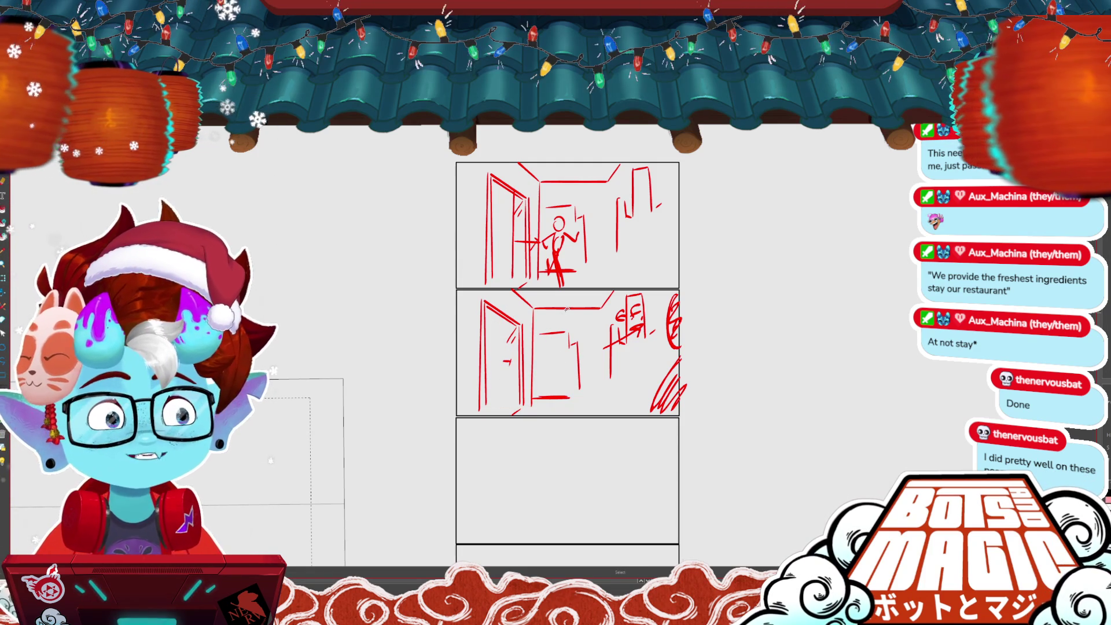
left_click_drag(546, 328, 534, 370)
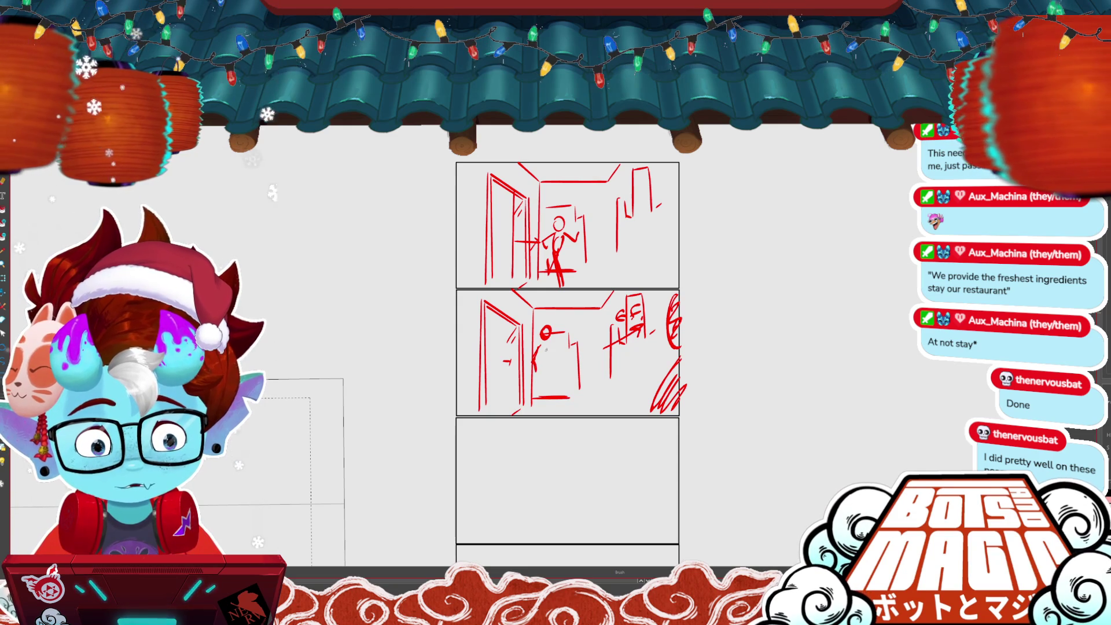
key("b")
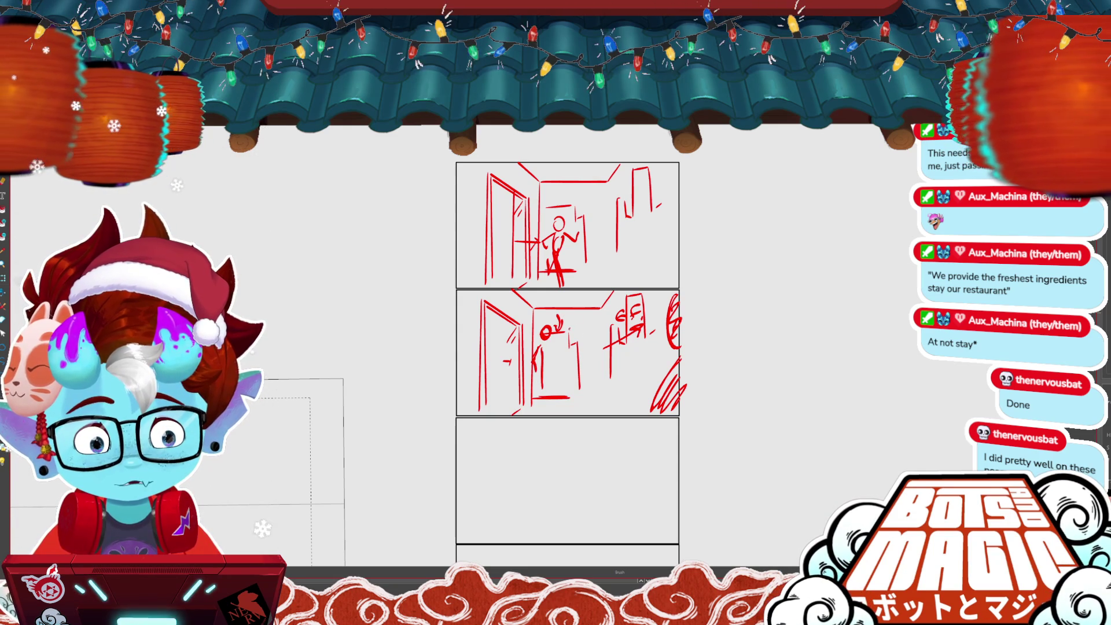
left_click_drag(569, 328, 576, 315)
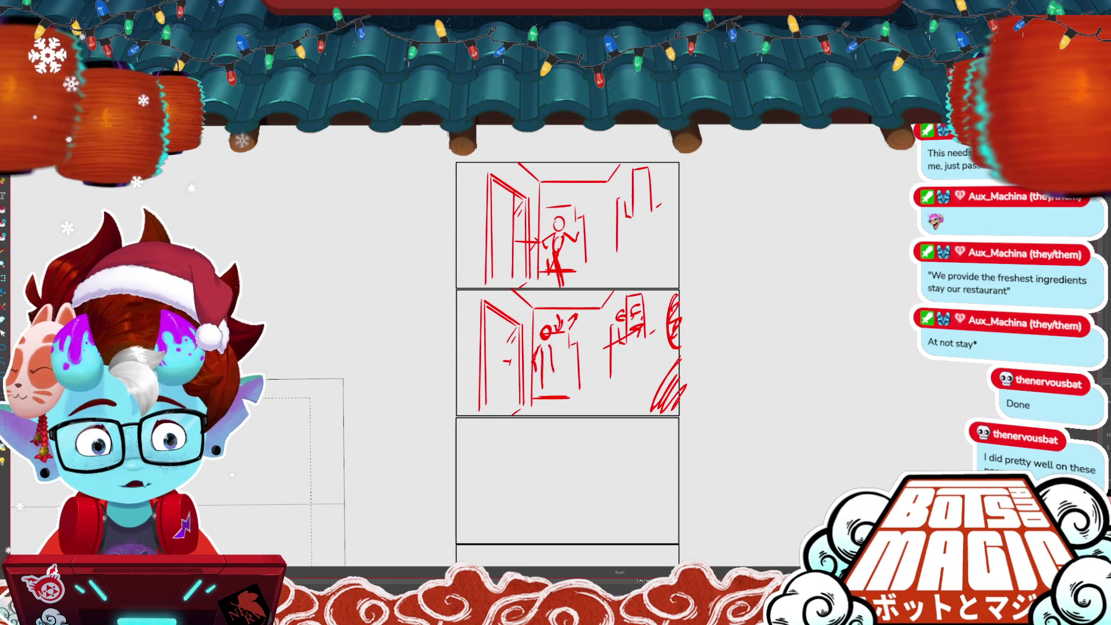
mouse_move(542, 399)
left_mouse_down()
mouse_move(537, 413)
mouse_move(546, 395)
left_mouse_up()
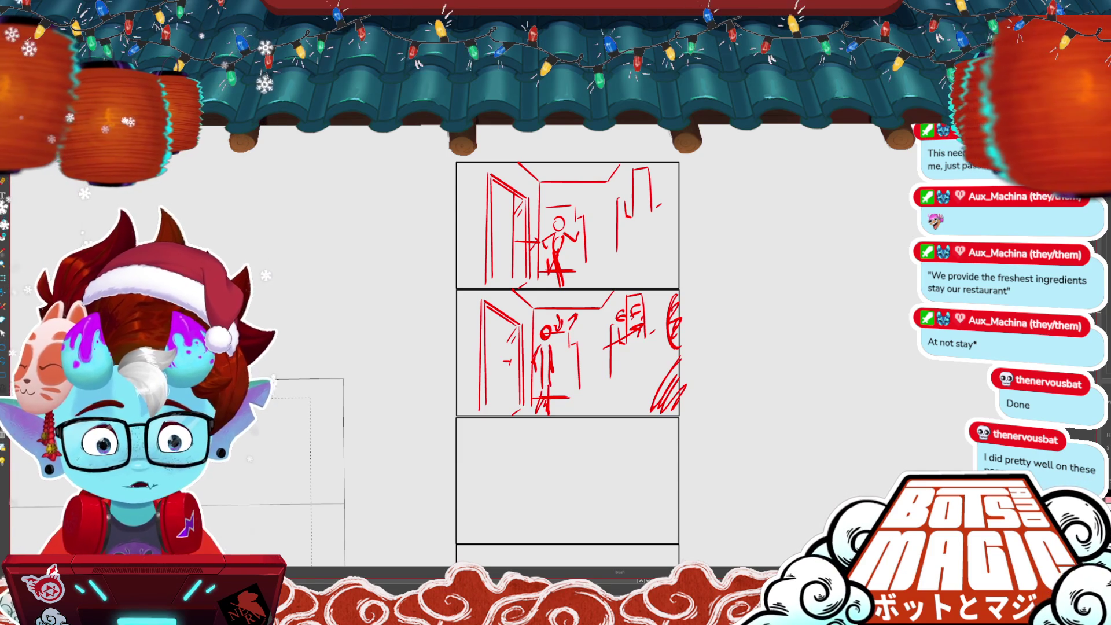
left_click_drag(786, 393, 831, 250)
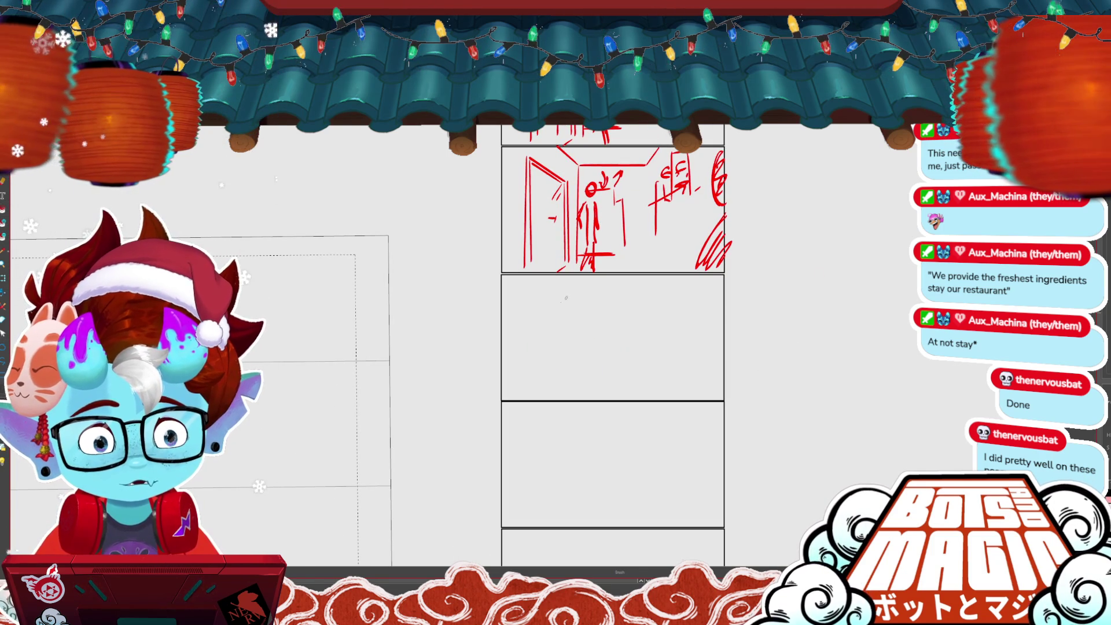
mouse_move(578, 288)
left_mouse_down()
mouse_move(570, 342)
mouse_move(581, 288)
left_mouse_up()
- Draw a clean head circle with face and cross guides in the empty panel
key("ctrl+t")
key("Delete")
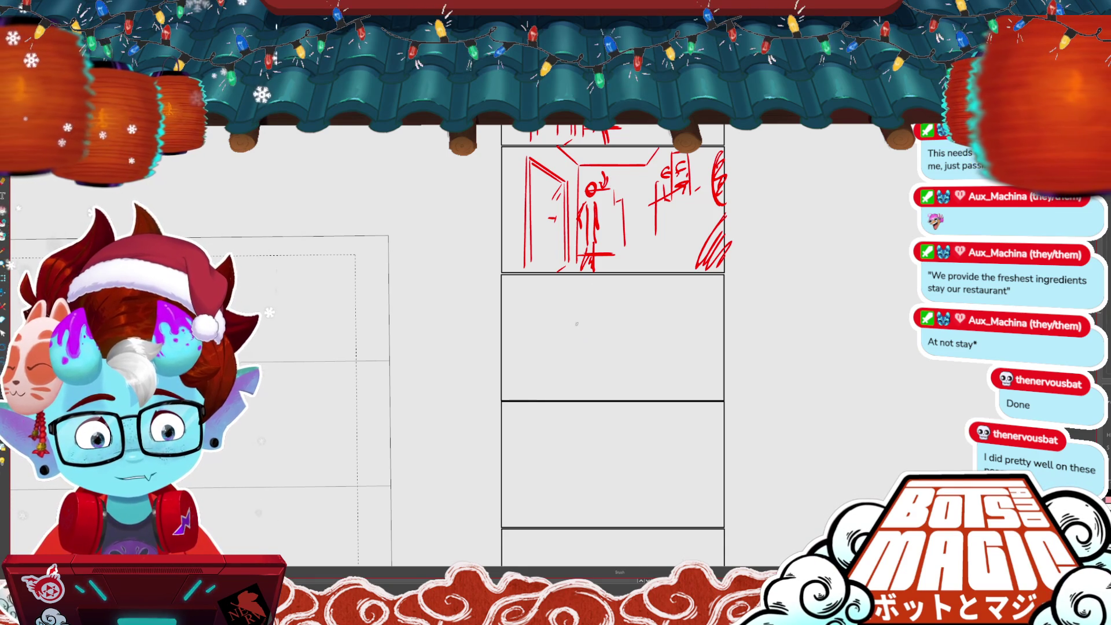
mouse_move(573, 306)
left_mouse_down()
mouse_move(581, 351)
mouse_move(576, 336)
left_mouse_up()
key("ctrl+z")
left_click_drag(577, 293, 577, 349)
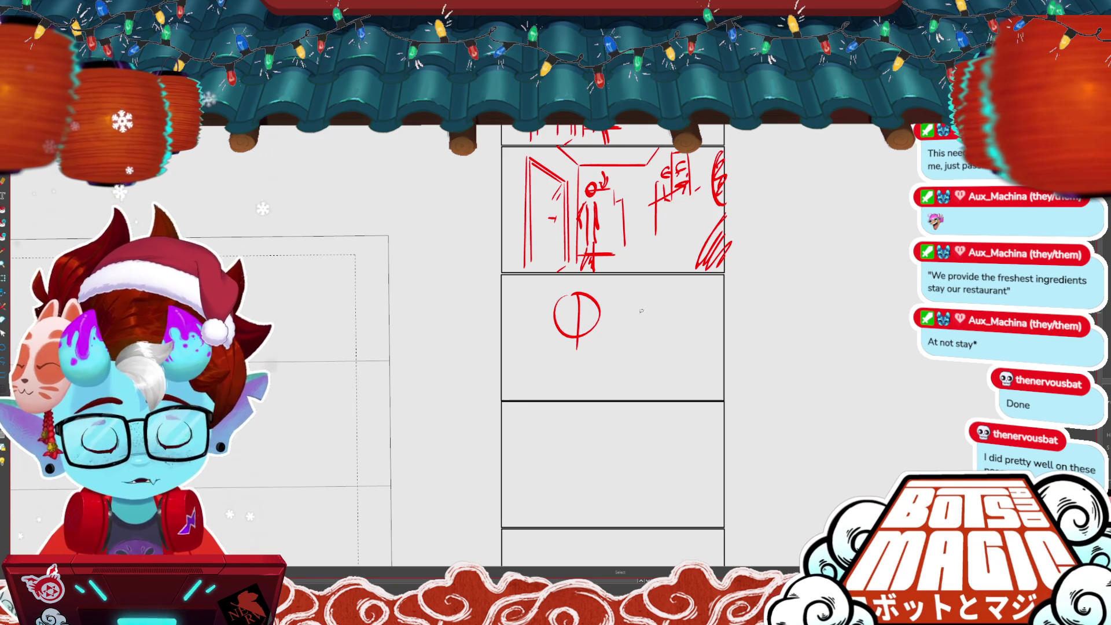
mouse_move(563, 311)
left_mouse_down()
mouse_move(579, 299)
mouse_move(561, 298)
left_mouse_up()
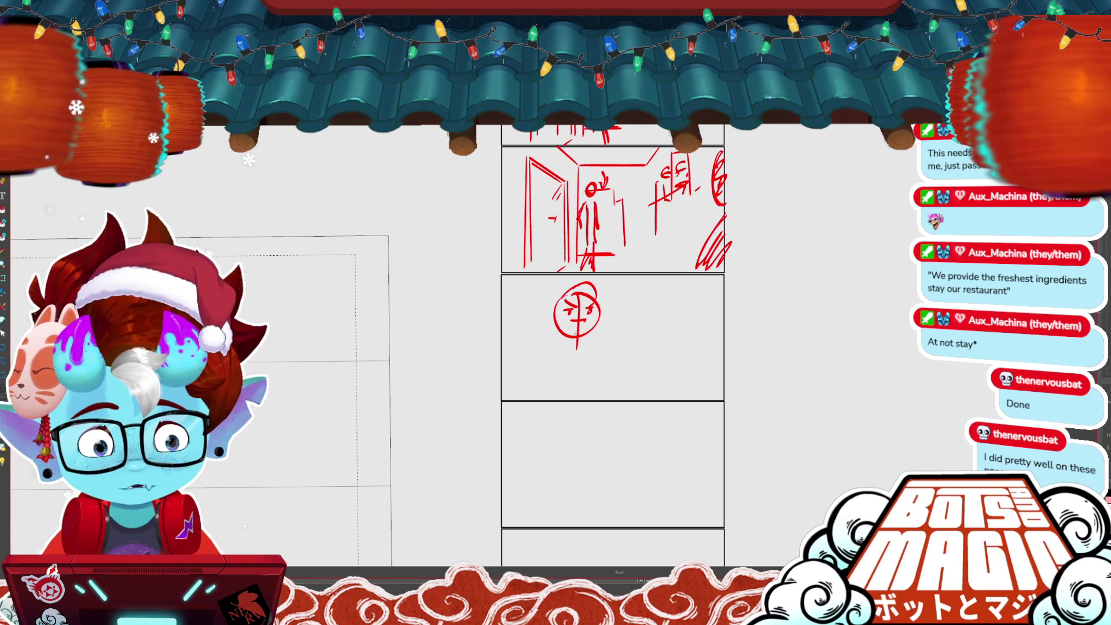
left_click_drag(564, 336, 599, 329)
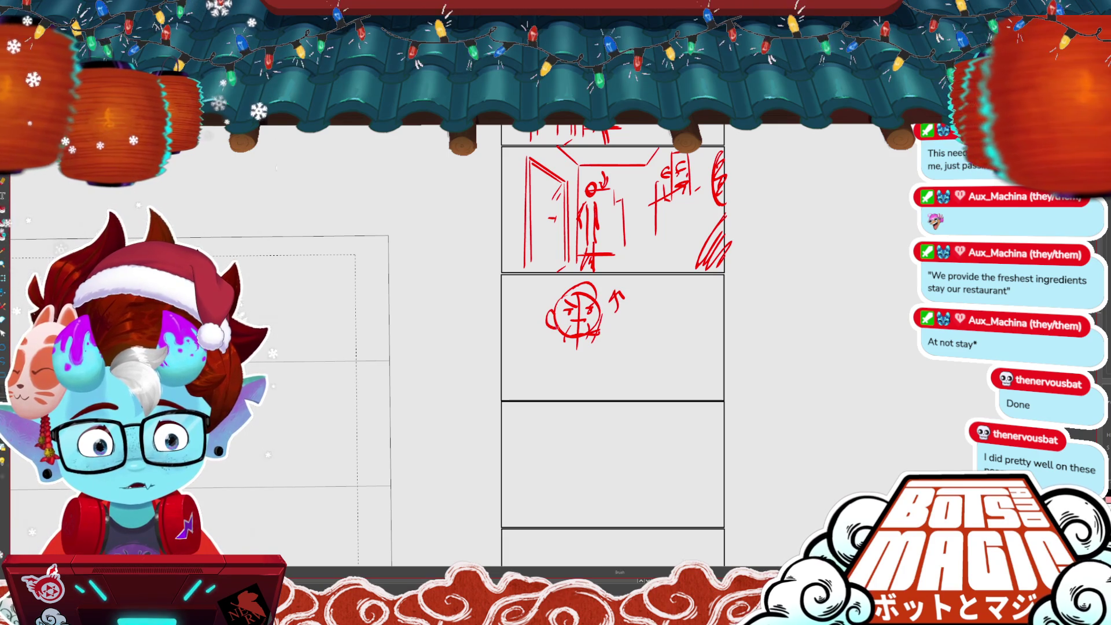
left_click_drag(604, 310, 556, 344)
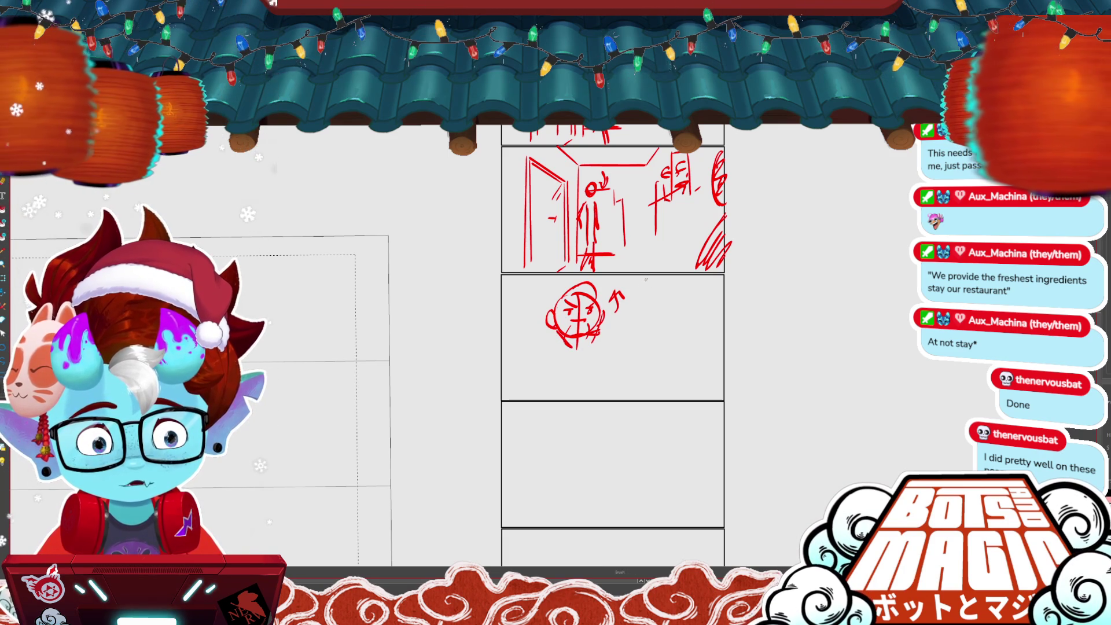
- Underline the C.O.A. note and add an arrowhead beside the head
left_click_drag(643, 295, 686, 293)
left_click_drag(653, 300, 687, 298)
mouse_move(620, 211)
left_mouse_down()
mouse_move(654, 266)
mouse_move(638, 211)
left_mouse_up()
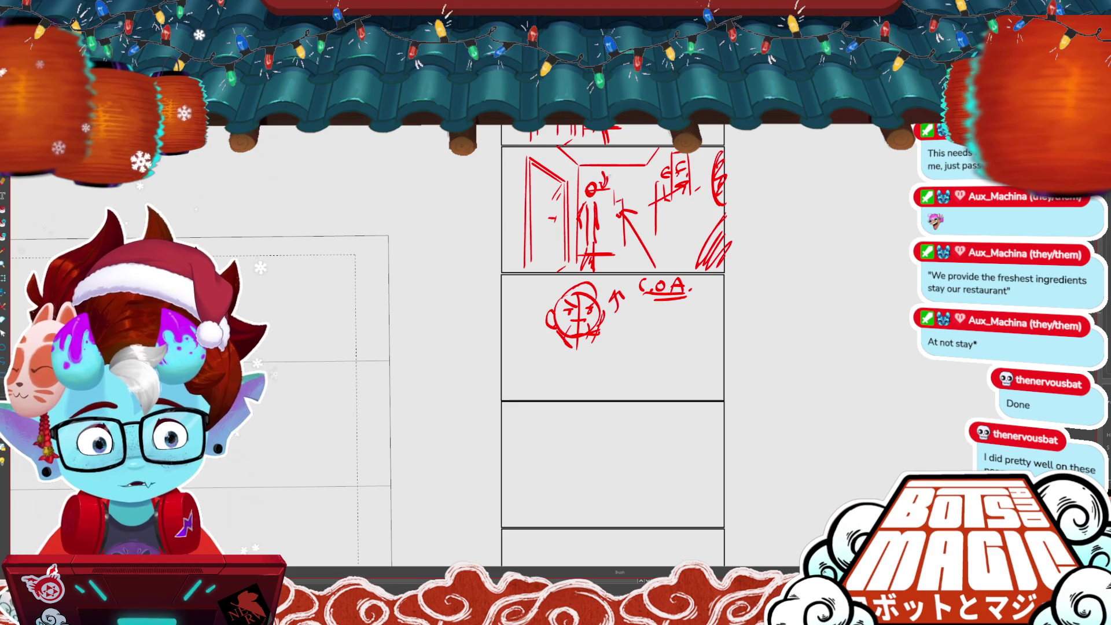
left_click_drag(605, 169, 594, 200)
- Sketch the man's face, neck, shoulders, collar hatching and forehead strokes
left_click_drag(612, 347, 566, 287)
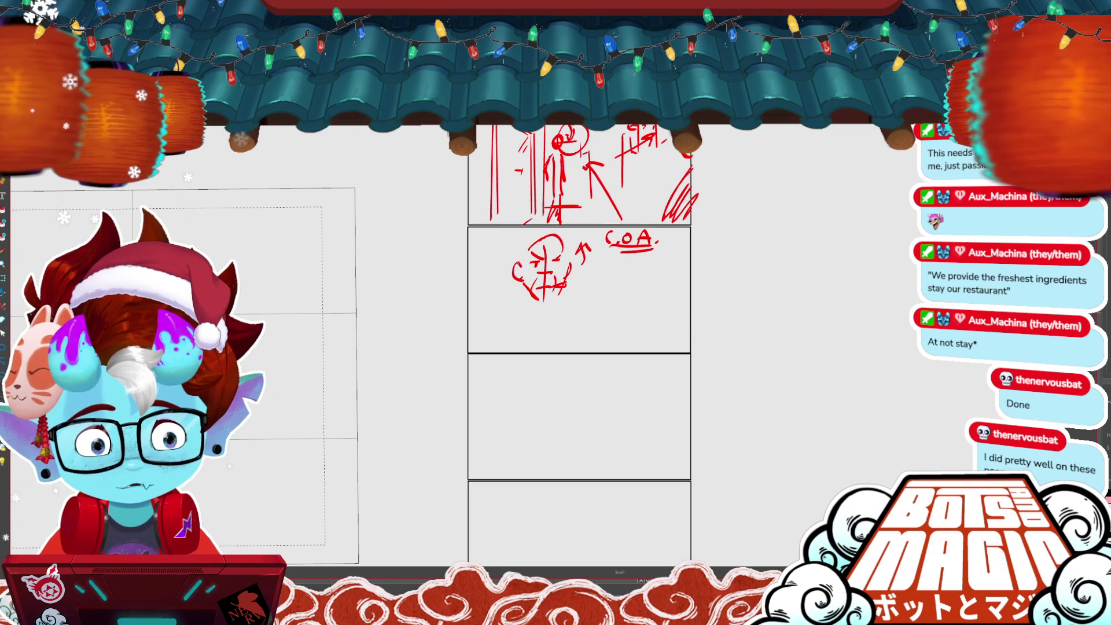
mouse_move(536, 242)
left_mouse_down()
mouse_move(552, 301)
mouse_move(522, 307)
mouse_move(576, 312)
mouse_move(582, 346)
left_mouse_up()
mouse_move(524, 304)
left_mouse_down()
mouse_move(516, 350)
mouse_move(550, 317)
mouse_move(556, 337)
mouse_move(538, 313)
mouse_move(558, 324)
left_mouse_up()
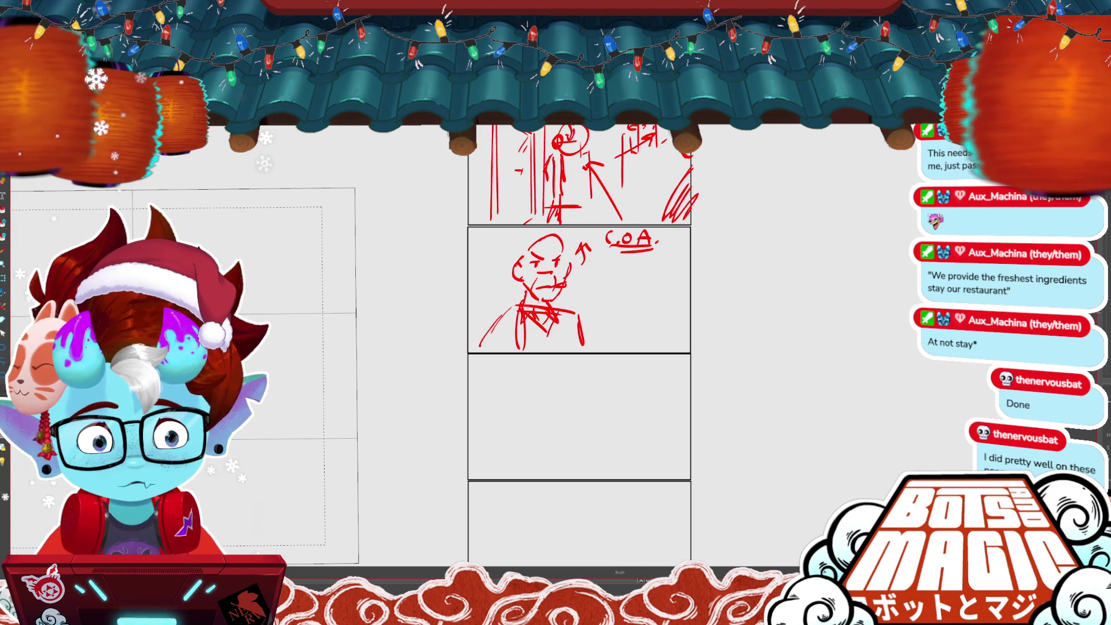
left_click_drag(480, 332, 515, 304)
key("ctrl+z")
key("ctrl+z")
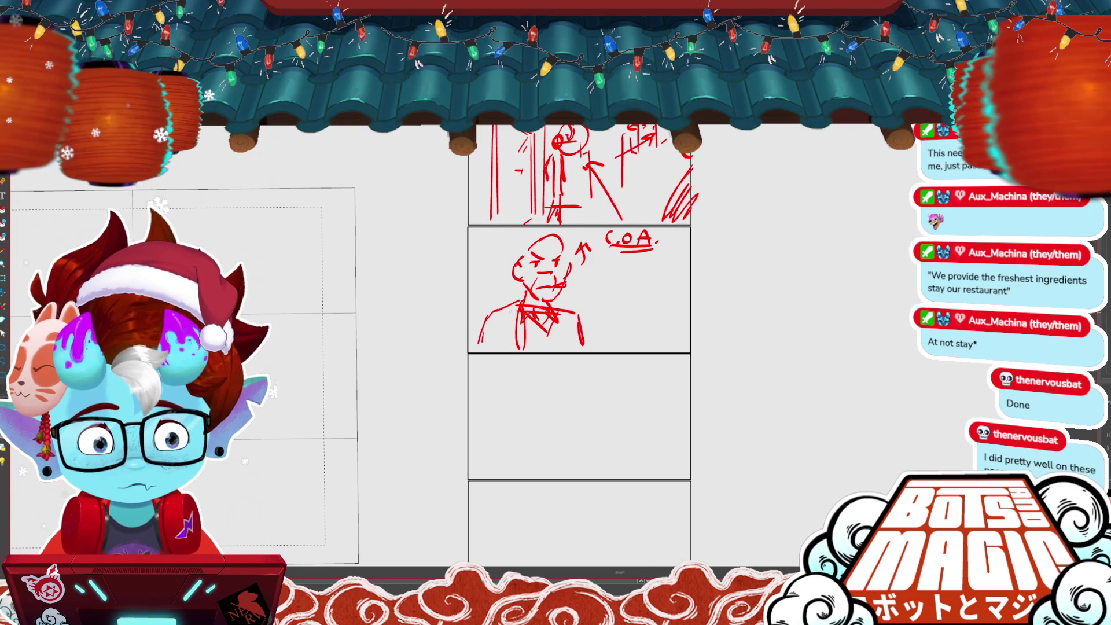
key("b")
left_click_drag(519, 255, 556, 249)
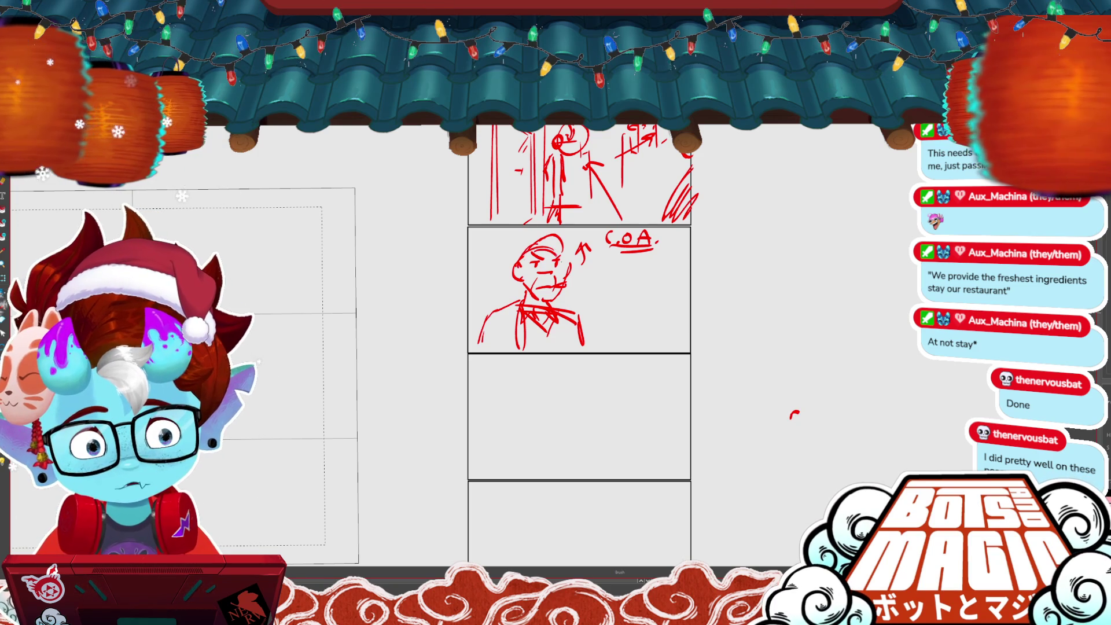
scroll(802, 318, "down", 3)
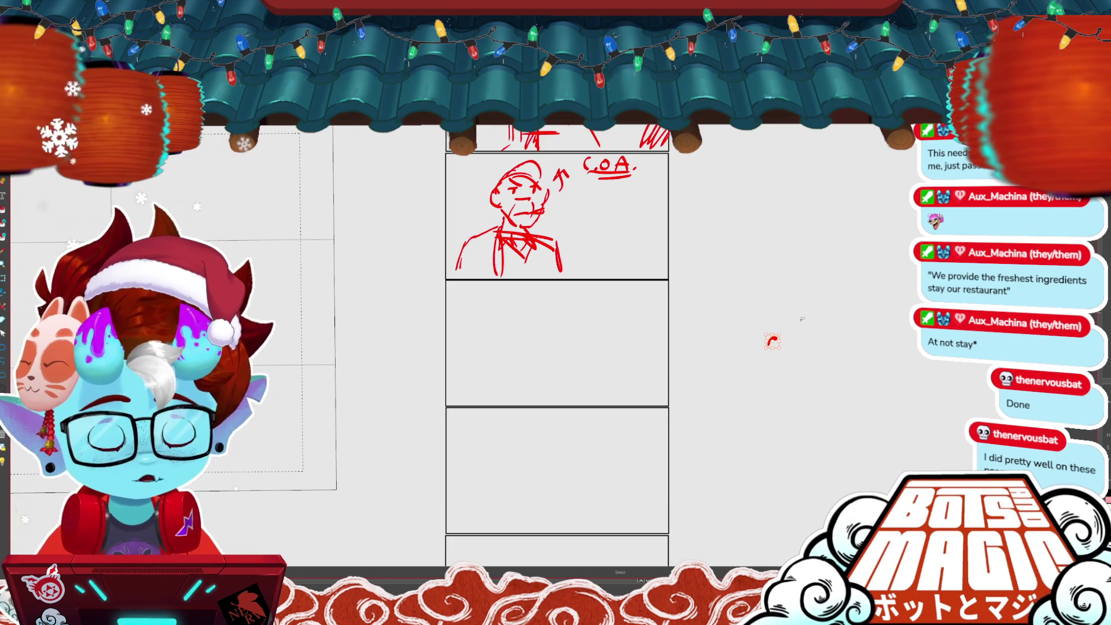
- Draw the motorbike rider's head and body in the next panel
scroll(594, 295, "down", 1)
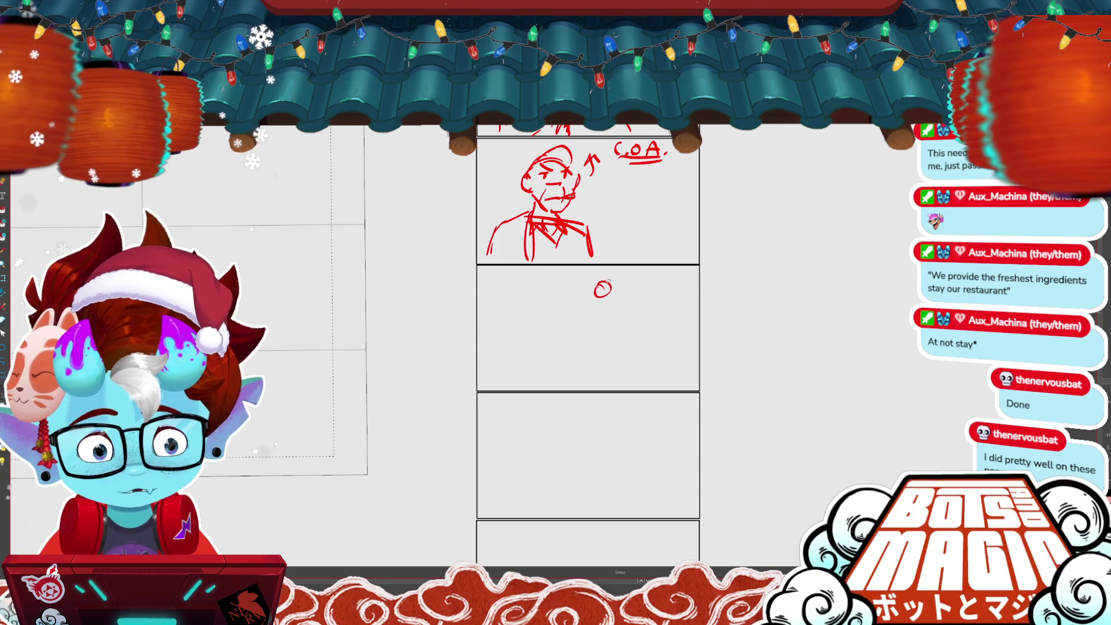
key("ctrl+z")
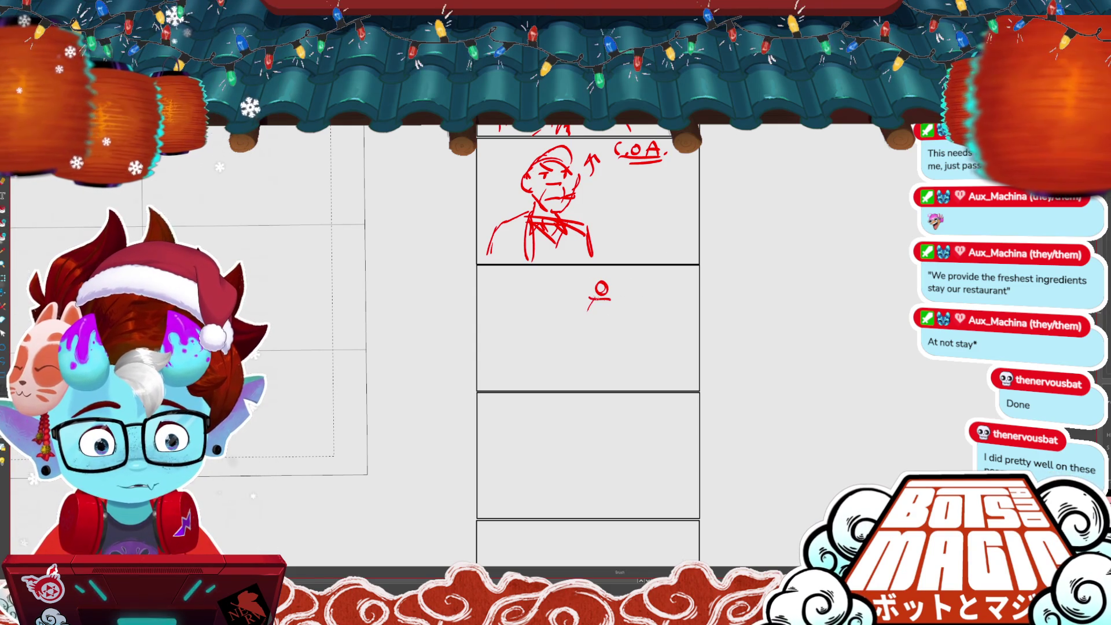
left_click_drag(607, 302, 615, 301)
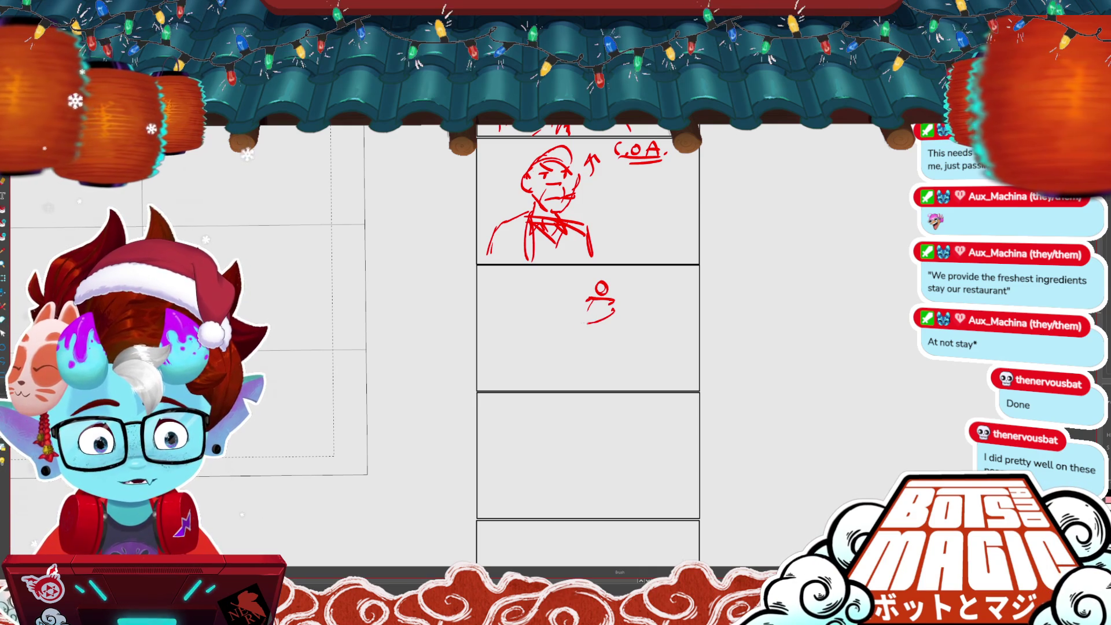
mouse_move(611, 322)
left_mouse_down()
mouse_move(612, 334)
mouse_move(576, 330)
mouse_move(621, 312)
mouse_move(613, 308)
left_mouse_up()
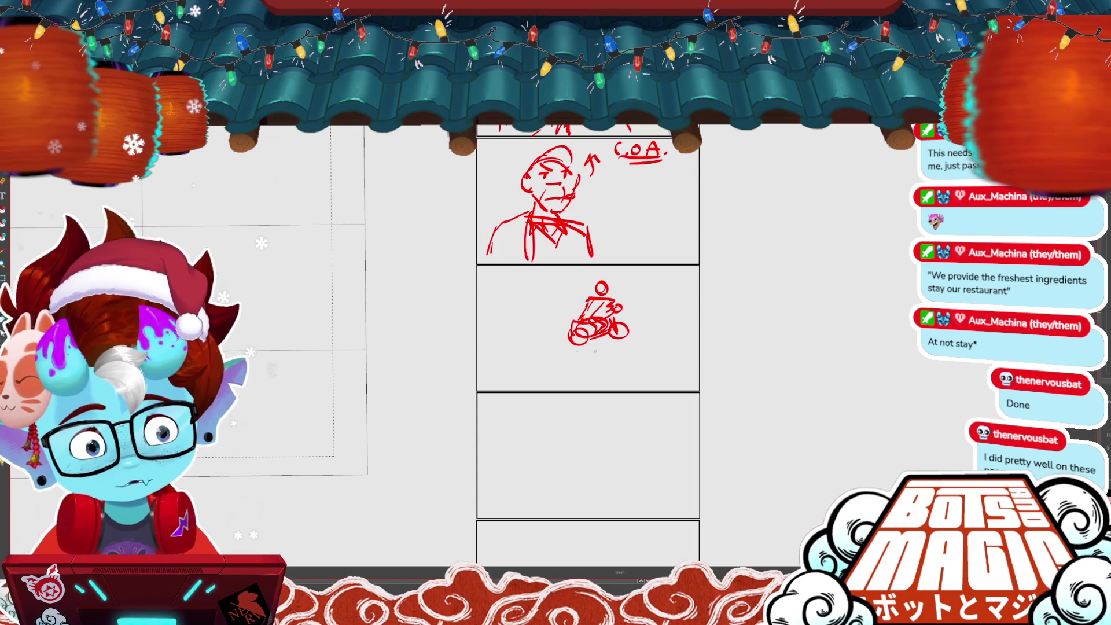
- Add diagonal road lines, a box-shaped building, posts and a bold ground line
left_click_drag(474, 377, 563, 349)
left_click_drag(685, 327, 484, 383)
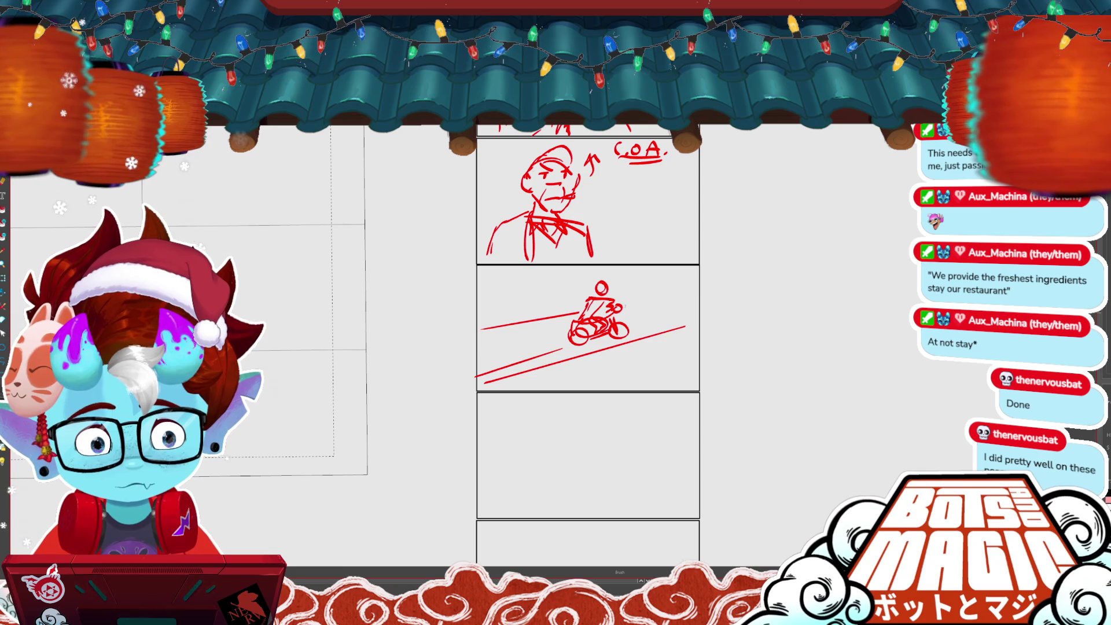
left_click_drag(480, 329, 697, 296)
mouse_move(502, 324)
left_mouse_down()
mouse_move(509, 300)
mouse_move(536, 318)
mouse_move(555, 275)
left_mouse_up()
left_click_drag(570, 302, 570, 283)
mouse_move(663, 289)
left_mouse_down()
mouse_move(666, 279)
mouse_move(683, 287)
left_mouse_up()
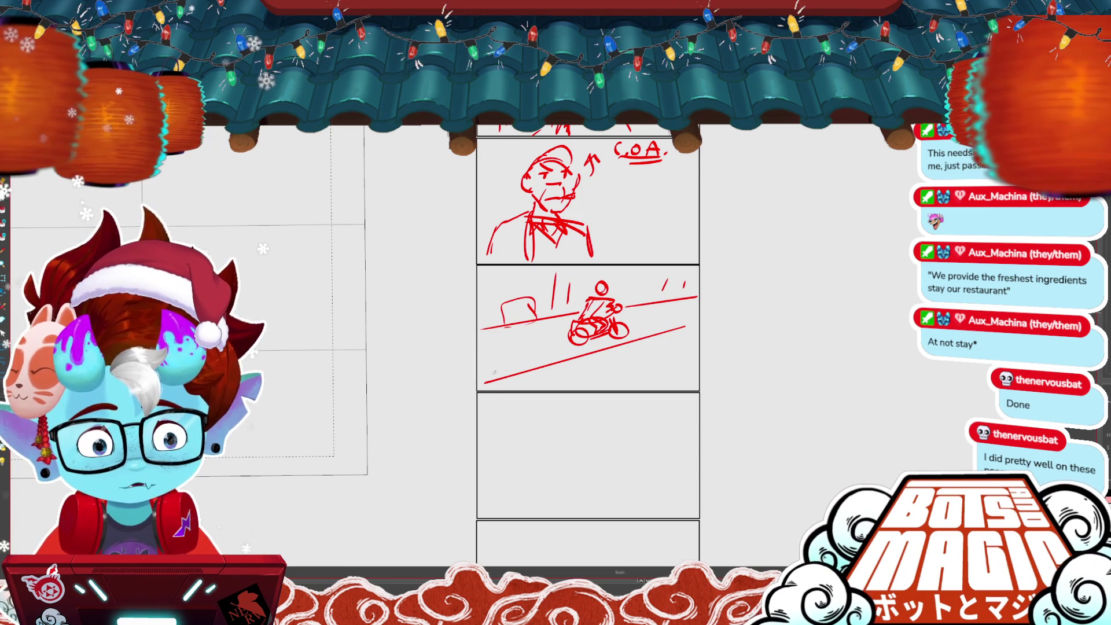
left_click_drag(483, 382, 690, 325)
- Lasso-select the rider strokes, then clear the selection
key("alt+s")
left_click_drag(561, 279, 639, 356)
key("ctrl+d")
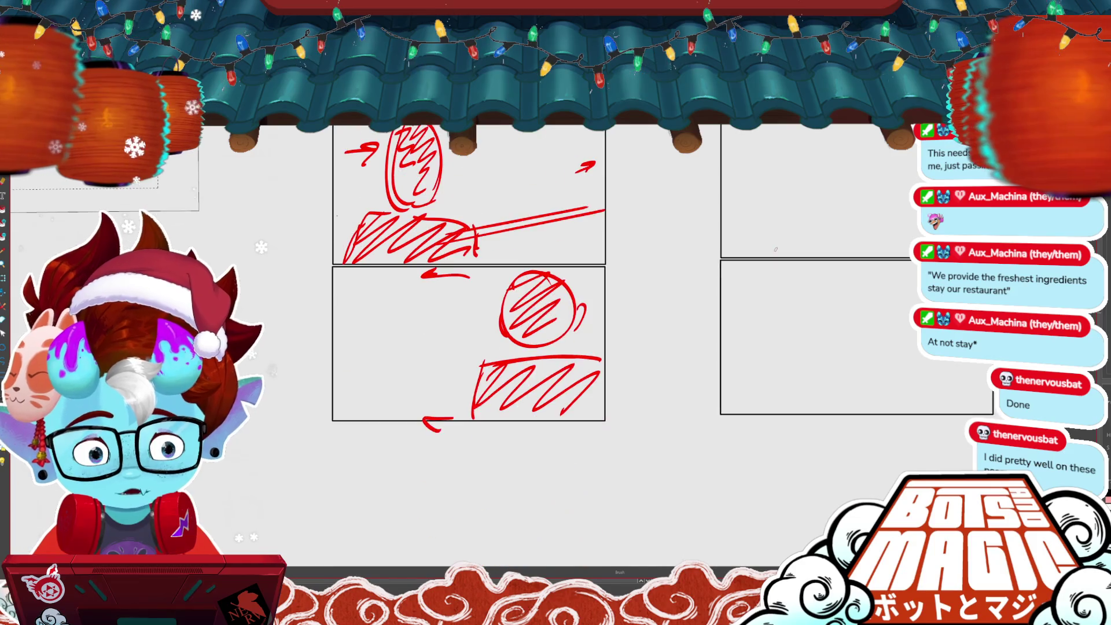
- Add a lower-left loop, a long horizontal line through the figure and right-edge hatching
key("ctrl+minus")
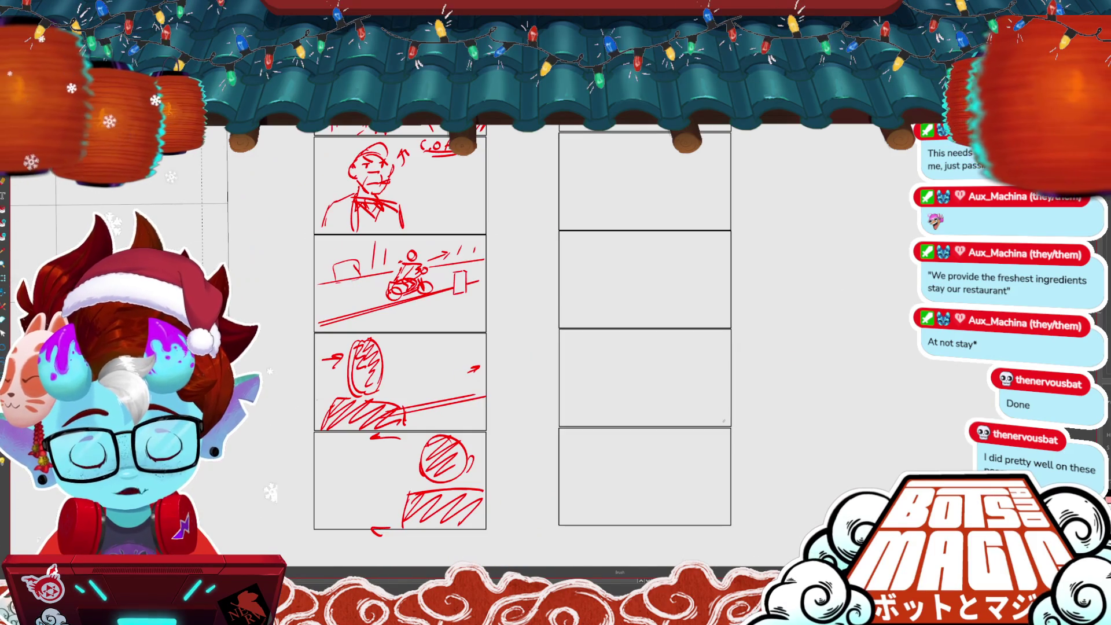
scroll(689, 411, "up", 3)
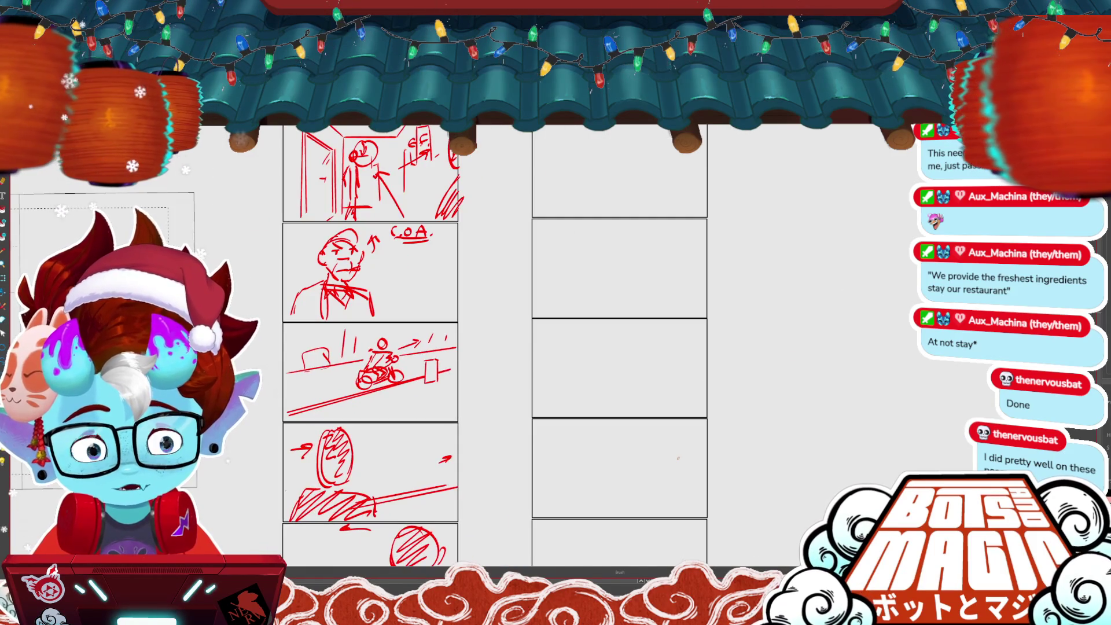
scroll(596, 346, "down", 5)
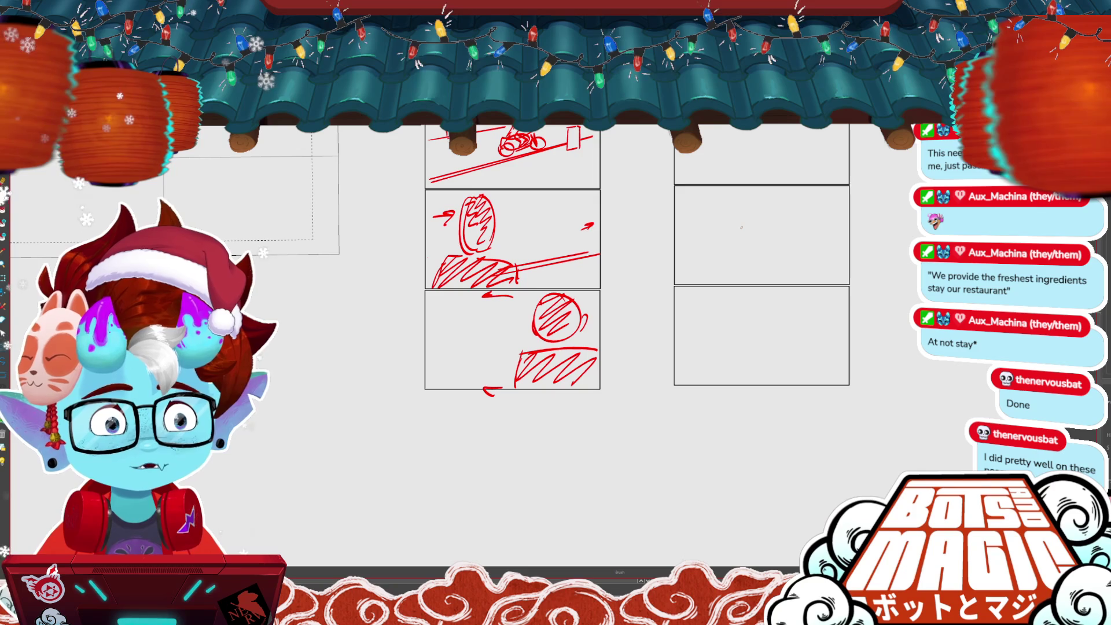
scroll(538, 347, "up", 5)
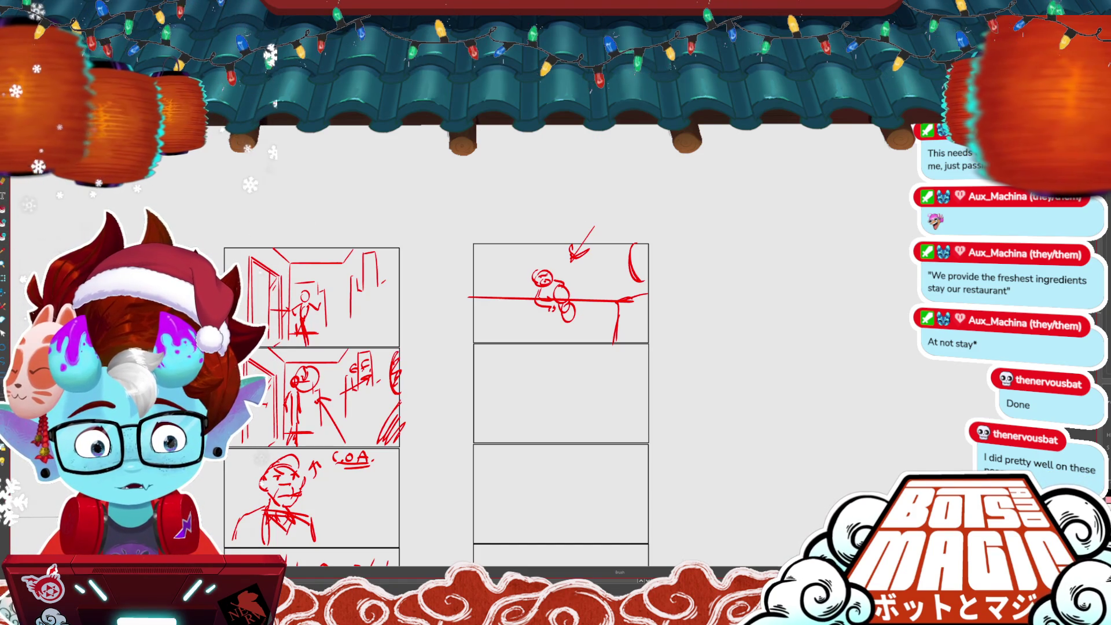
left_click_drag(537, 302, 541, 314)
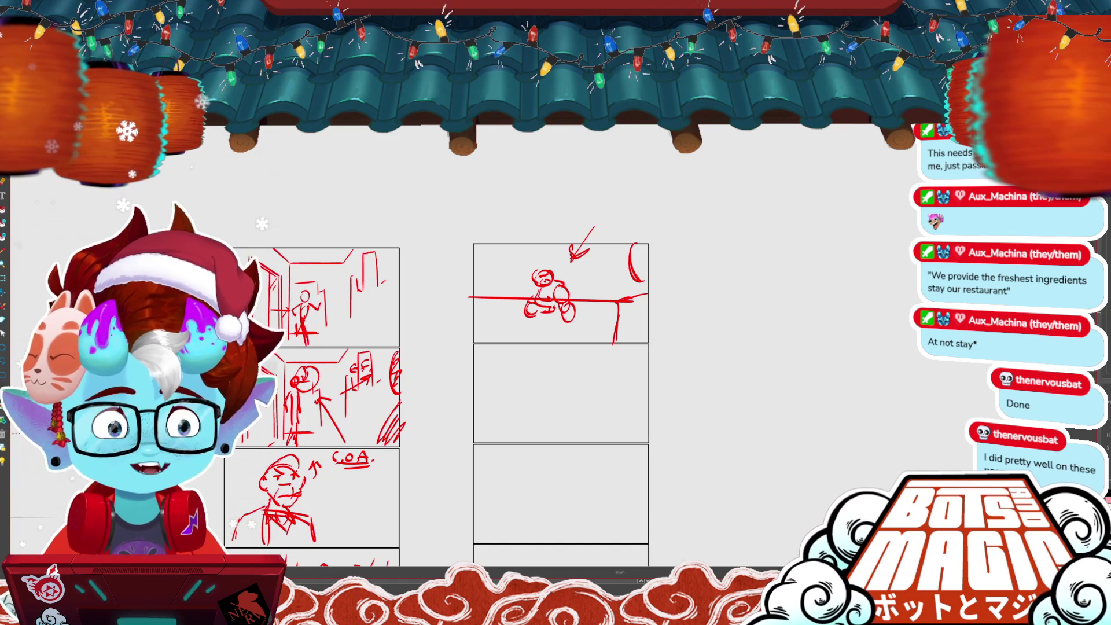
scroll(663, 412, "down", 1)
key("ctrl+z")
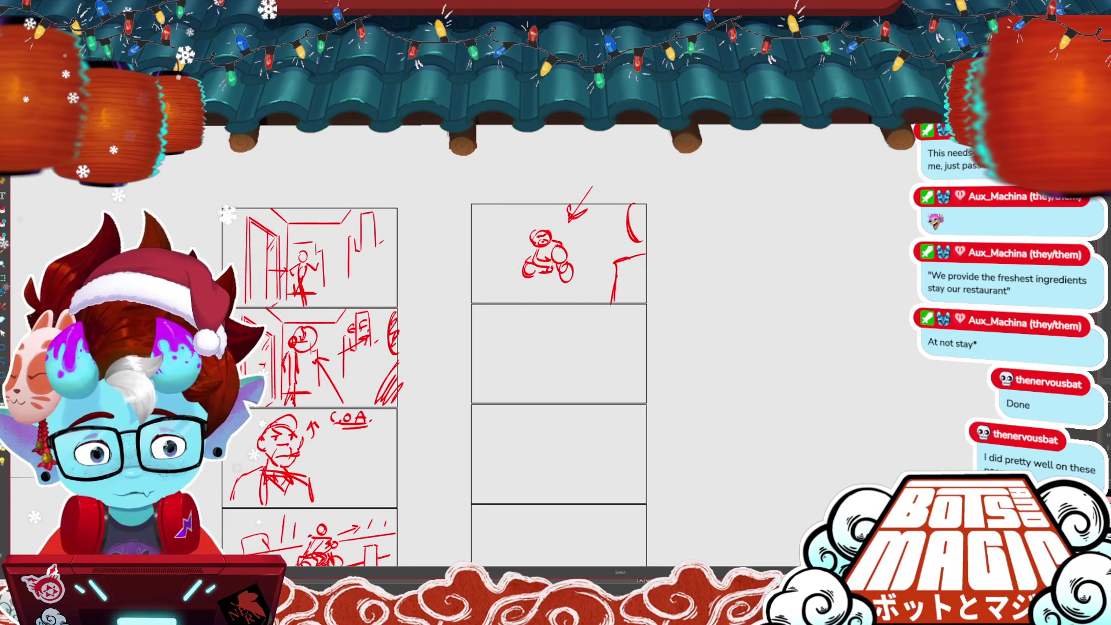
left_click_drag(476, 250, 610, 261)
mouse_move(630, 205)
left_mouse_down()
mouse_move(646, 234)
mouse_move(632, 286)
mouse_move(642, 300)
left_mouse_up()
mouse_move(769, 393)
left_mouse_down()
mouse_move(738, 331)
mouse_move(764, 291)
left_mouse_up()
scroll(743, 320, "up", 3)
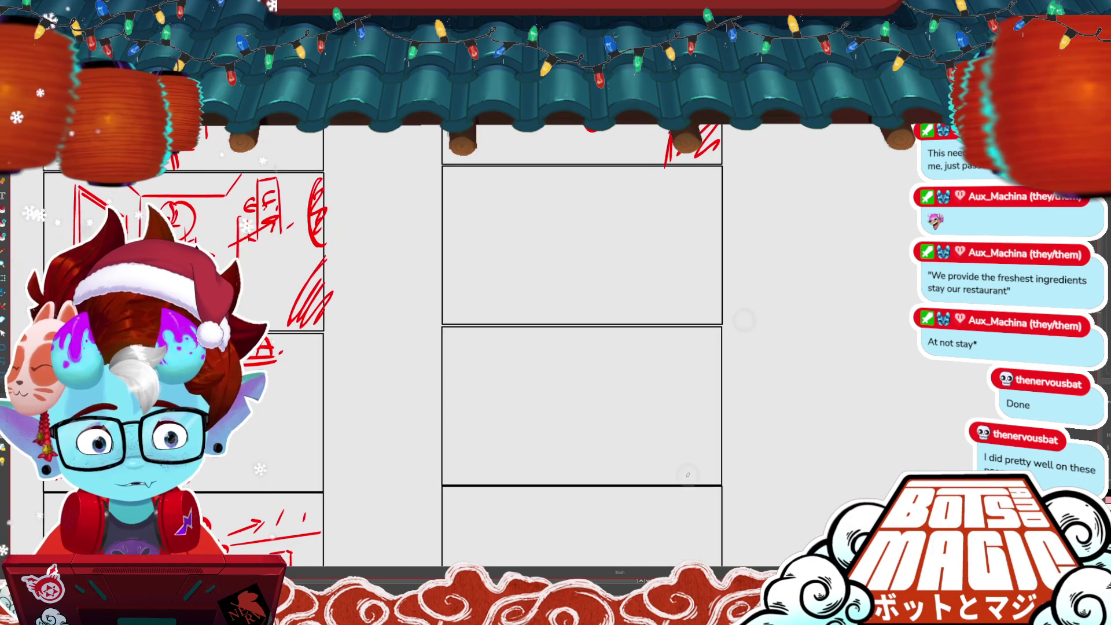
- Sketch the head oval with a face mark, then the torso, arms and two legs
mouse_move(584, 188)
left_mouse_down()
mouse_move(554, 200)
mouse_move(586, 191)
mouse_move(588, 231)
left_mouse_up()
key("ctrl+z")
left_click_drag(560, 181, 486, 214)
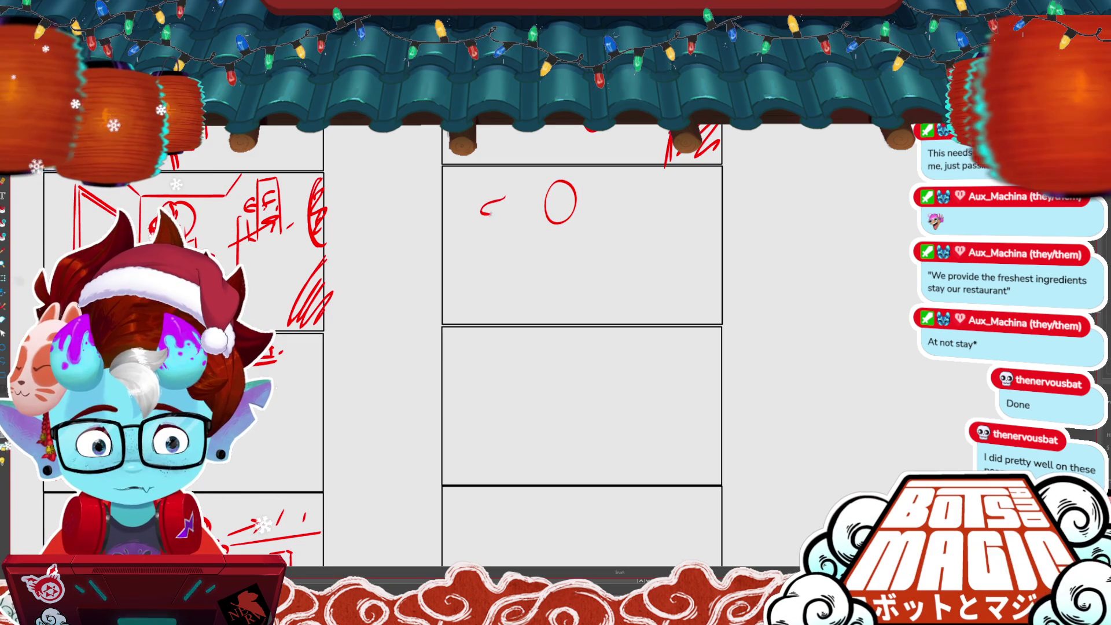
left_click_drag(593, 186, 619, 198)
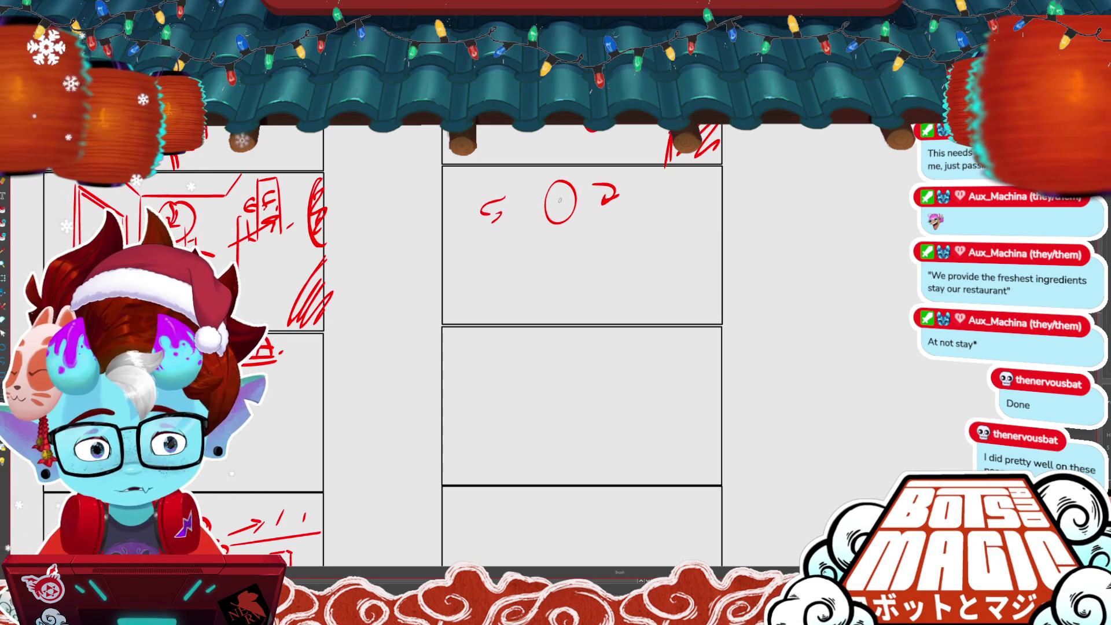
mouse_move(541, 196)
left_mouse_down()
mouse_move(572, 216)
mouse_move(577, 186)
left_mouse_up()
mouse_move(549, 250)
left_mouse_down()
mouse_move(531, 271)
mouse_move(620, 232)
mouse_move(593, 231)
left_mouse_up()
left_click_drag(597, 232, 575, 263)
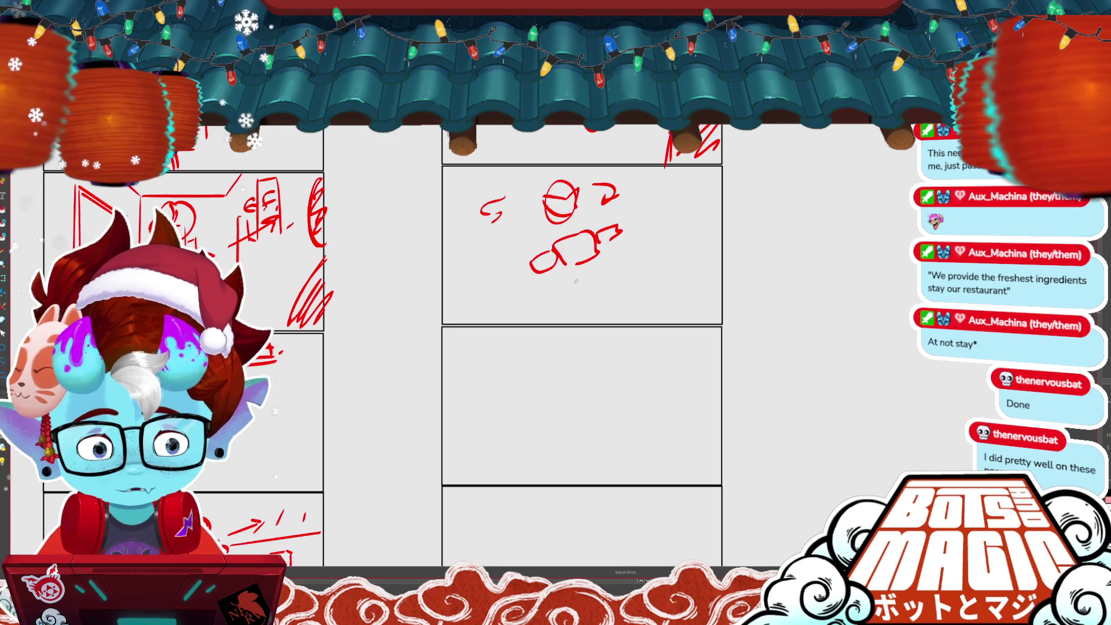
mouse_move(591, 327)
left_mouse_down()
mouse_move(629, 312)
mouse_move(631, 327)
left_mouse_up()
left_click_drag(571, 307, 593, 324)
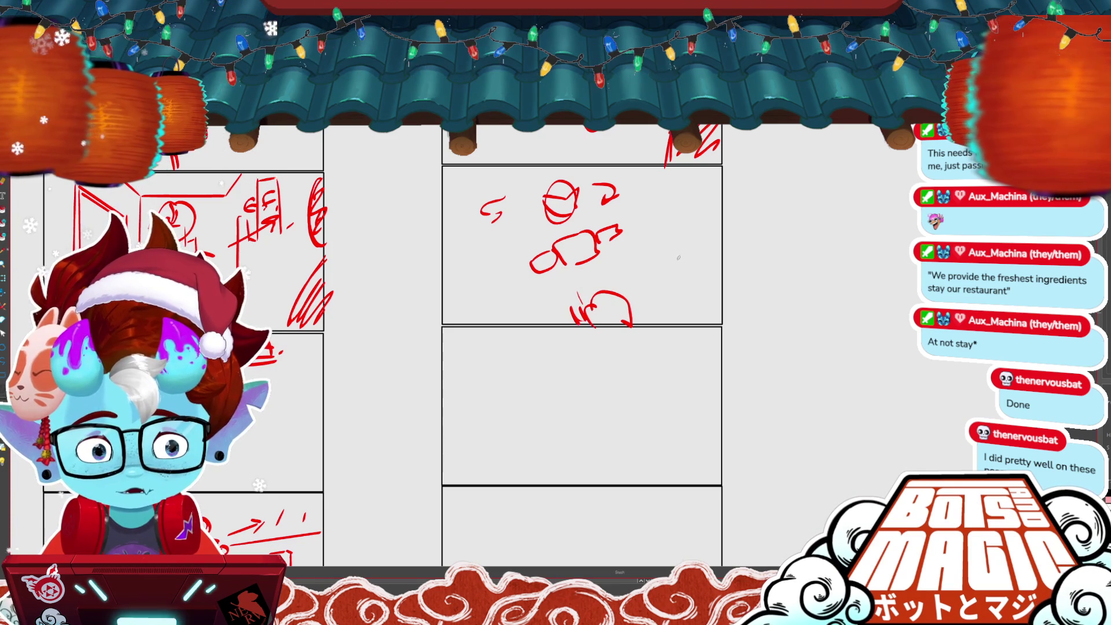
left_click_drag(576, 265, 586, 302)
left_click_drag(590, 262, 611, 290)
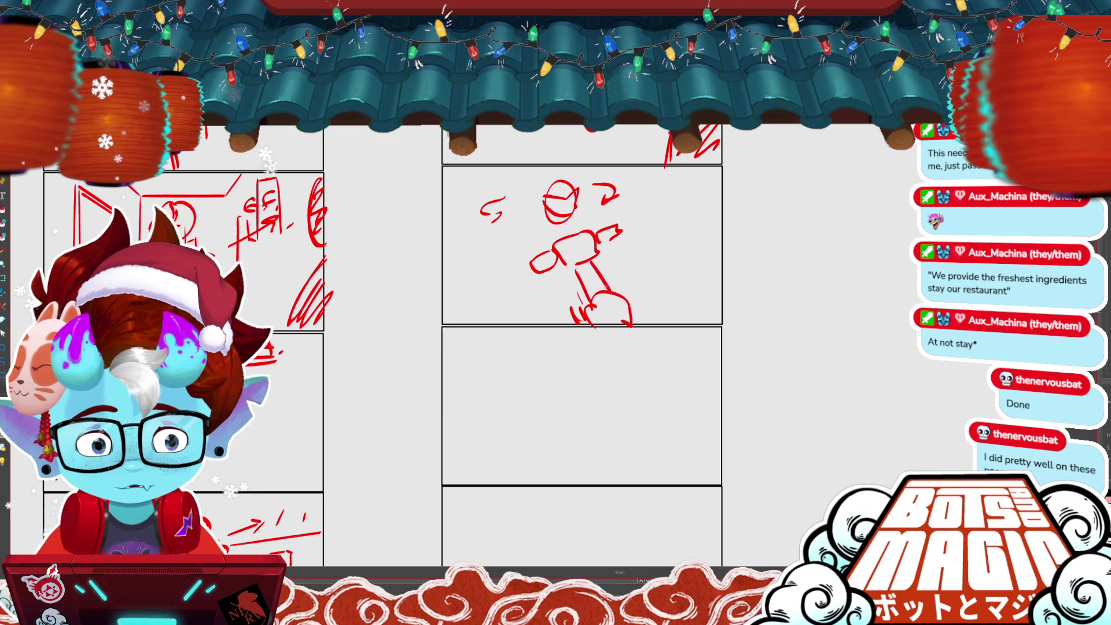
left_click_drag(550, 199, 562, 205)
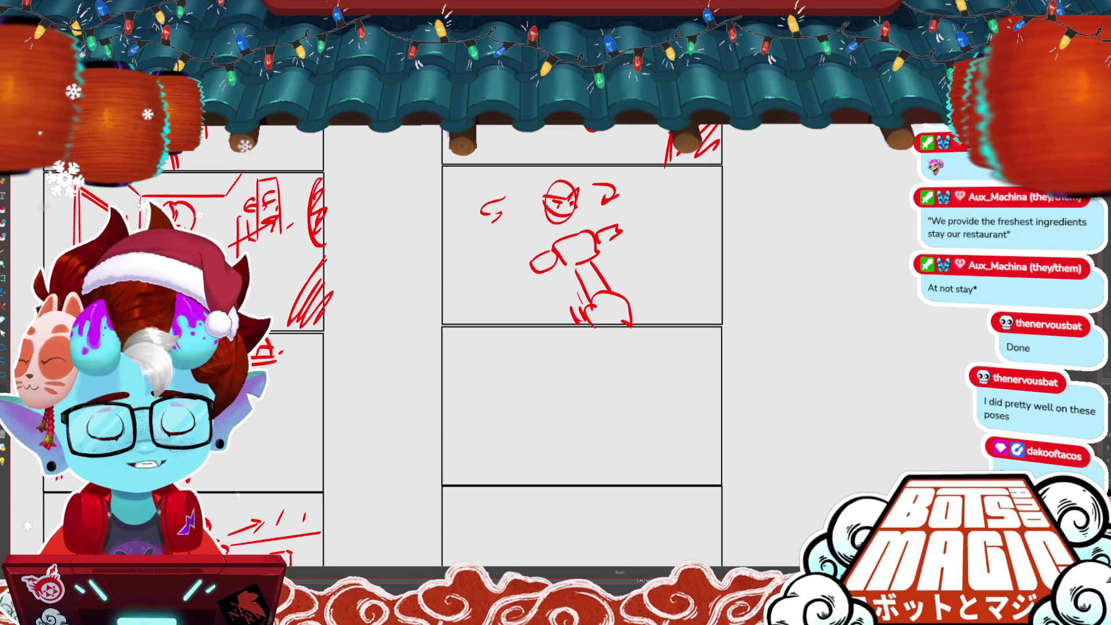
scroll(578, 347, "down", 3)
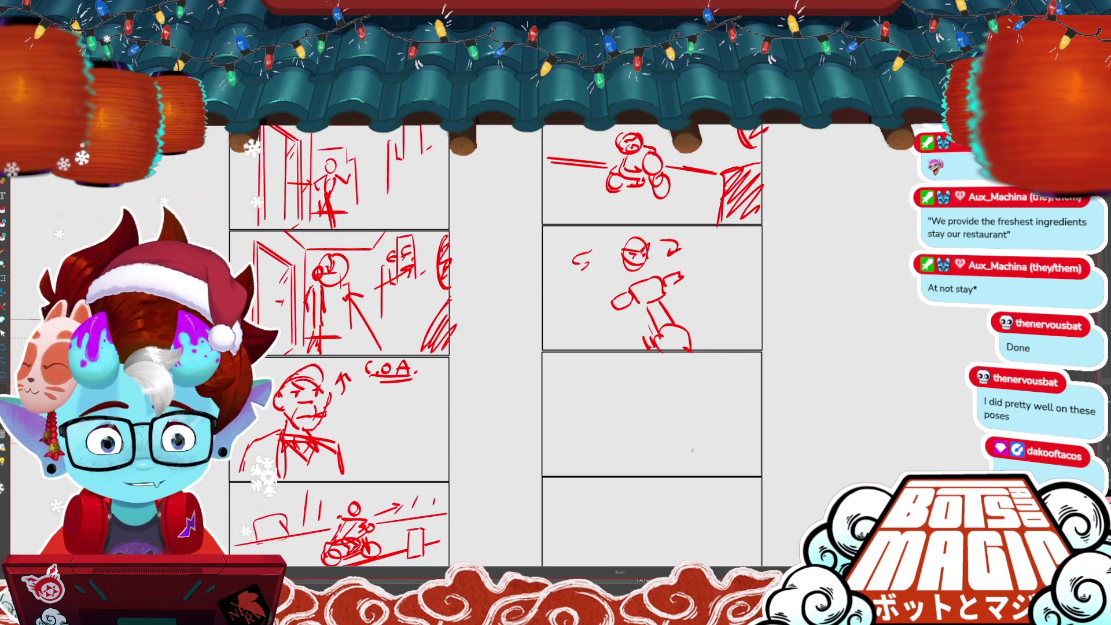
scroll(579, 347, "down", 5)
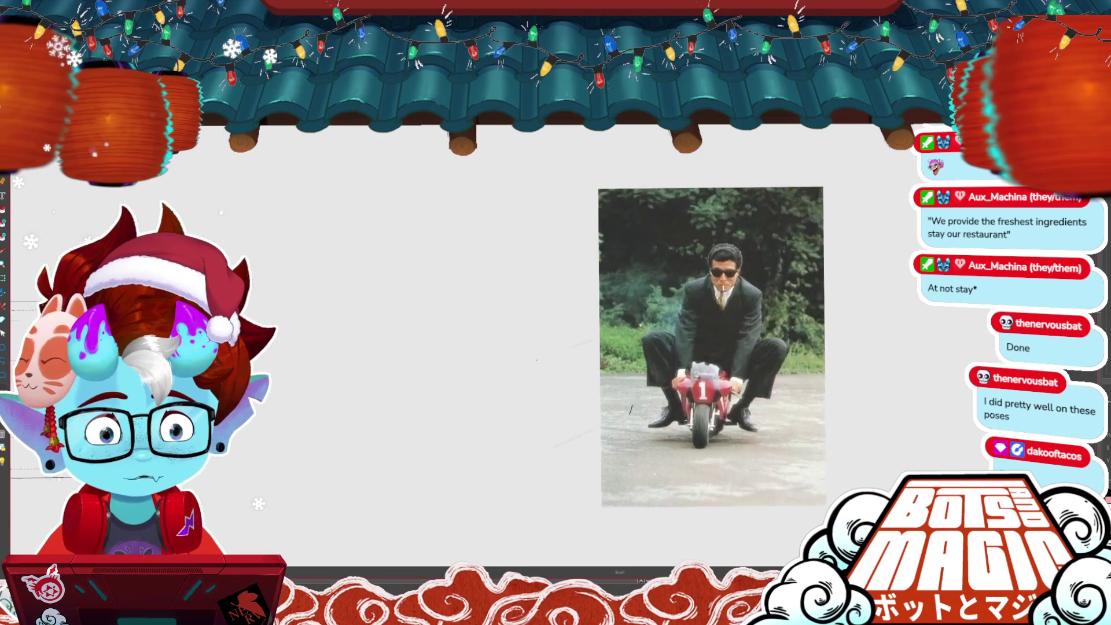
scroll(651, 442, "down", 5)
mouse_move(650, 442)
left_mouse_down()
mouse_move(836, 325)
mouse_move(871, 297)
mouse_move(865, 268)
mouse_move(643, 375)
mouse_move(552, 382)
mouse_move(528, 332)
mouse_move(519, 568)
left_mouse_up()
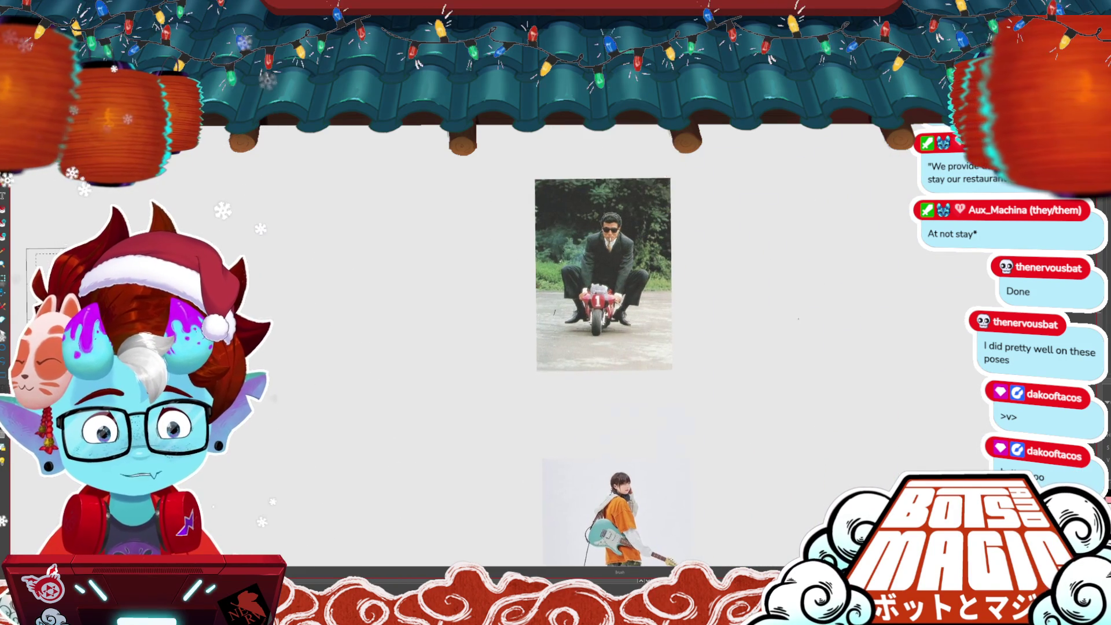
scroll(650, 171, "up", 4)
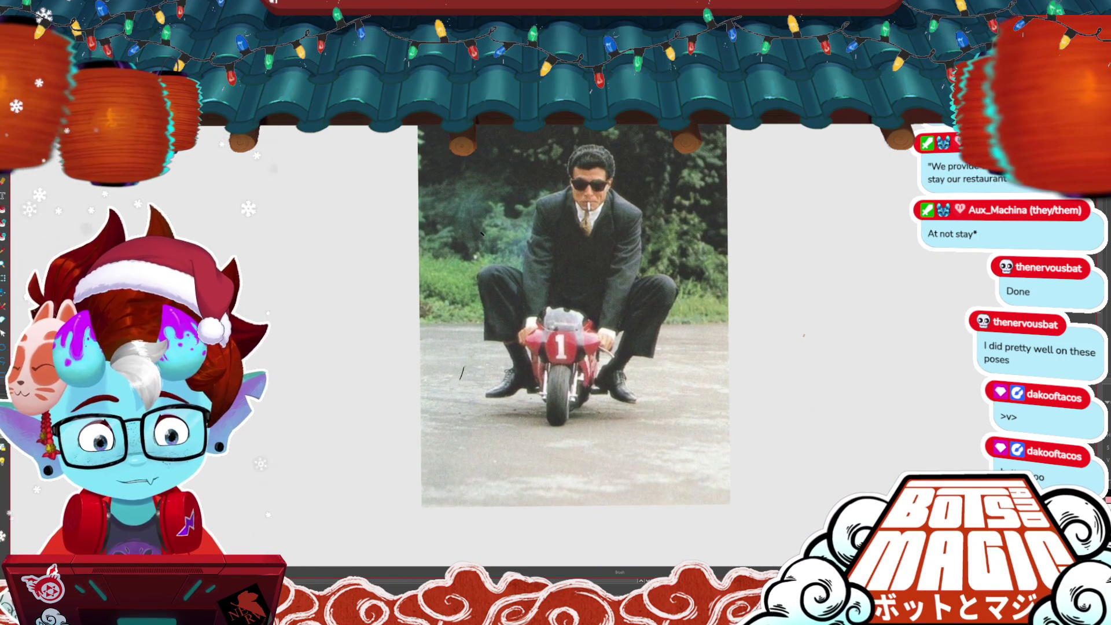
scroll(572, 289, "up", 2)
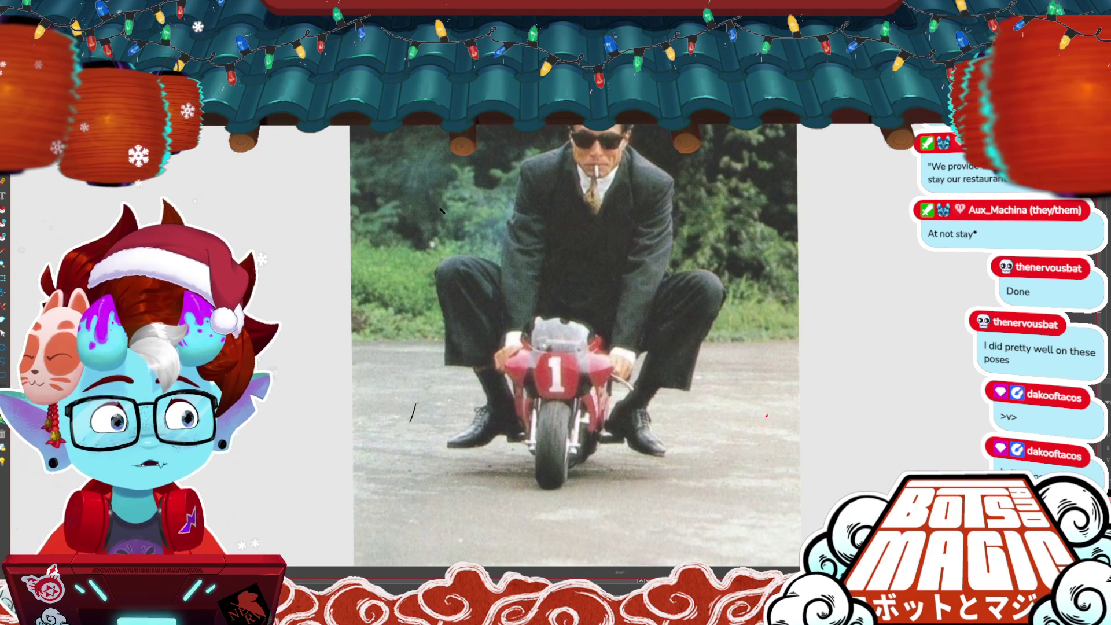
scroll(474, 419, "up", 2)
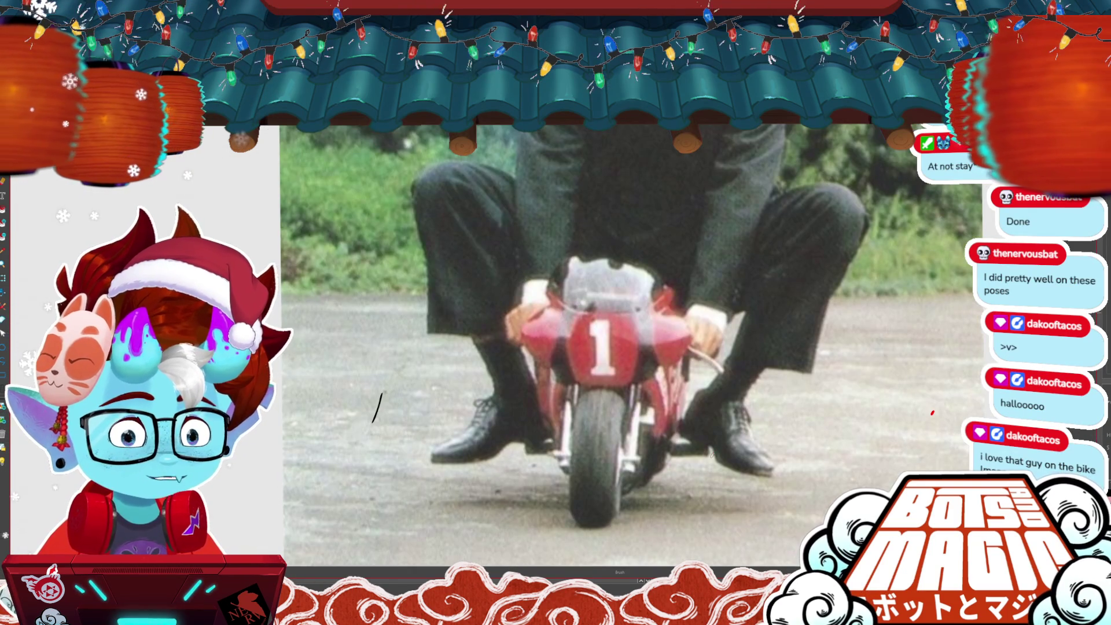
scroll(512, 331, "down", 2)
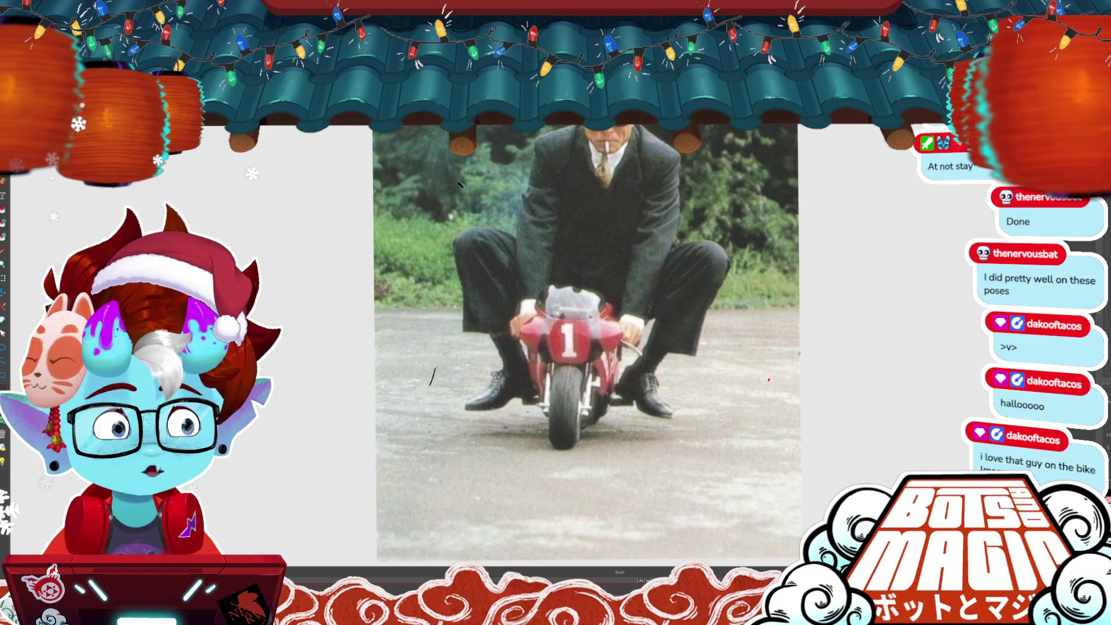
left_click_drag(578, 348, 704, 237)
scroll(712, 288, "down", 3)
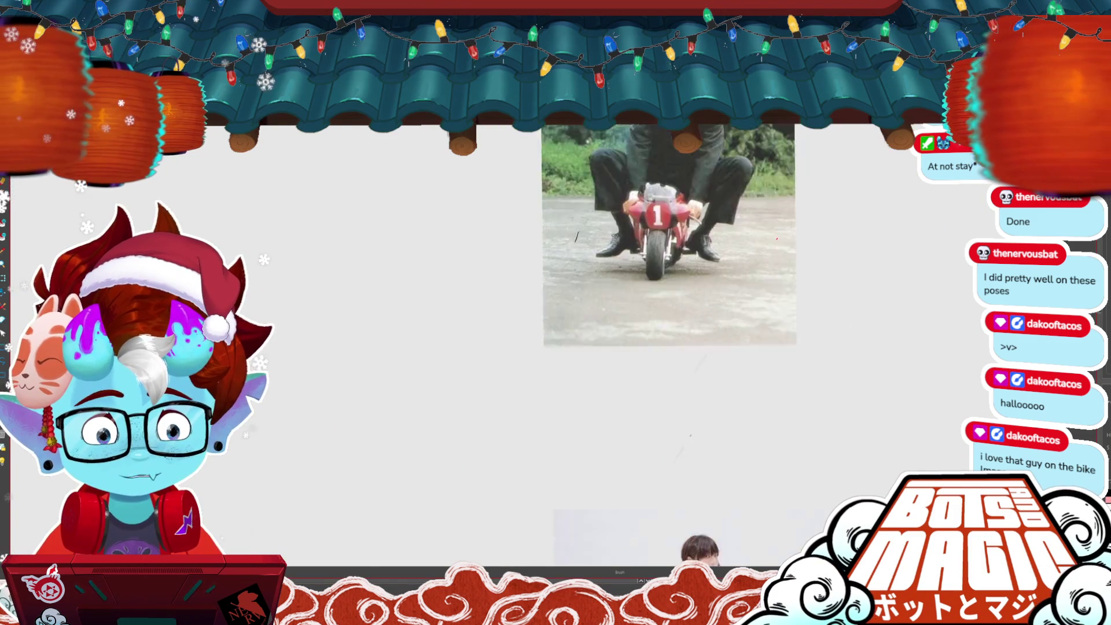
left_click_drag(521, 405, 619, 306)
scroll(579, 318, "up", 3)
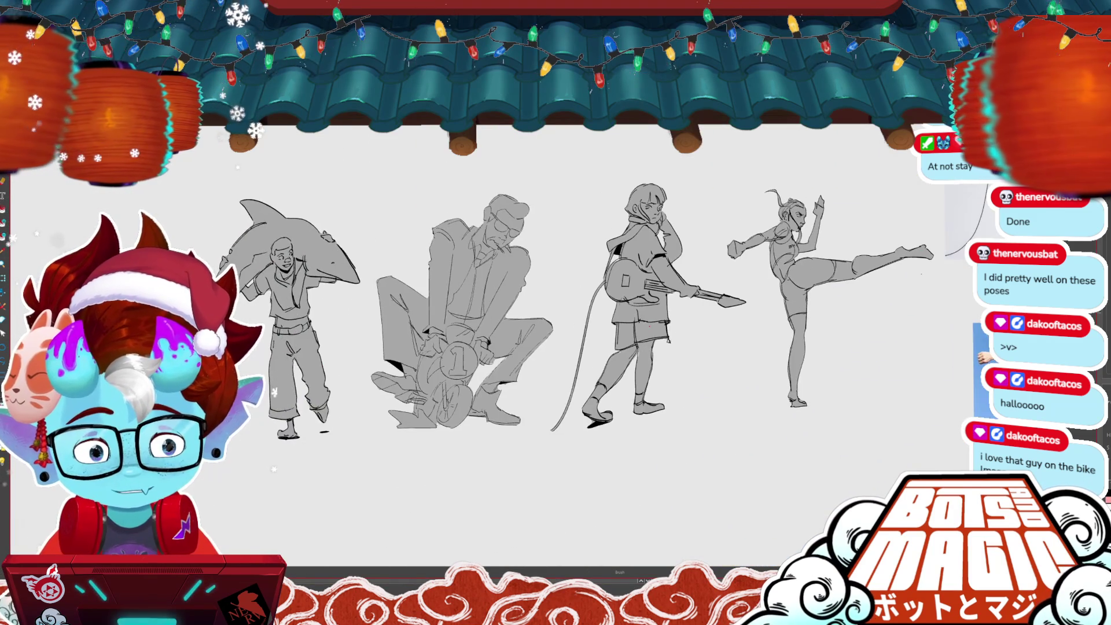
scroll(549, 357, "up", 3)
left_click_drag(579, 347, 474, 347)
scroll(555, 347, "down", 3)
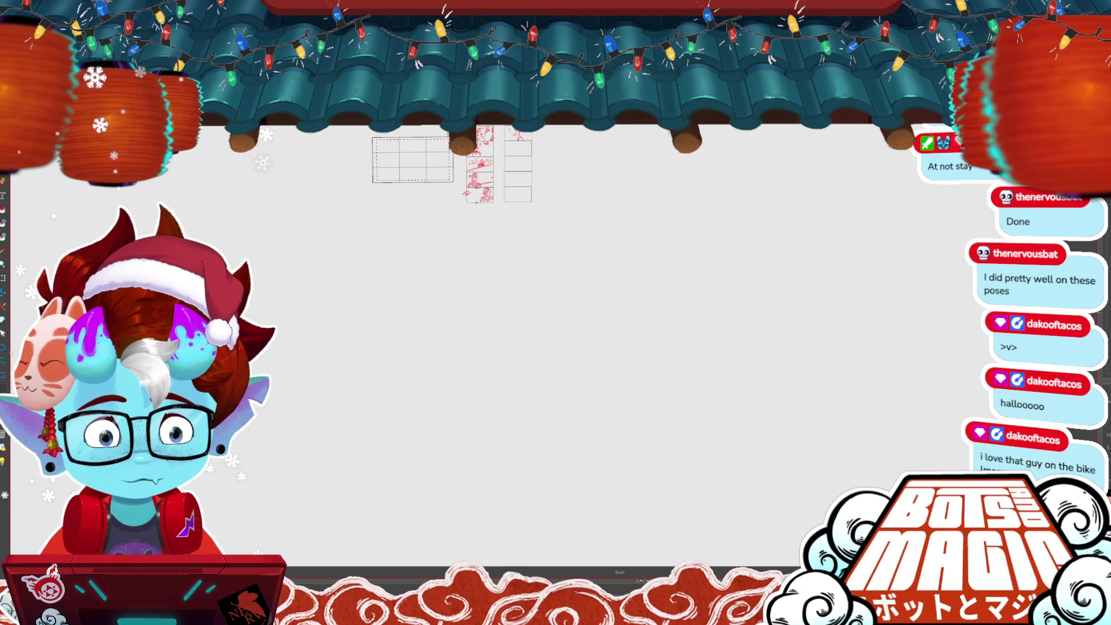
scroll(544, 306, "up", 3)
- Scroll up to the right column's second panel and zoom in on the storyboard
scroll(535, 278, "up", 2)
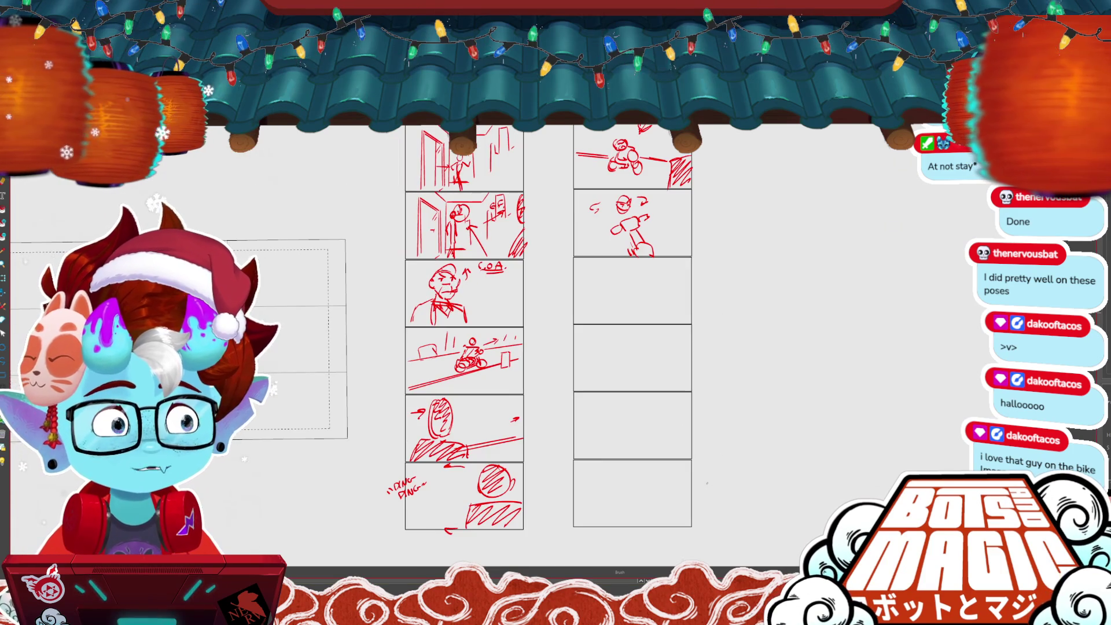
scroll(497, 347, "up", 1)
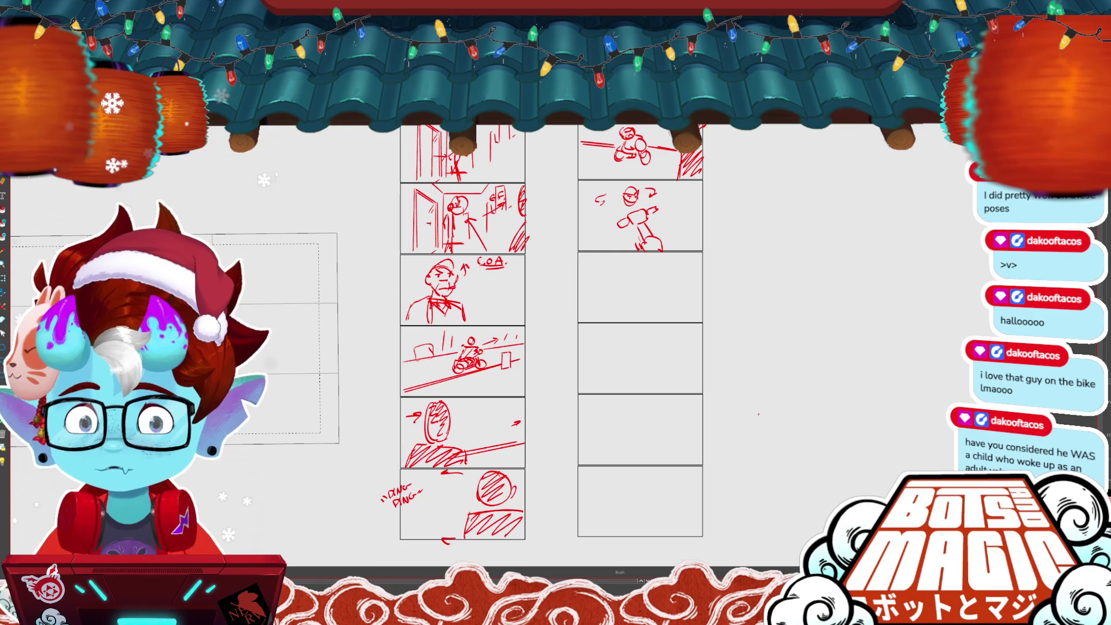
key("ctrl+plus")
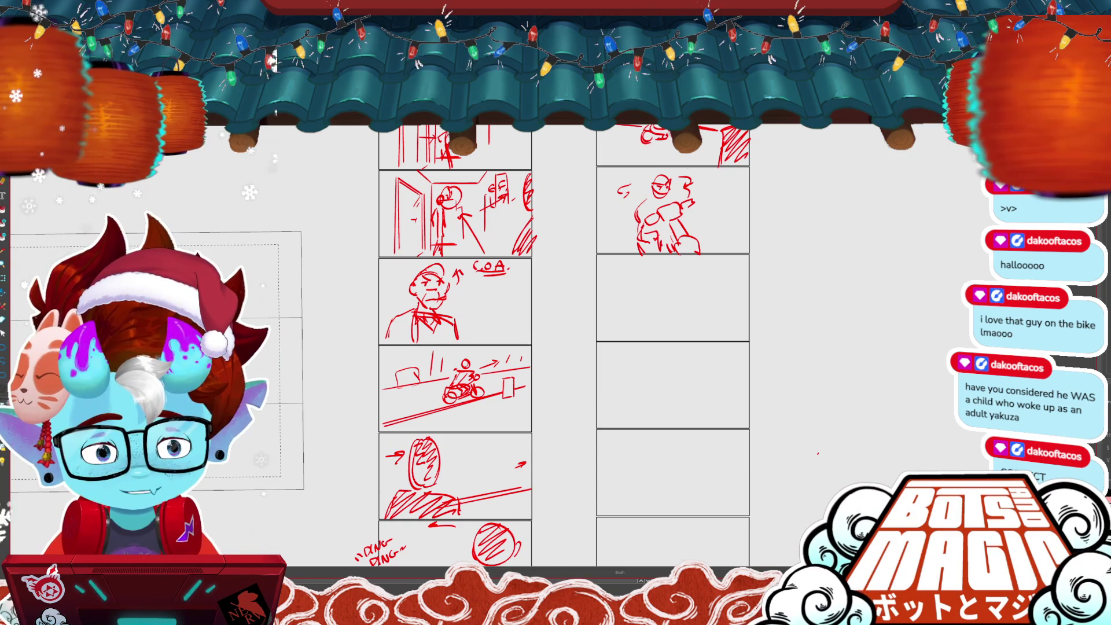
left_click_drag(662, 420, 729, 427)
scroll(729, 427, "up", 3)
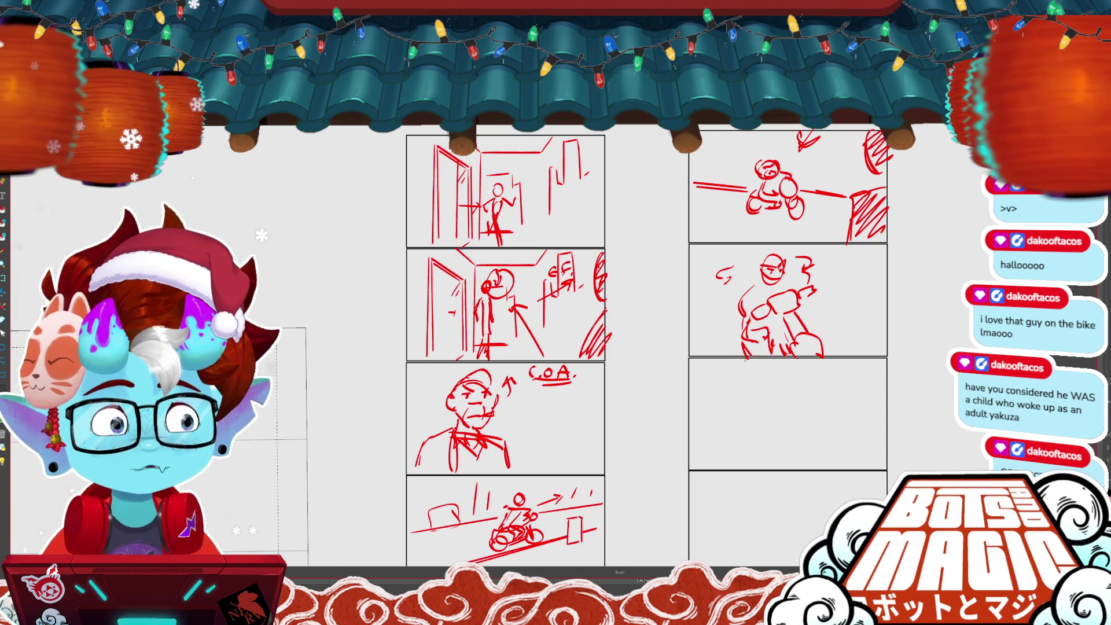
scroll(764, 476, "down", 3)
scroll(764, 476, "up", 1)
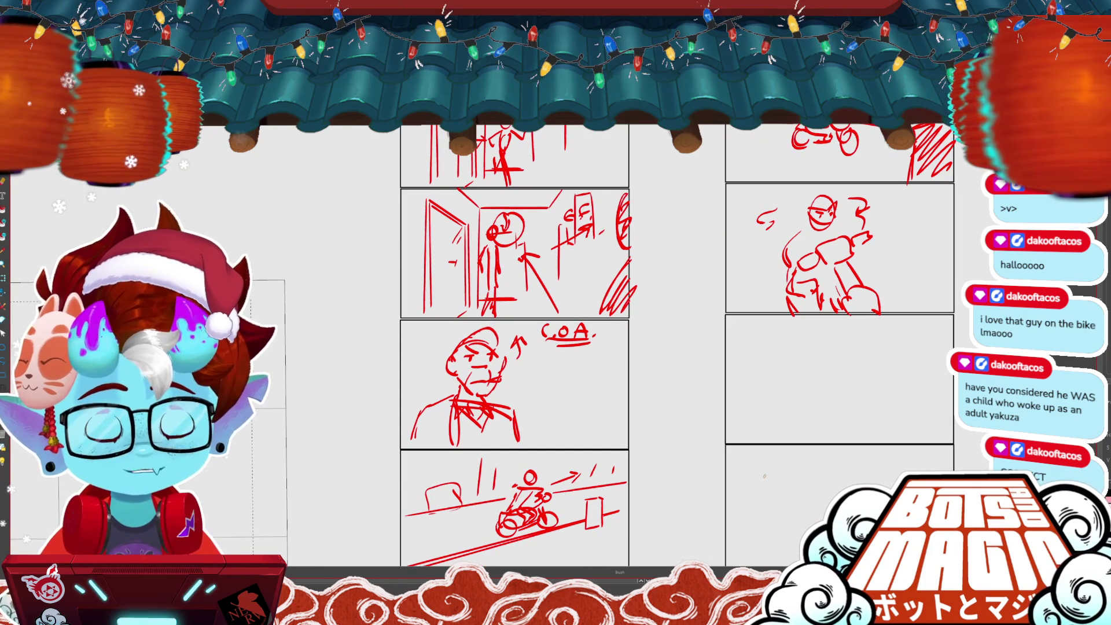
scroll(763, 475, "up", 3)
scroll(802, 346, "down", 2)
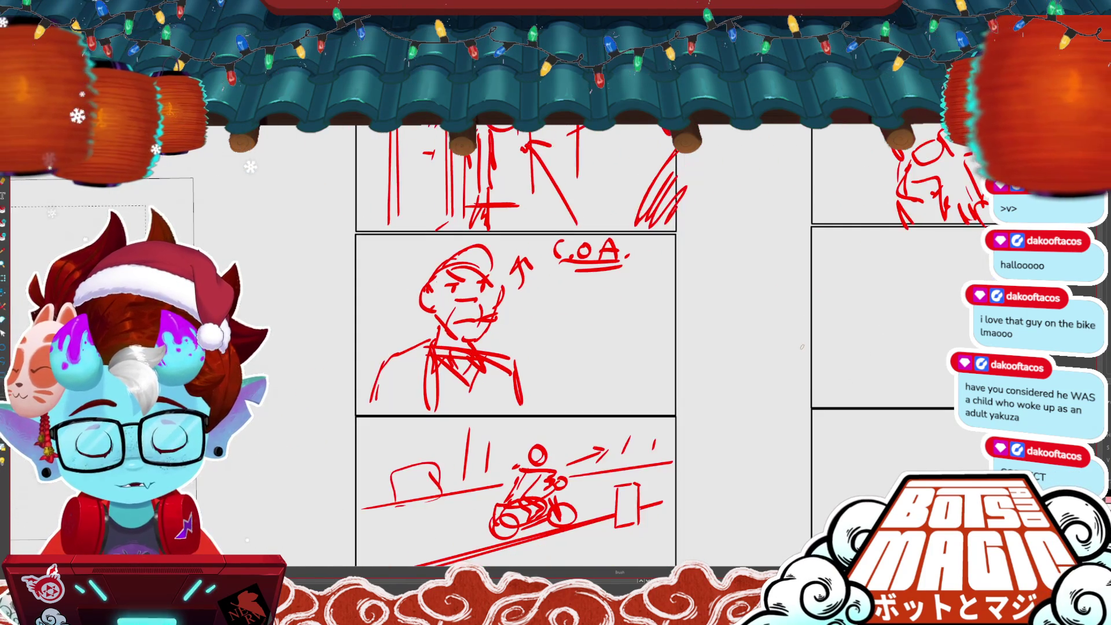
scroll(802, 347, "down", 3)
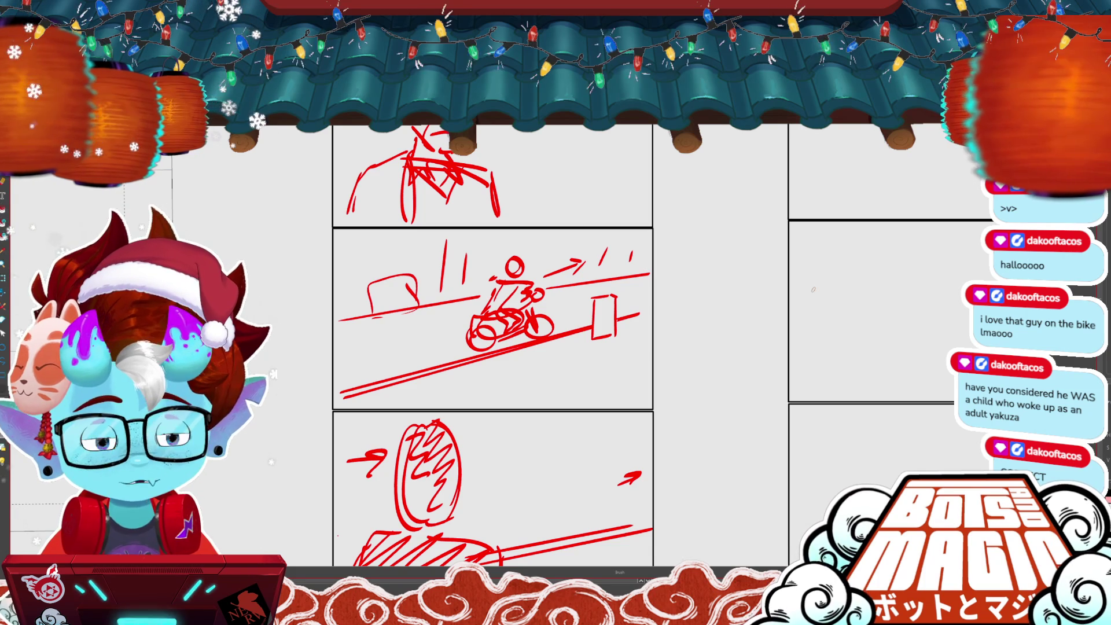
scroll(813, 289, "down", 5)
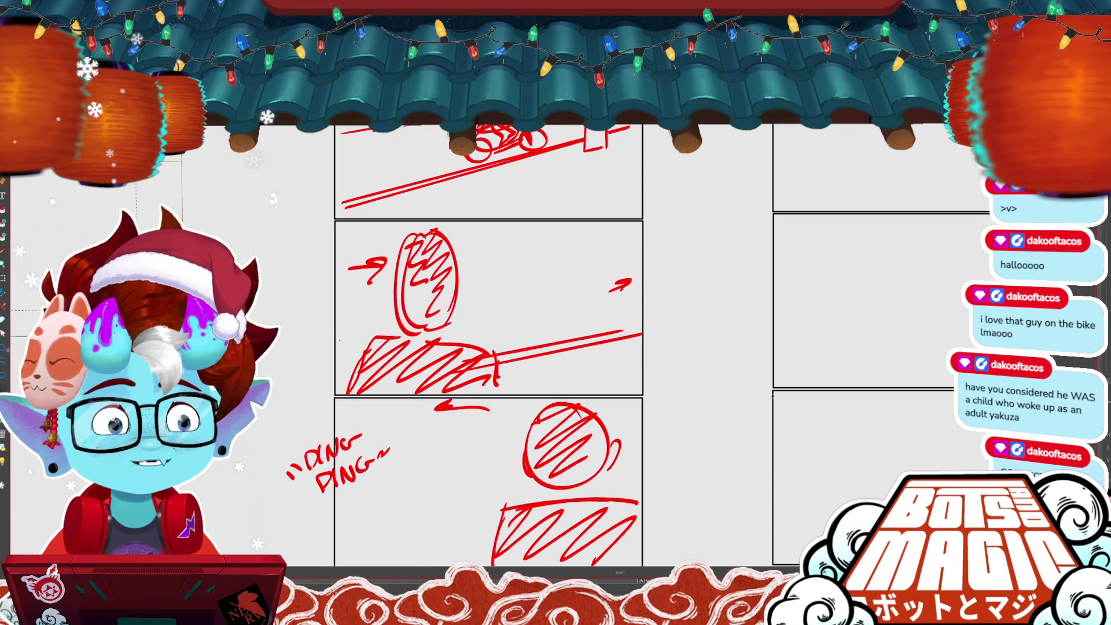
scroll(489, 347, "down", 4)
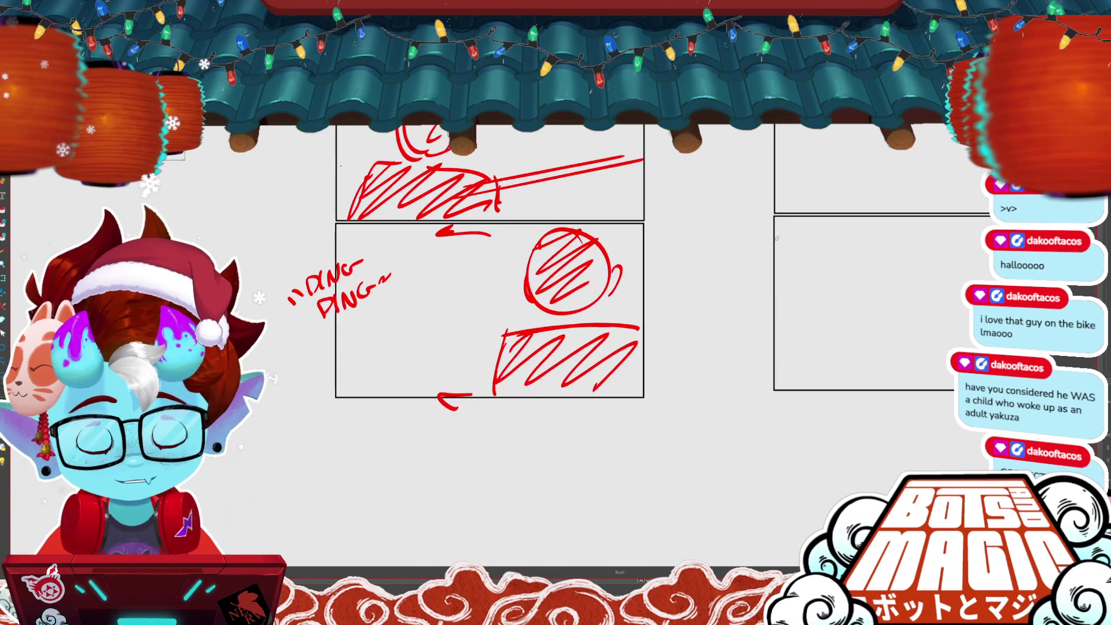
scroll(489, 347, "up", 5)
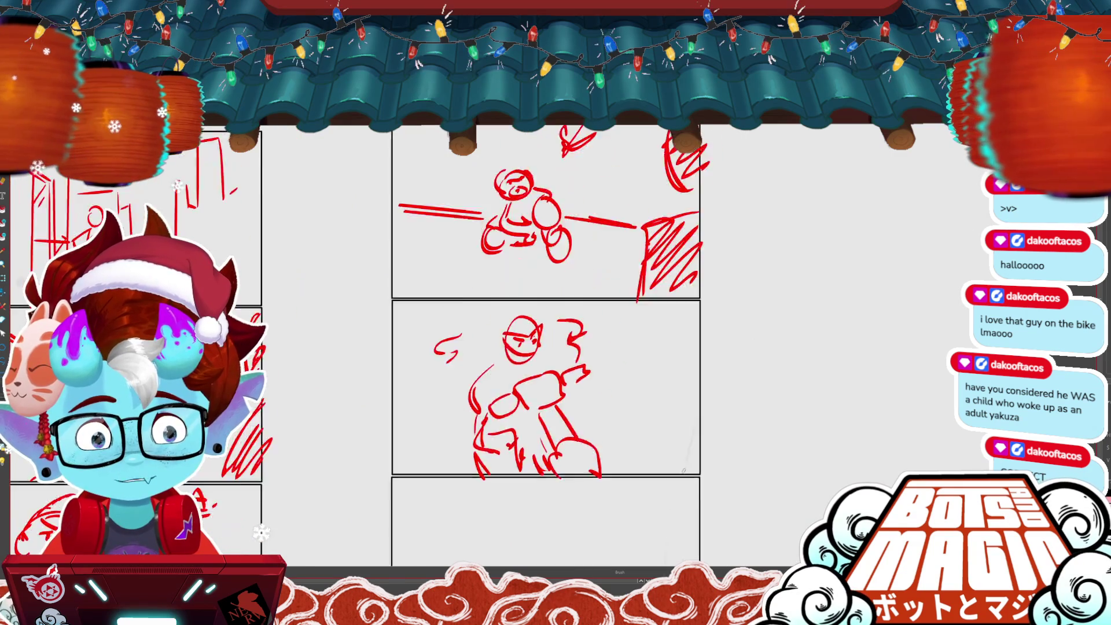
key("ctrl+minus")
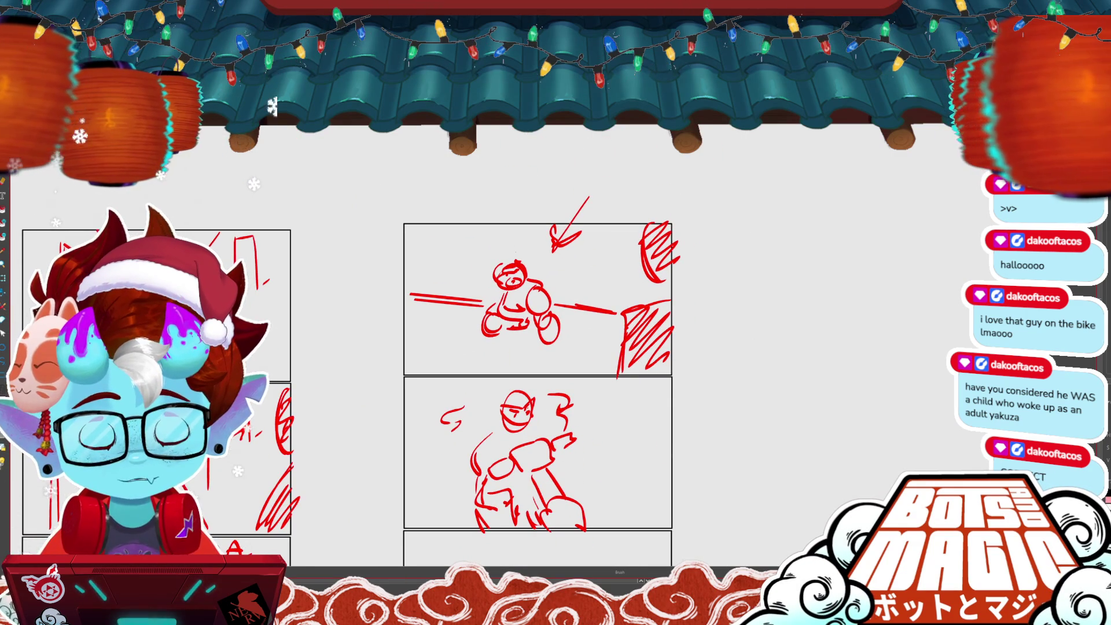
key("ctrl+plus")
scroll(763, 299, "down", 3)
scroll(762, 299, "down", 2)
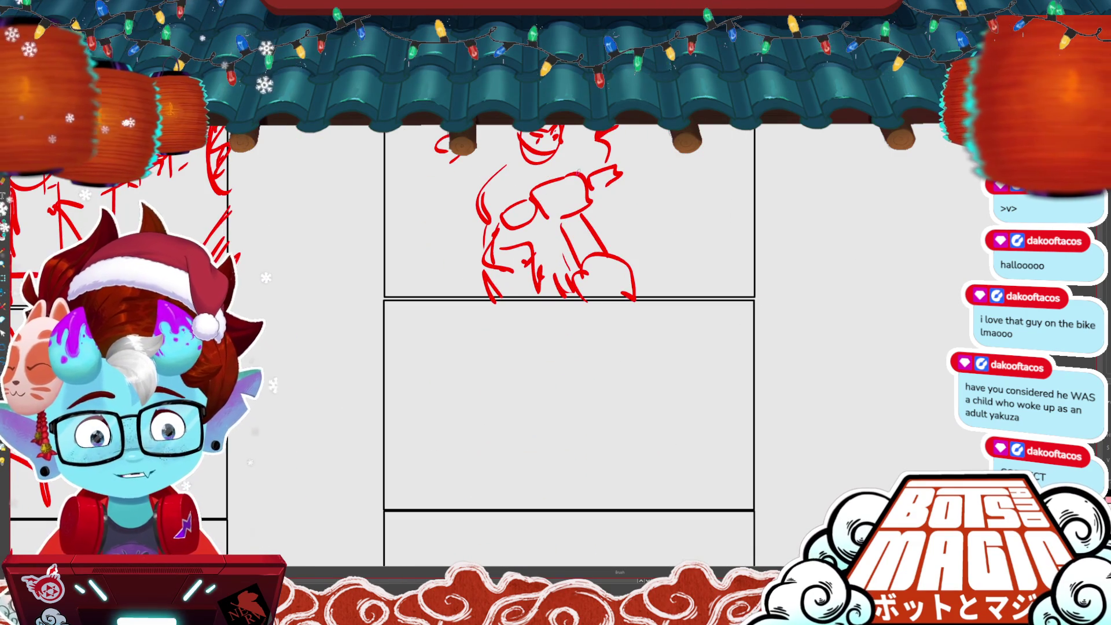
scroll(569, 347, "down", 2)
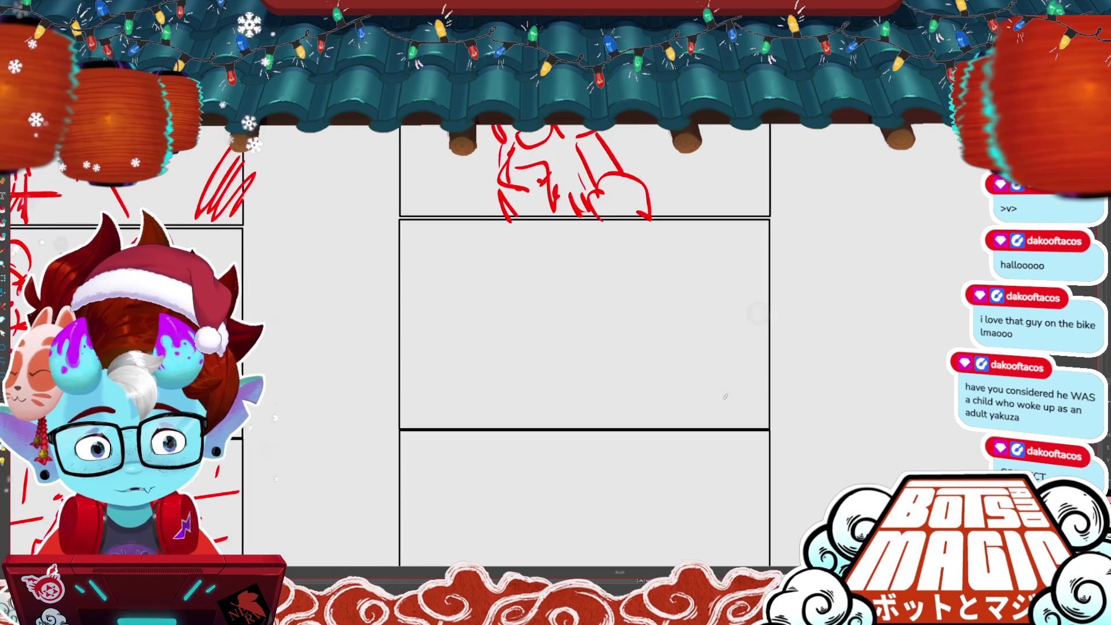
key("ctrl+minus")
- Sketch a circle in the panel below the rider and delete the rider's head sketch
mouse_move(586, 256)
left_mouse_down()
mouse_move(604, 336)
mouse_move(580, 254)
left_mouse_up()
key("m")
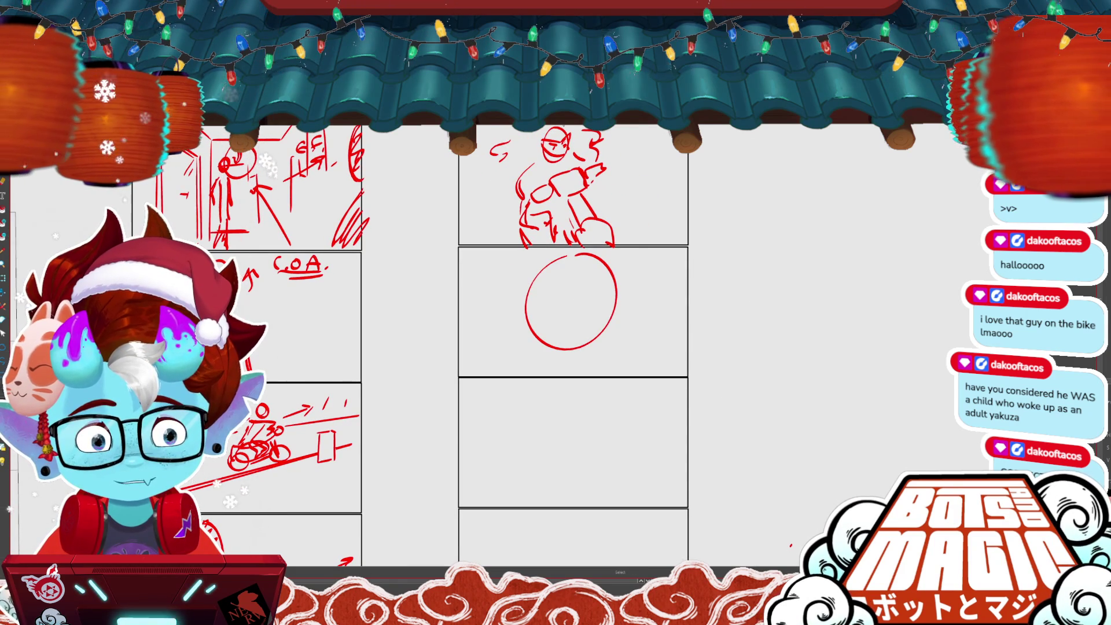
left_click_drag(539, 126, 574, 167)
key("Delete")
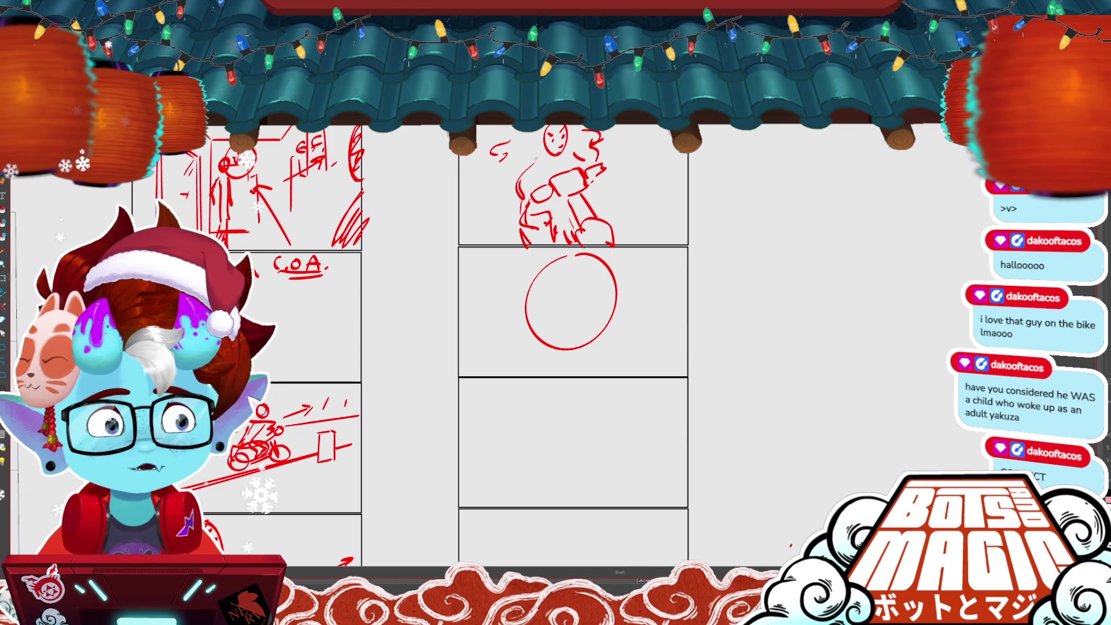
- Add eye dashes, a chin line and a cheek-to-jaw outline to the face circle
scroll(746, 385, "down", 1)
key("ctrl+minus")
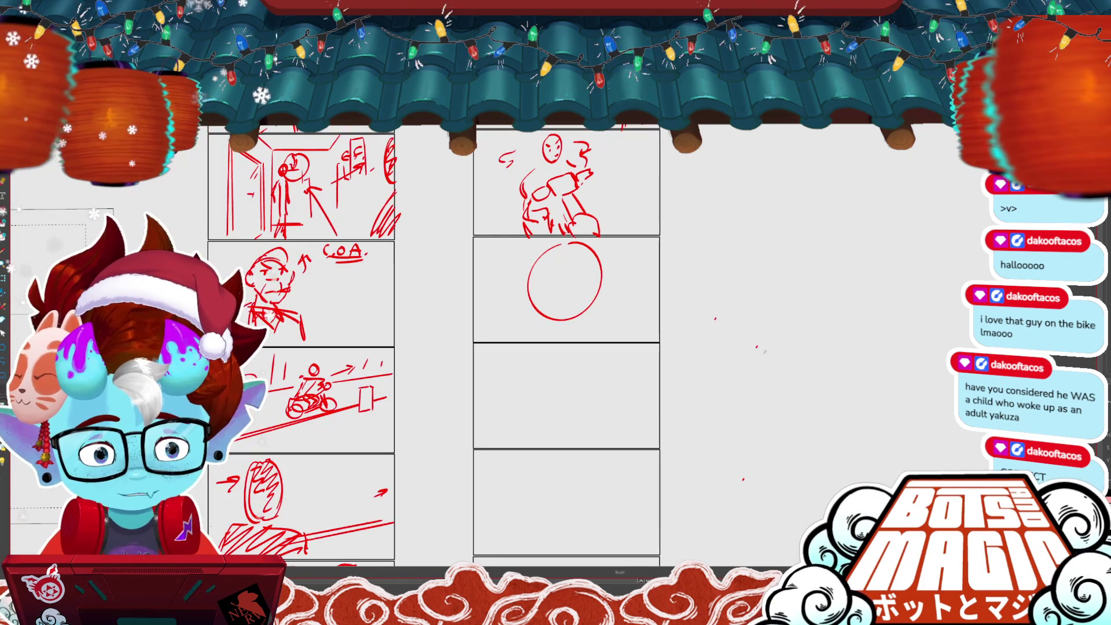
left_click_drag(548, 280, 566, 286)
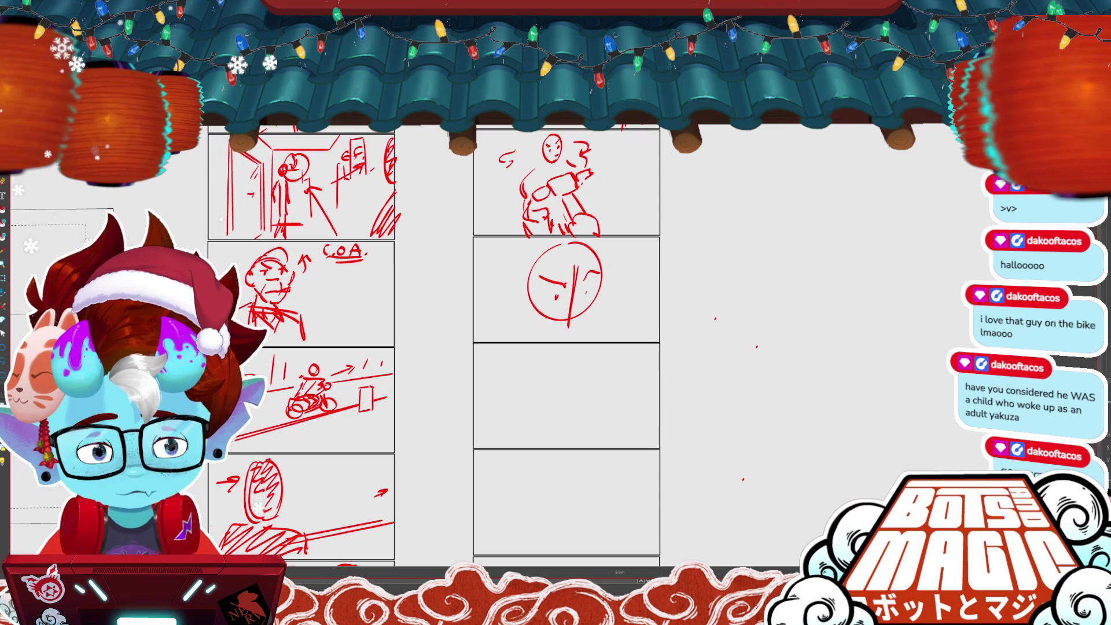
left_click_drag(542, 296, 597, 288)
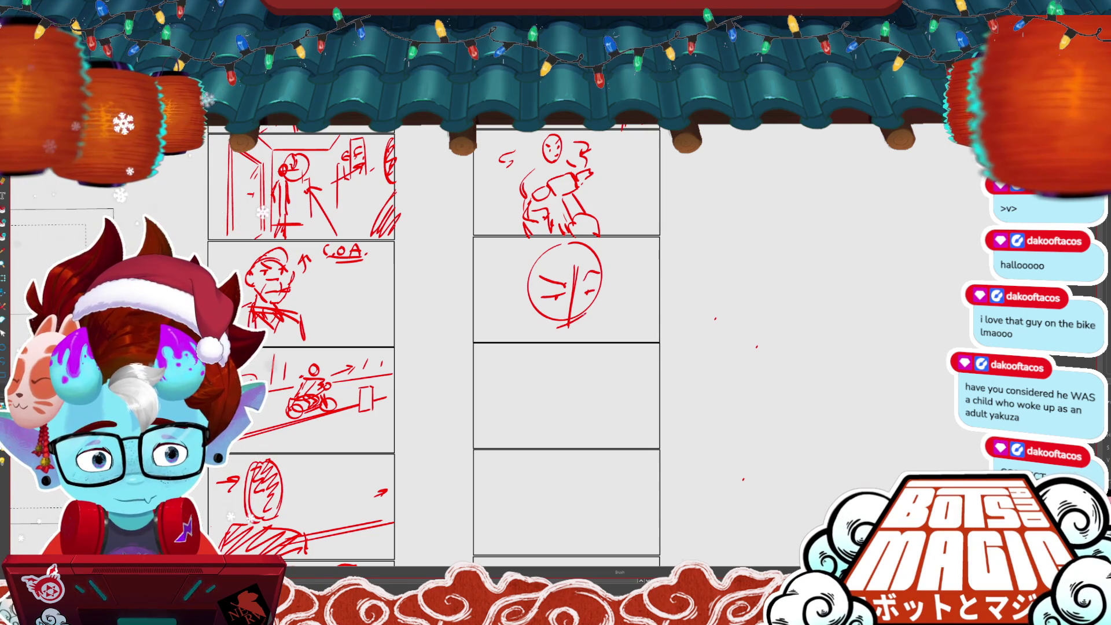
left_click_drag(557, 329, 586, 315)
mouse_move(532, 282)
left_mouse_down()
mouse_move(546, 336)
mouse_move(518, 306)
left_mouse_up()
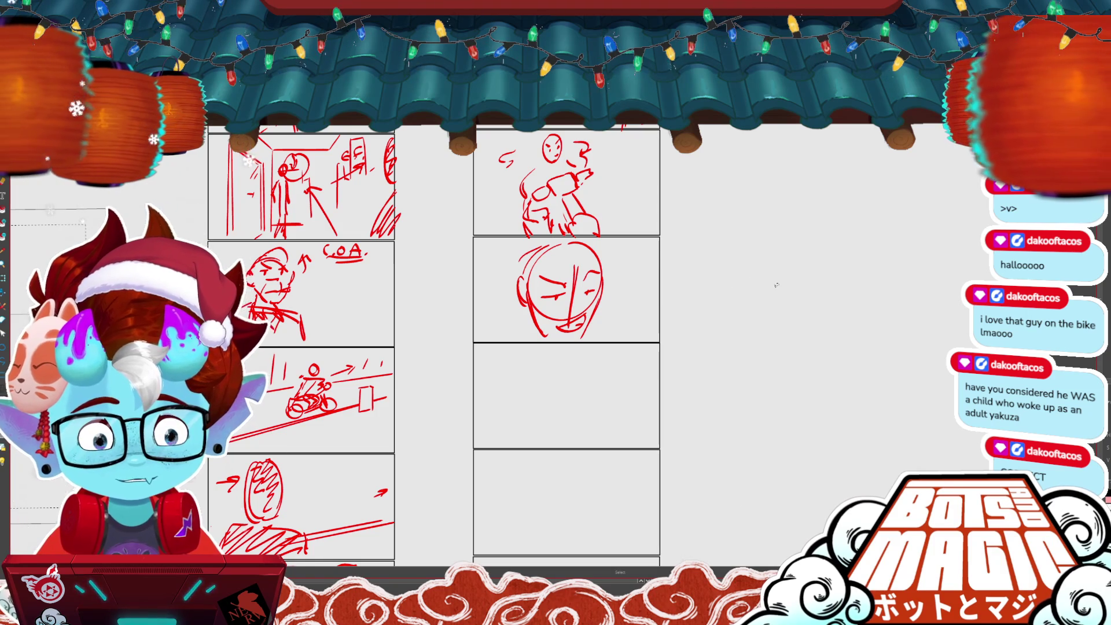
scroll(775, 285, "down", 3)
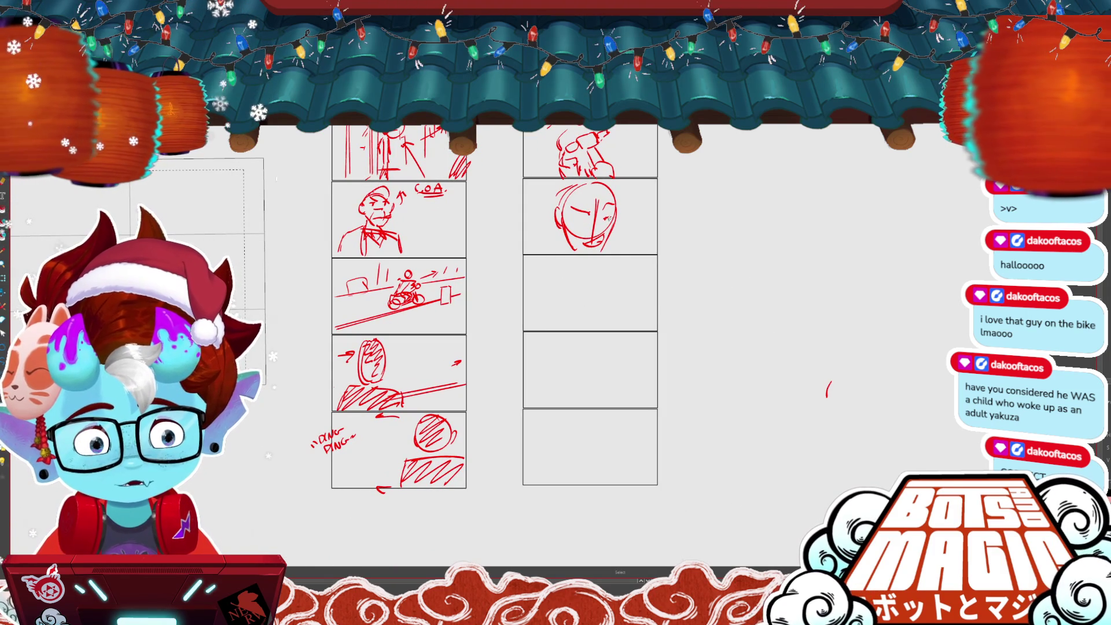
- Copy the face sketch and paste it into the panel below
mouse_move(619, 229)
left_mouse_down()
mouse_move(550, 219)
mouse_move(630, 200)
mouse_move(584, 255)
mouse_move(583, 293)
left_mouse_up()
key("ctrl+c")
key("ctrl+v")
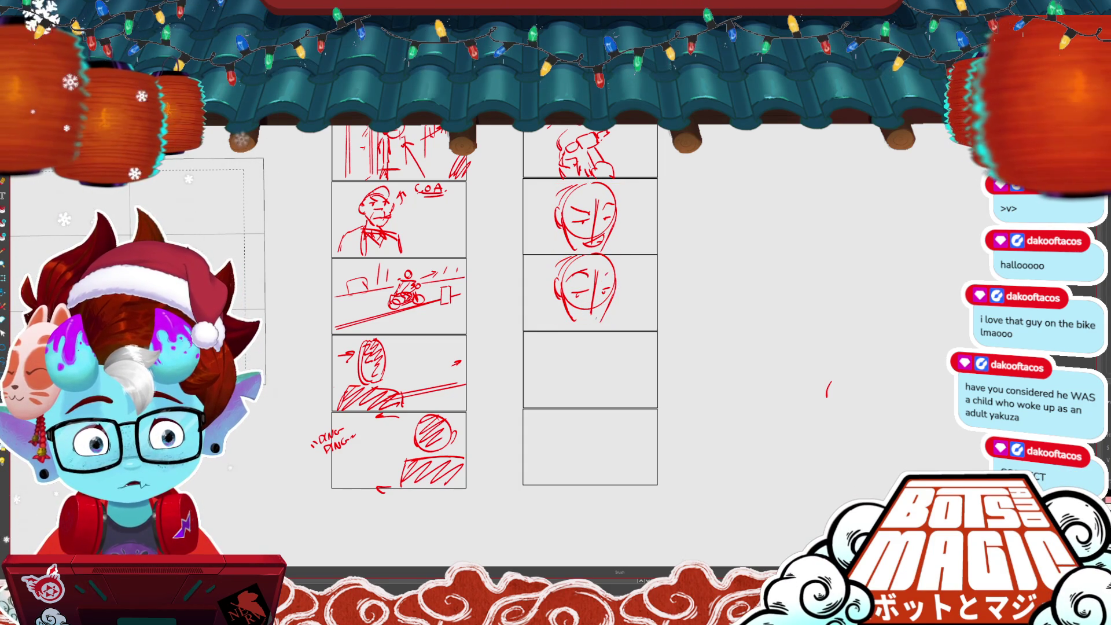
mouse_move(622, 310)
left_mouse_down()
mouse_move(541, 289)
mouse_move(613, 312)
mouse_move(613, 382)
mouse_move(642, 385)
left_mouse_up()
key("ctrl+t")
key("Escape")
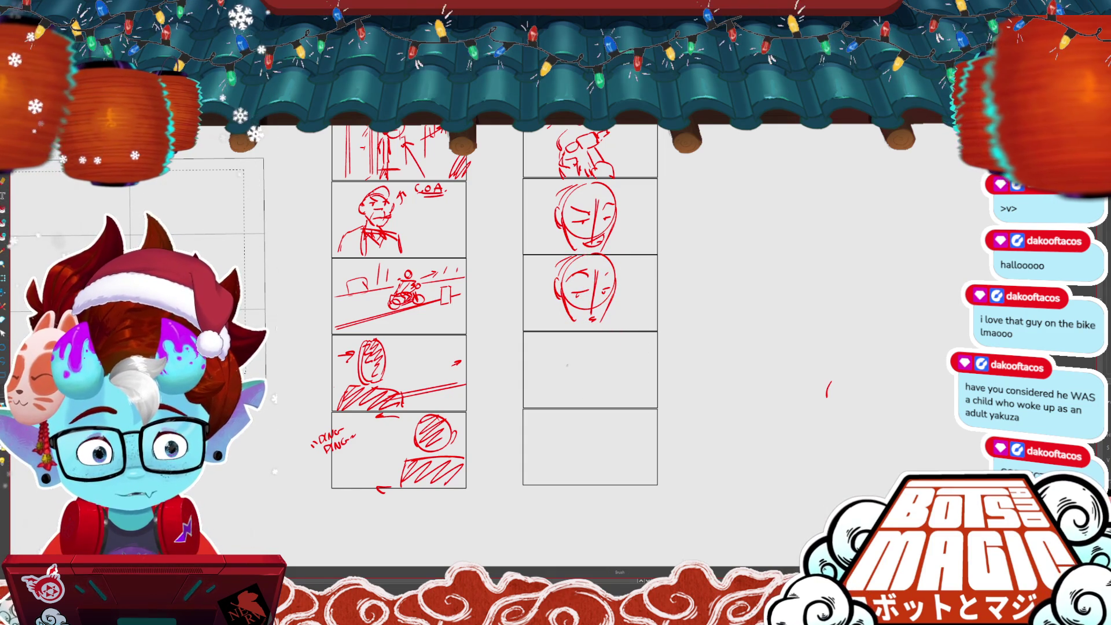
- Draw an oval head with a vertical centre line and left face side in the empty panel
left_click_drag(570, 393, 571, 398)
left_click_drag(586, 340, 584, 398)
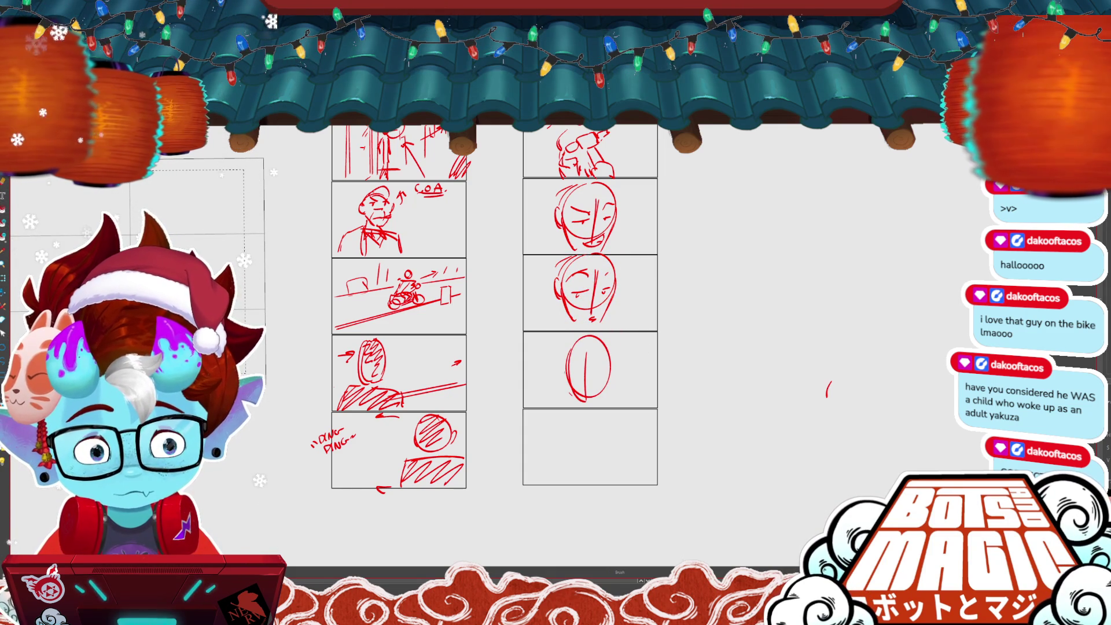
mouse_move(580, 352)
left_mouse_down()
mouse_move(568, 363)
mouse_move(575, 380)
left_mouse_up()
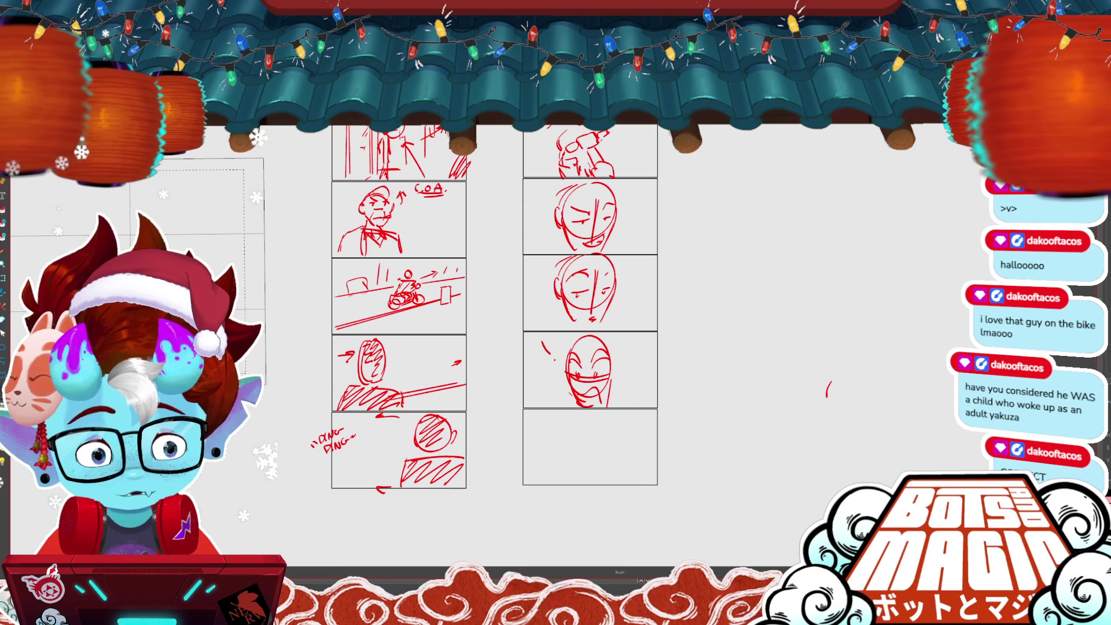
scroll(752, 408, "down", 1)
scroll(752, 407, "up", 2)
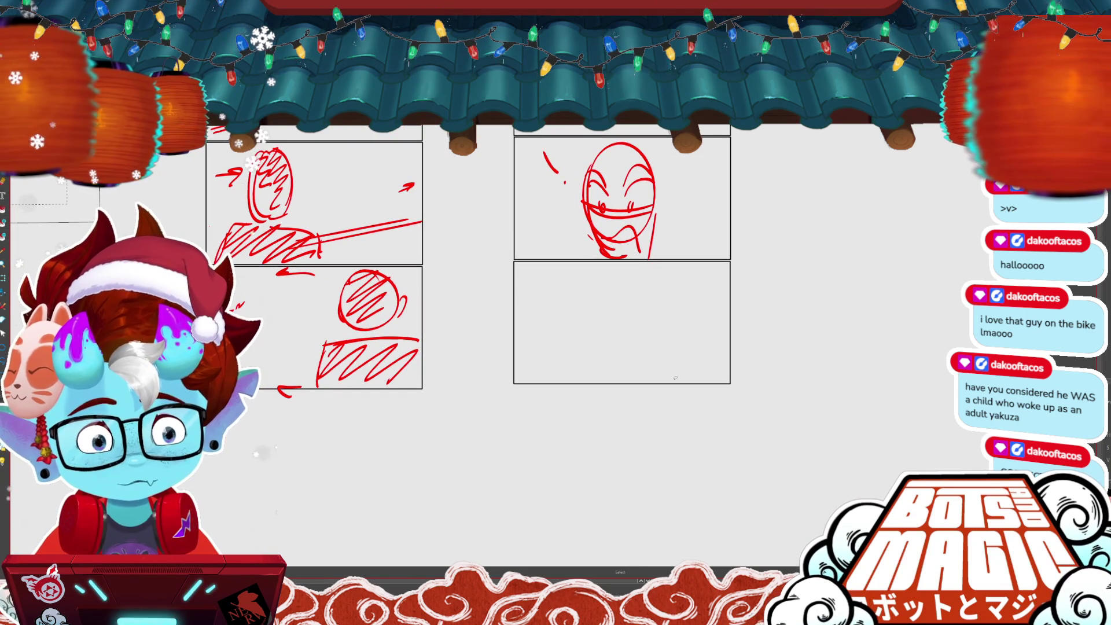
key("ctrl+t")
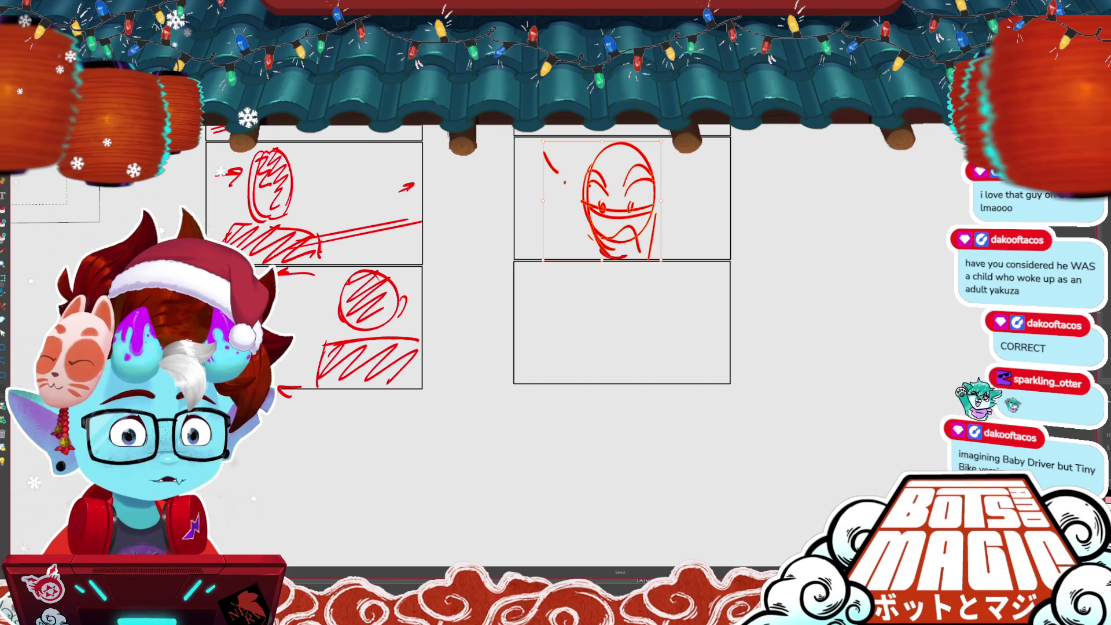
- Deselect the grinning face and draw a small red oval head in the last panel
scroll(668, 162, "up", 3)
key("ctrl+minus")
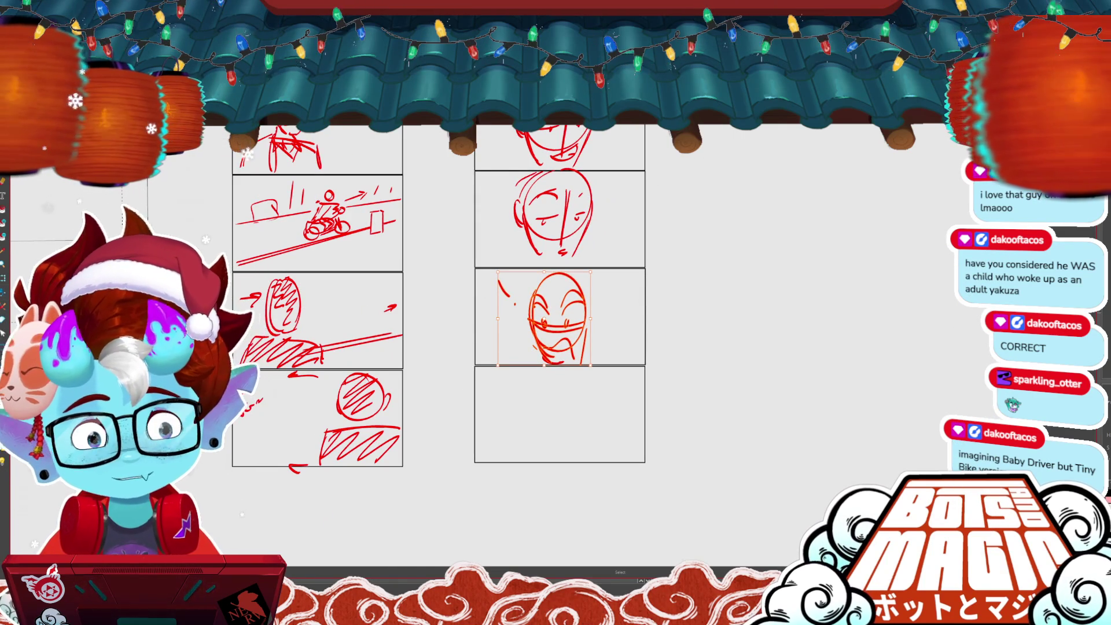
key("ctrl+plus")
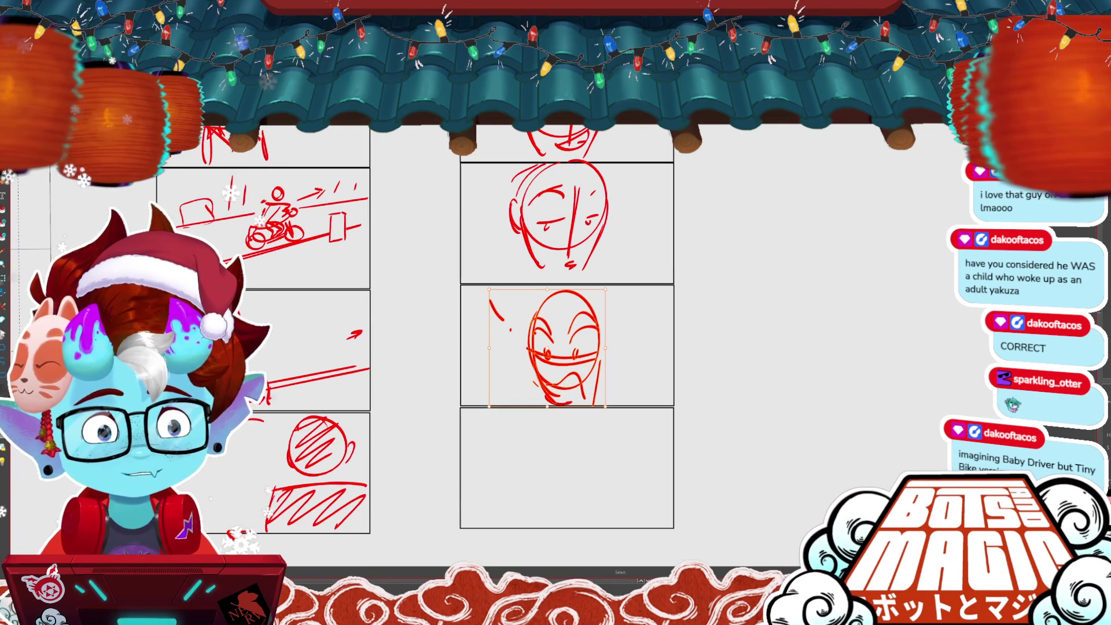
left_click(720, 236)
mouse_move(720, 236)
left_mouse_down()
mouse_move(708, 231)
mouse_move(738, 217)
left_mouse_up()
key("b")
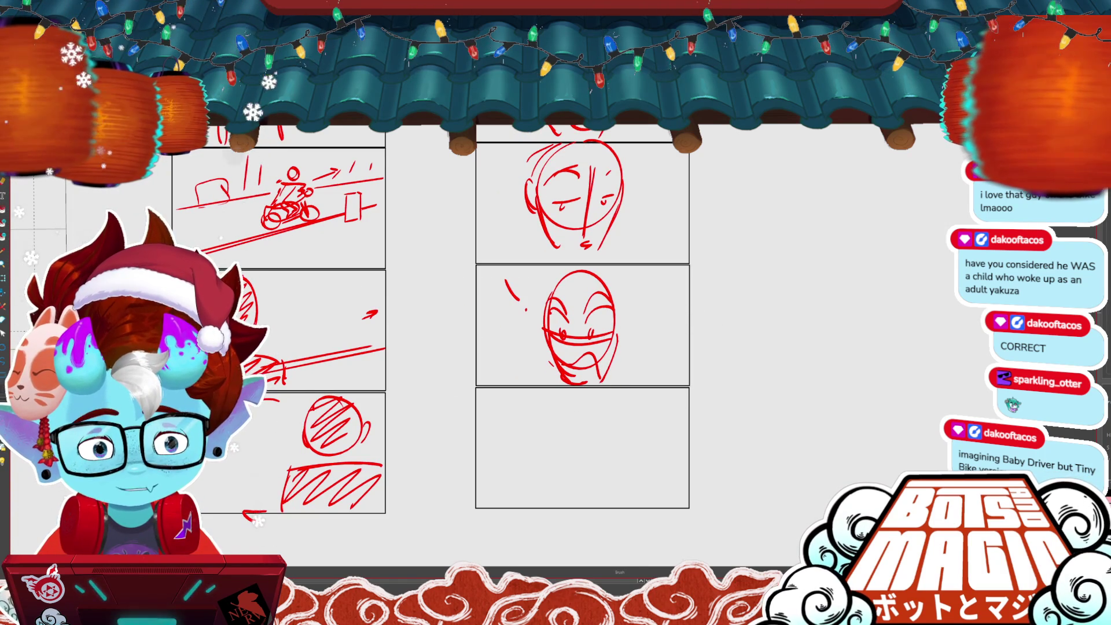
key("ctrl+minus")
key("ctrl+plus")
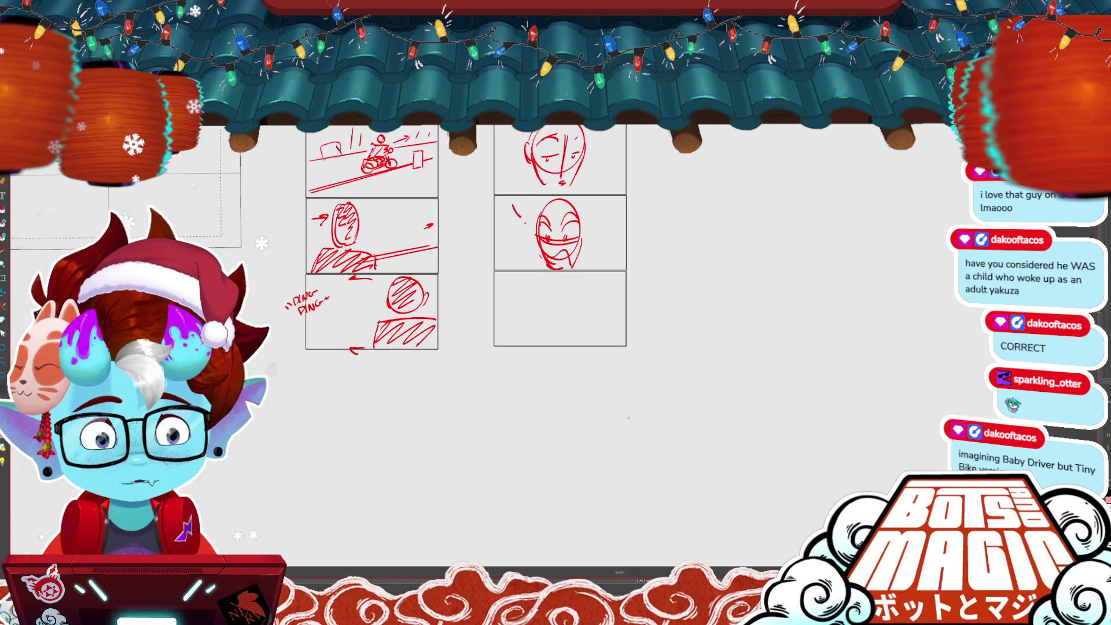
left_click_drag(582, 379, 577, 393)
left_click_drag(584, 296, 595, 301)
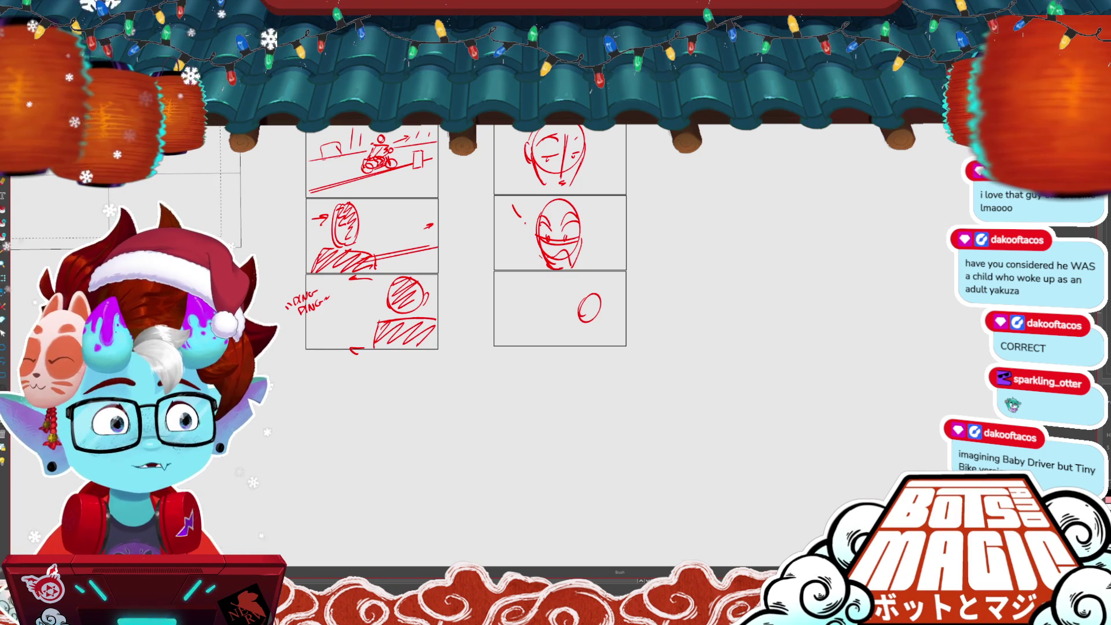
- Replace the small oval with a curved edge and a head line in the last panel
key("v")
left_click(598, 324)
mouse_move(600, 299)
left_mouse_down()
mouse_move(569, 259)
mouse_move(537, 317)
left_mouse_up()
key("Delete")
key("b")
left_click_drag(486, 250, 489, 267)
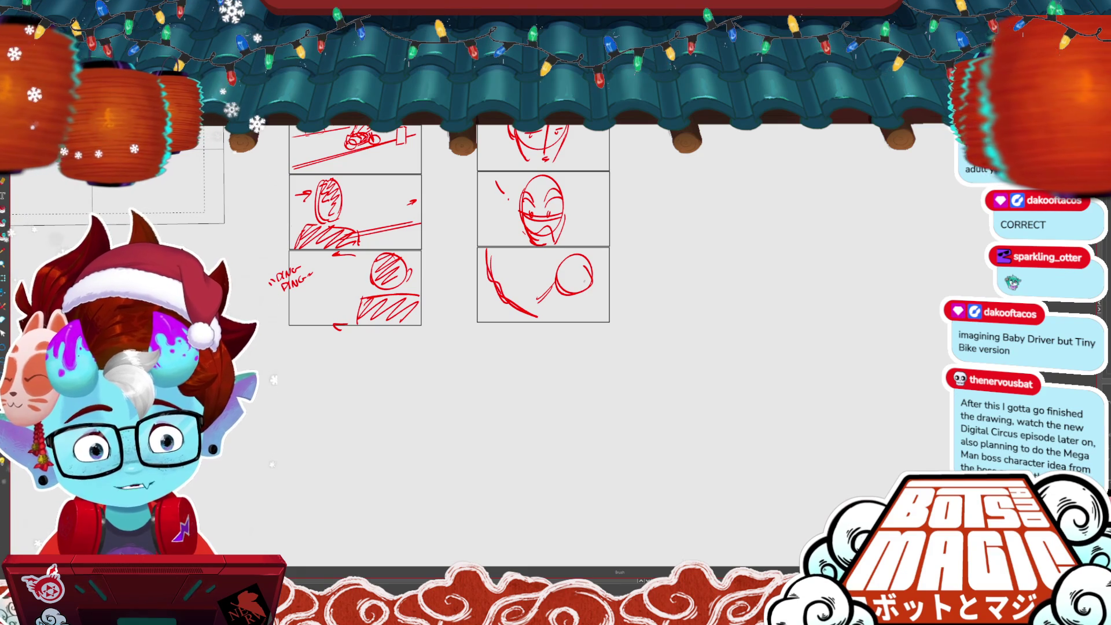
left_click_drag(557, 282, 591, 275)
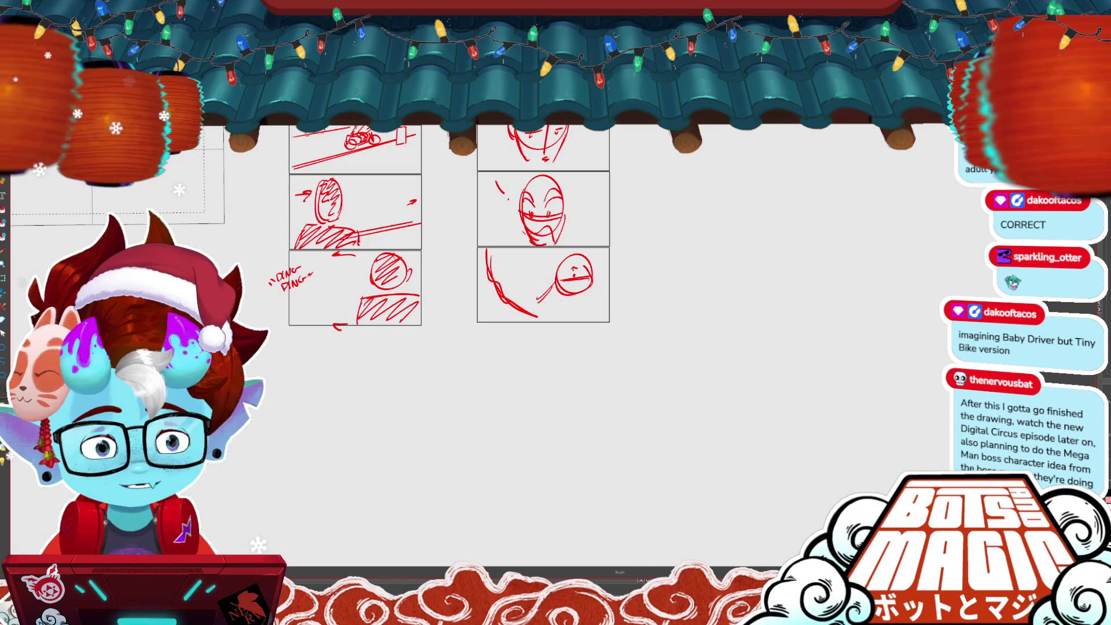
scroll(451, 277, "down", 3)
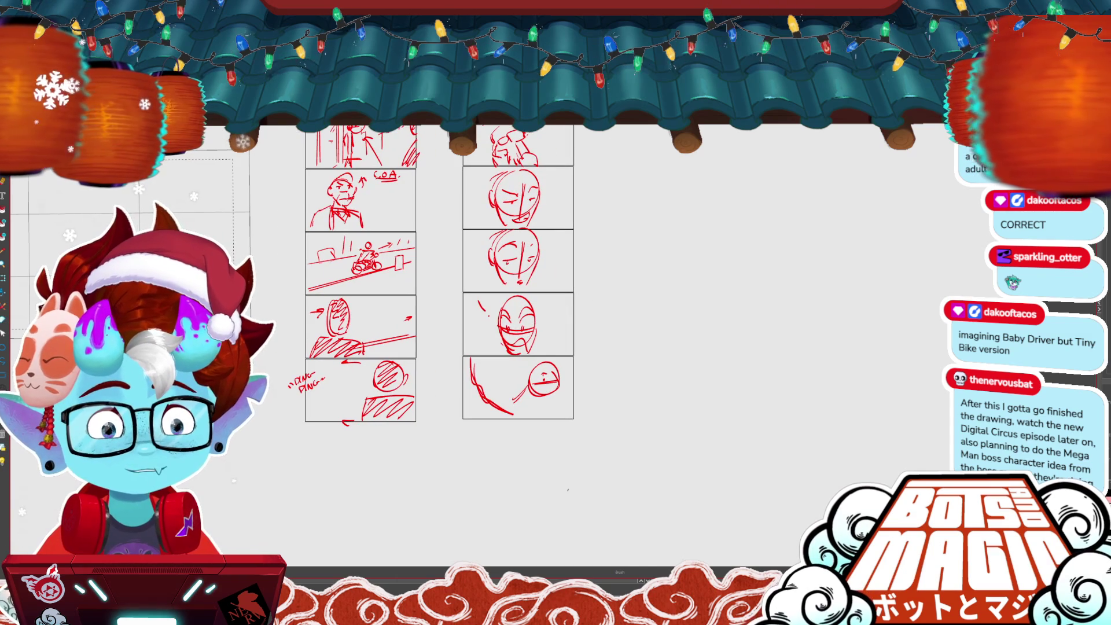
scroll(568, 490, "down", 3)
- Copy the right column's panel frames into a new third column beside it
key("m")
mouse_move(581, 331)
left_mouse_down()
mouse_move(498, 447)
mouse_move(481, 128)
left_mouse_up()
left_click_drag(541, 309, 645, 314)
key("ctrl+d")
scroll(752, 214, "up", 2)
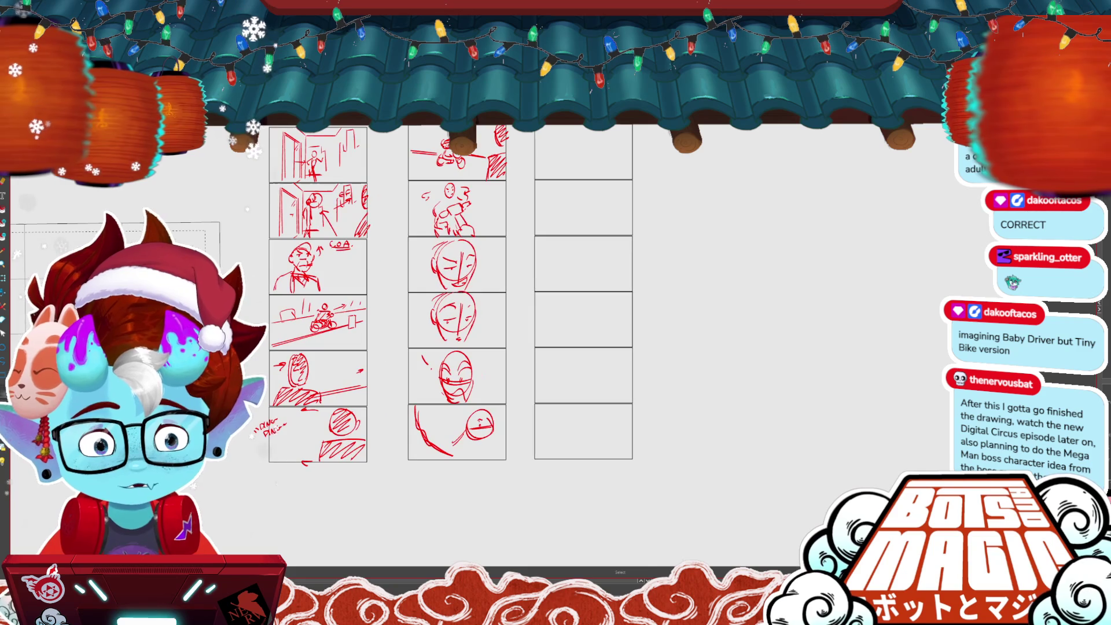
- Draw curved left and right walls with diagonal strokes in the new column's top panel
scroll(612, 40, "up", 2)
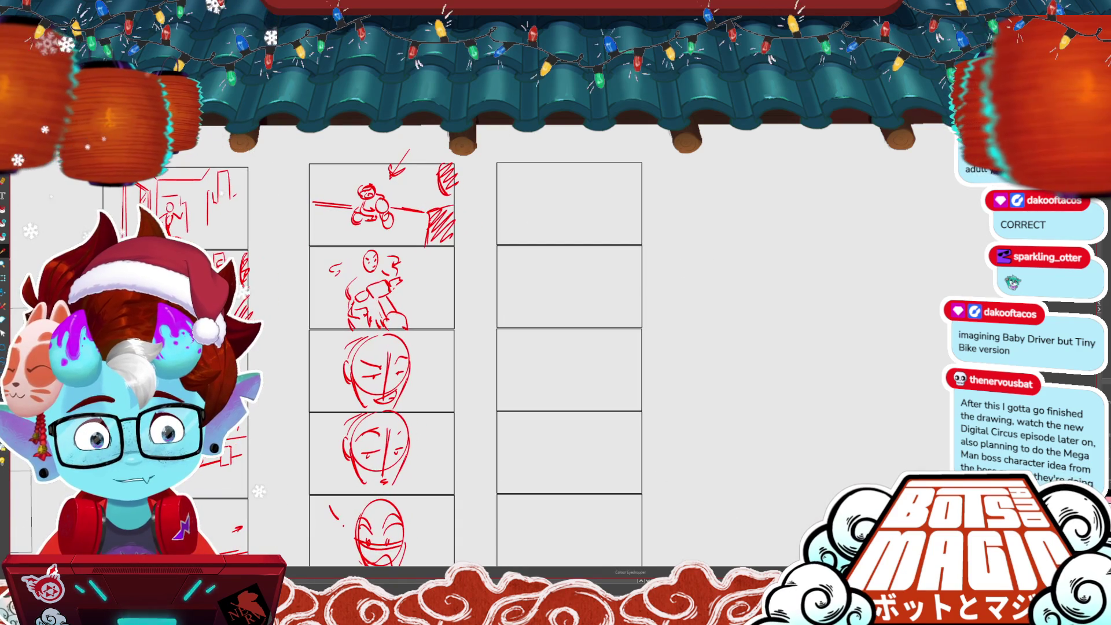
left_click_drag(513, 194, 576, 168)
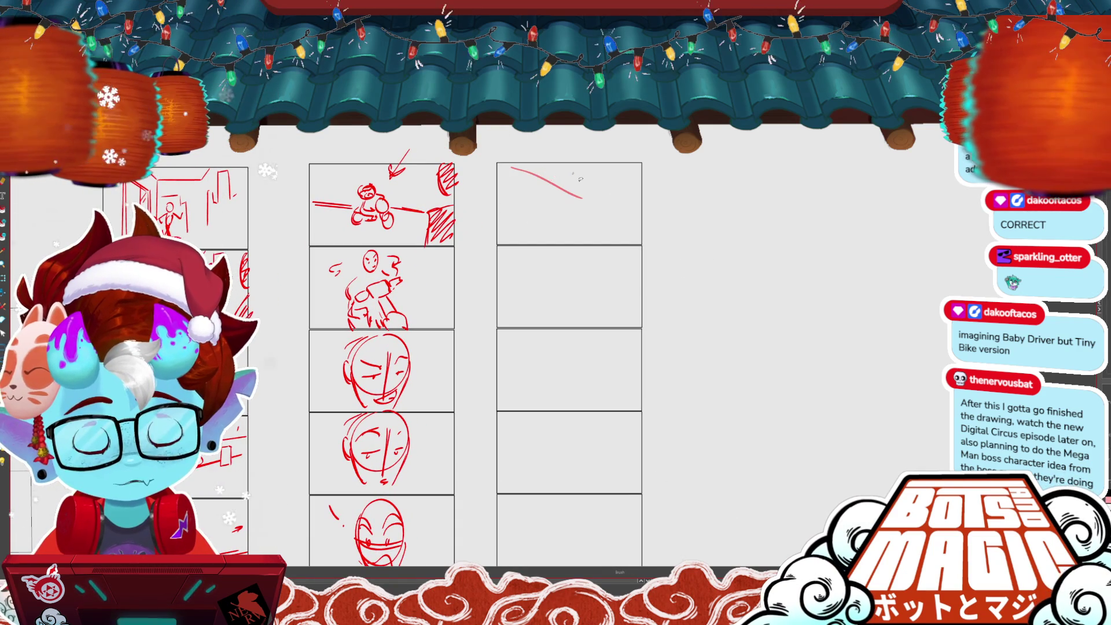
key("ctrl+z")
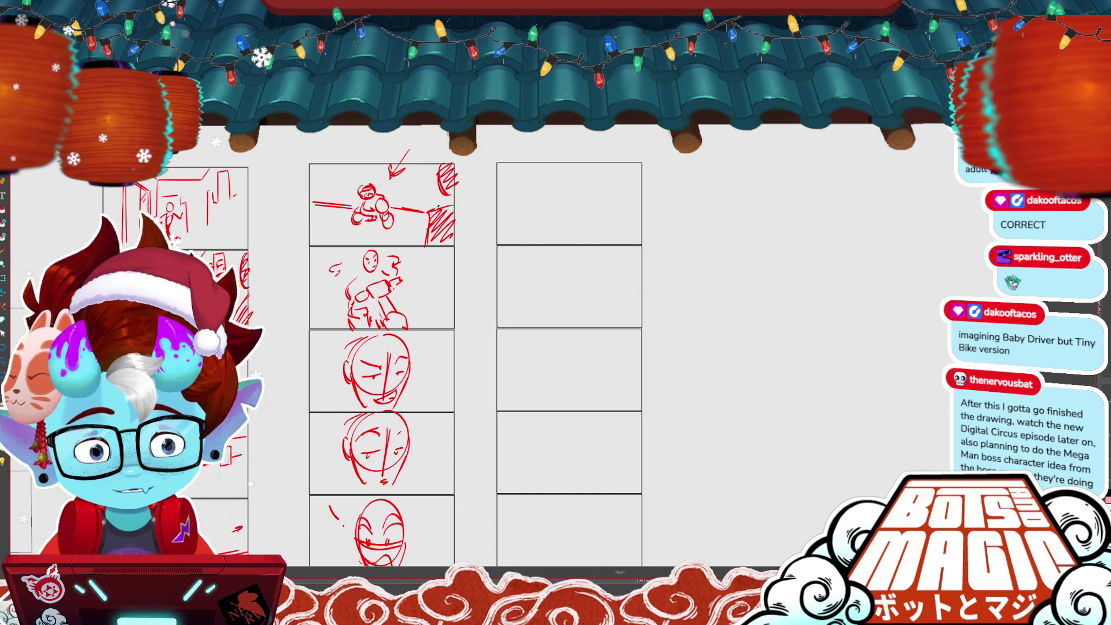
left_click_drag(544, 170, 590, 169)
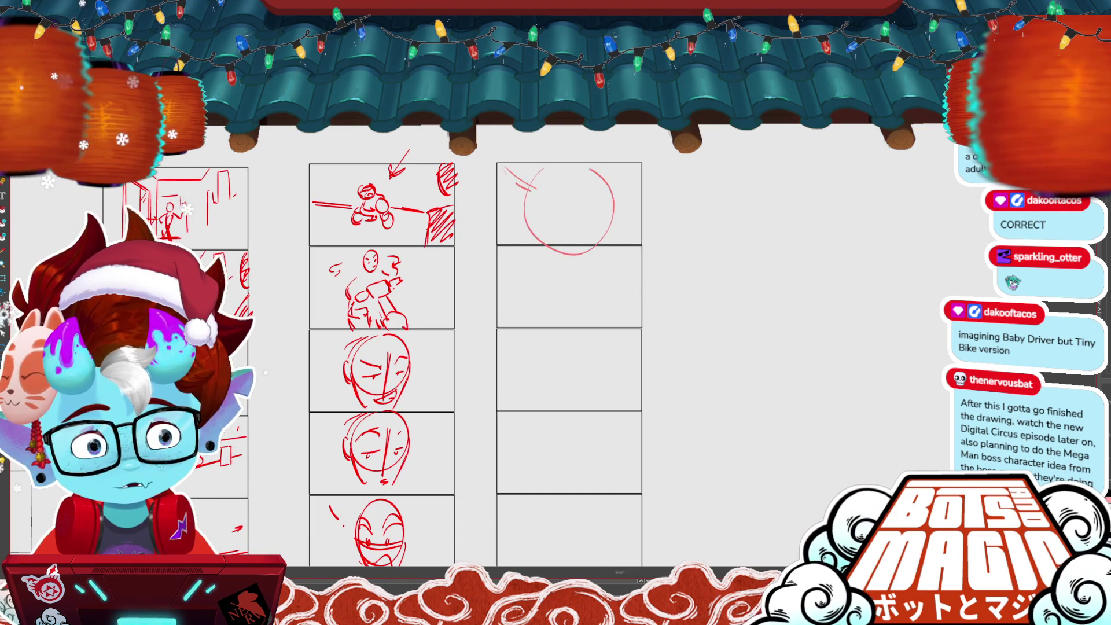
key("ctrl+z")
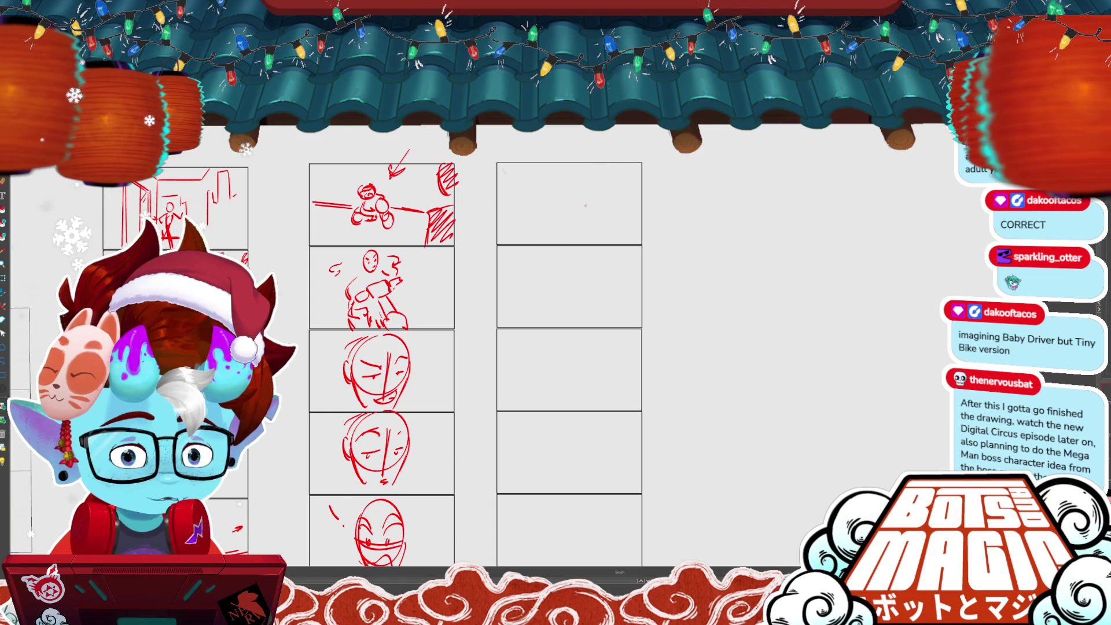
scroll(637, 196, "up", 1)
mouse_move(497, 152)
left_mouse_down()
mouse_move(468, 247)
mouse_move(482, 249)
left_mouse_up()
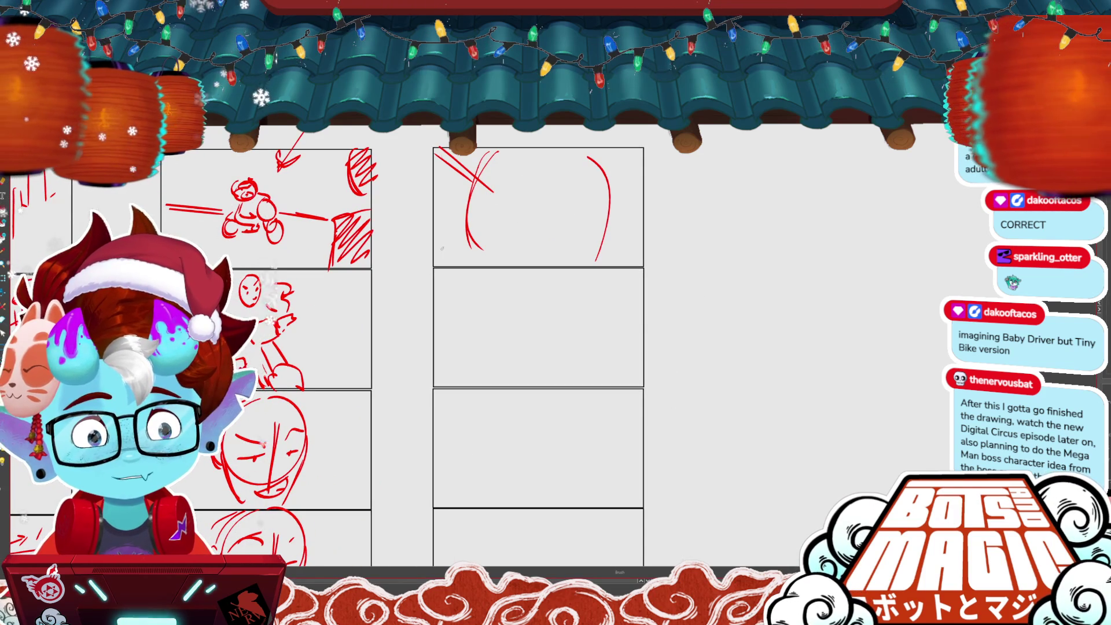
left_click_drag(573, 235, 619, 267)
left_click_drag(585, 238, 622, 258)
left_click_drag(629, 154, 587, 188)
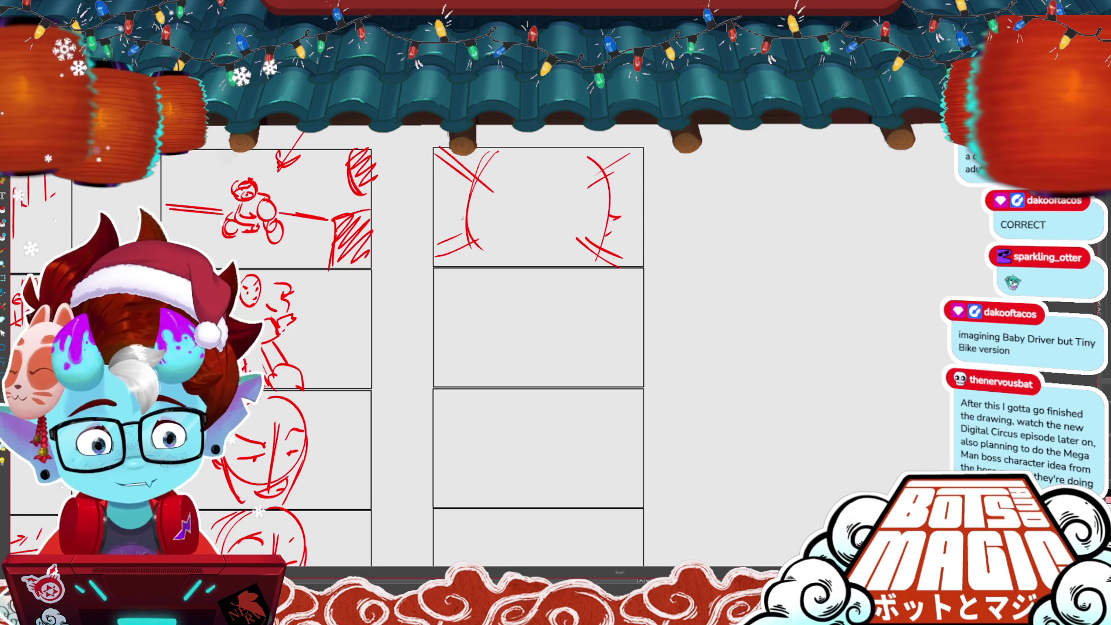
- Add a horizon line with a tiny distant figure, plus a ground line in the next panel
left_click_drag(466, 219, 620, 218)
left_click_drag(537, 200, 535, 212)
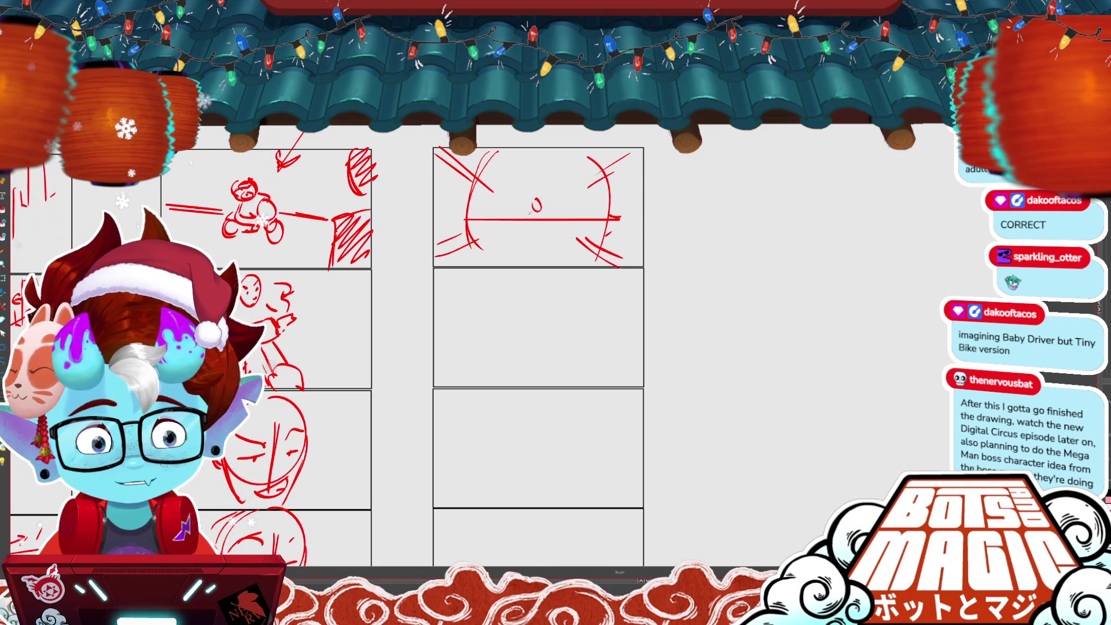
mouse_move(532, 211)
left_mouse_down()
mouse_move(542, 217)
mouse_move(542, 204)
left_mouse_up()
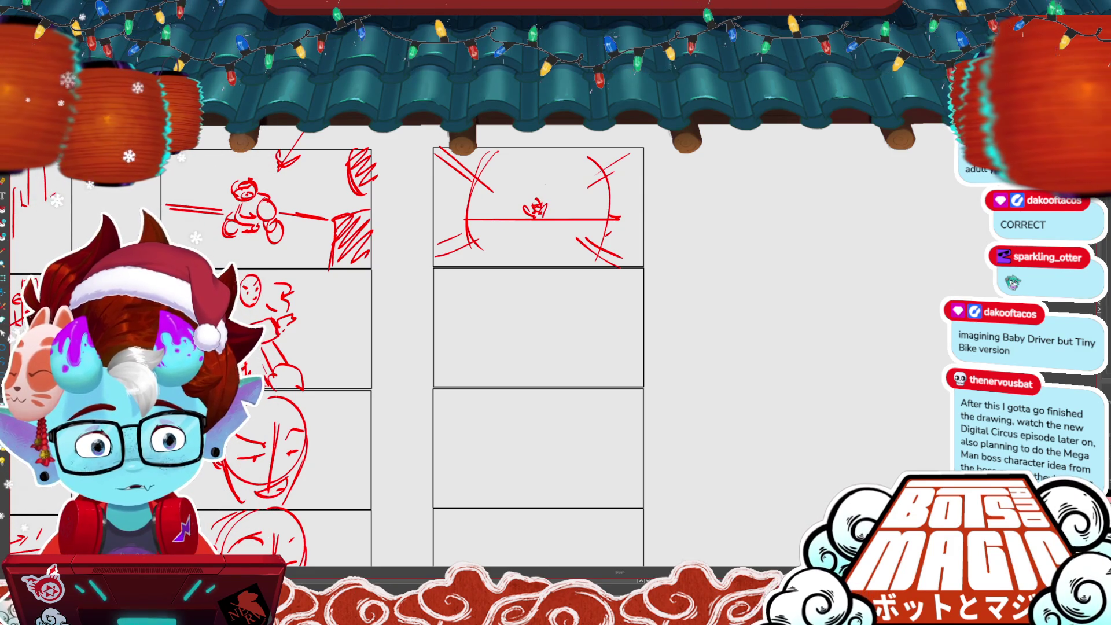
scroll(538, 348, "down", 2)
scroll(669, 406, "up", 1)
left_click_drag(421, 312, 689, 311)
- Sketch the rider's head, body, shoulders and arms in the second panel
mouse_move(556, 228)
left_mouse_down()
mouse_move(571, 245)
mouse_move(558, 229)
left_mouse_up()
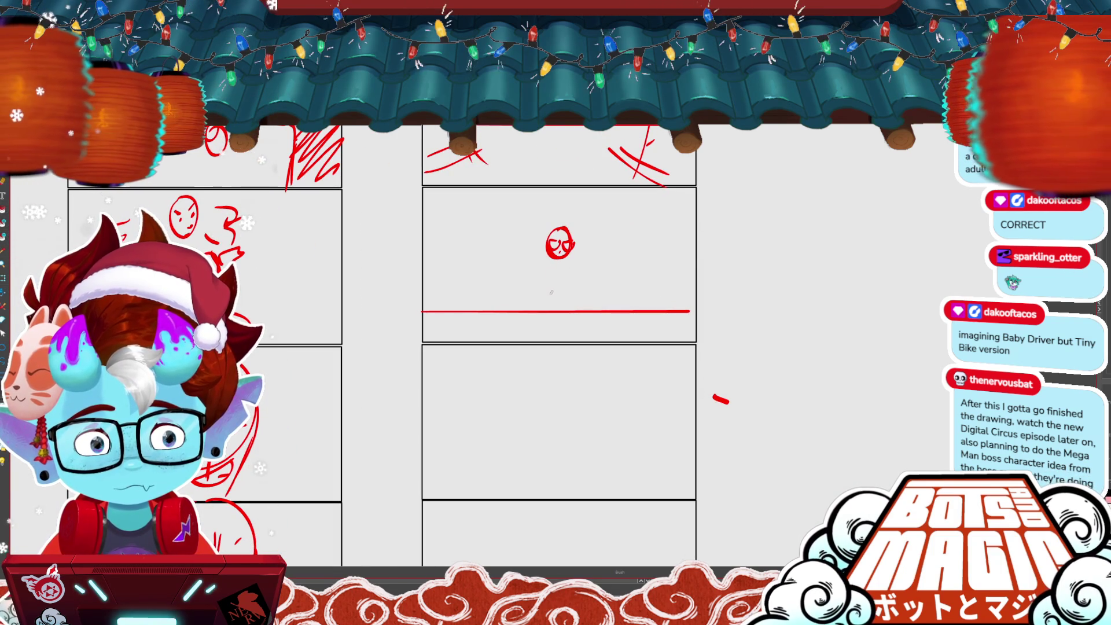
mouse_move(528, 267)
left_mouse_down()
mouse_move(523, 305)
mouse_move(596, 271)
mouse_move(552, 329)
mouse_move(562, 298)
left_mouse_up()
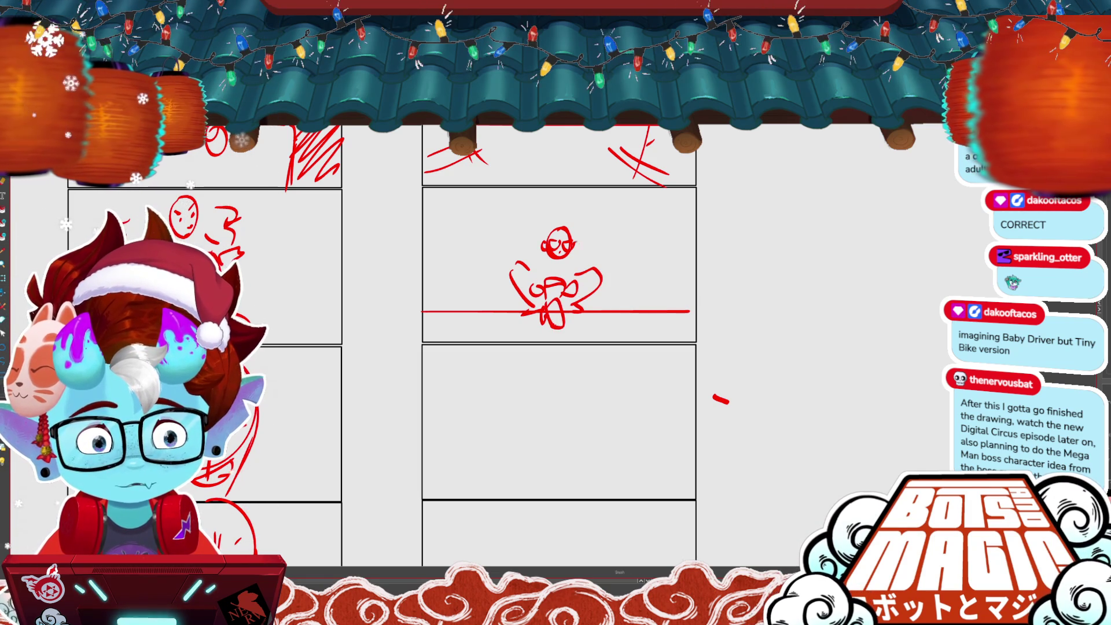
mouse_move(538, 256)
left_mouse_down()
mouse_move(524, 283)
mouse_move(580, 278)
mouse_move(522, 249)
mouse_move(583, 242)
mouse_move(585, 265)
left_mouse_up()
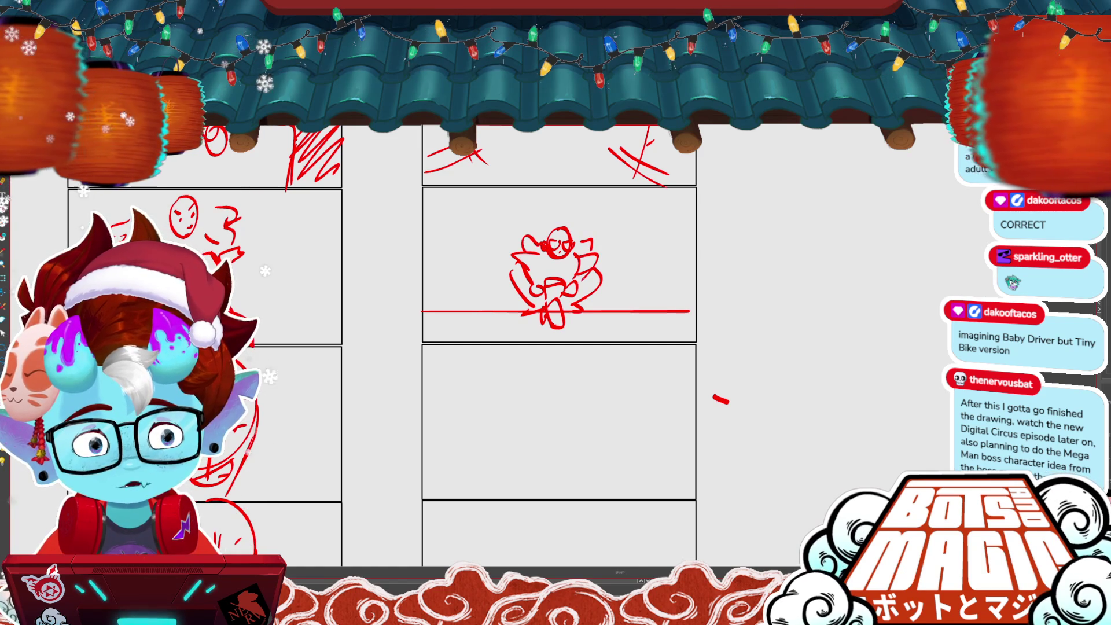
scroll(535, 315, "down", 1)
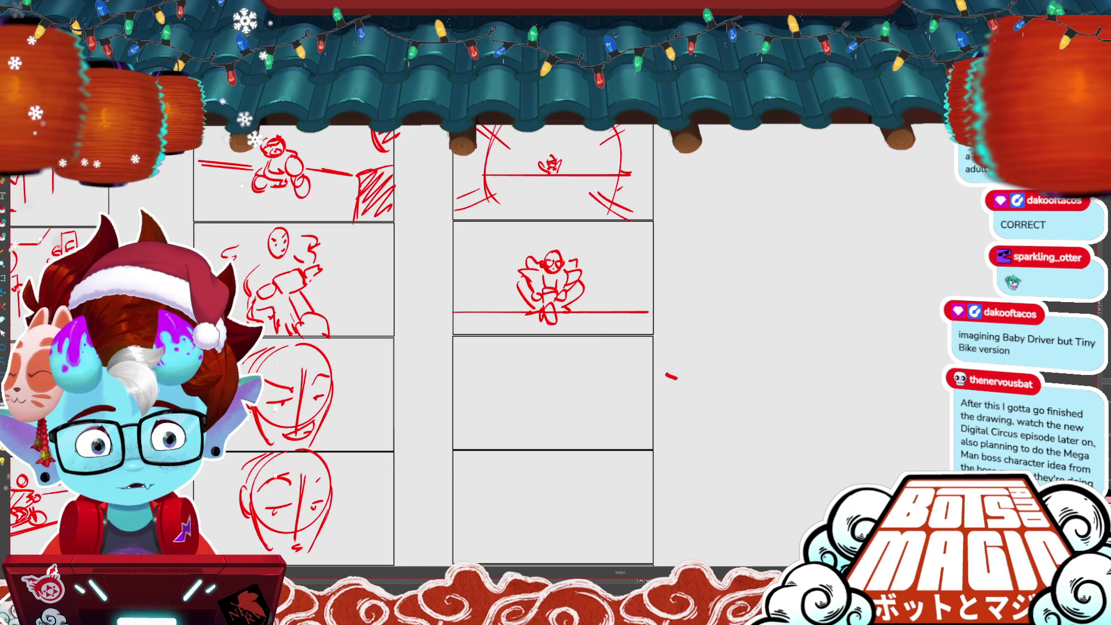
key("ctrl+z")
- Remove the flat horizon and draw tilted ground strokes on either side of the rider
key("ctrl+z")
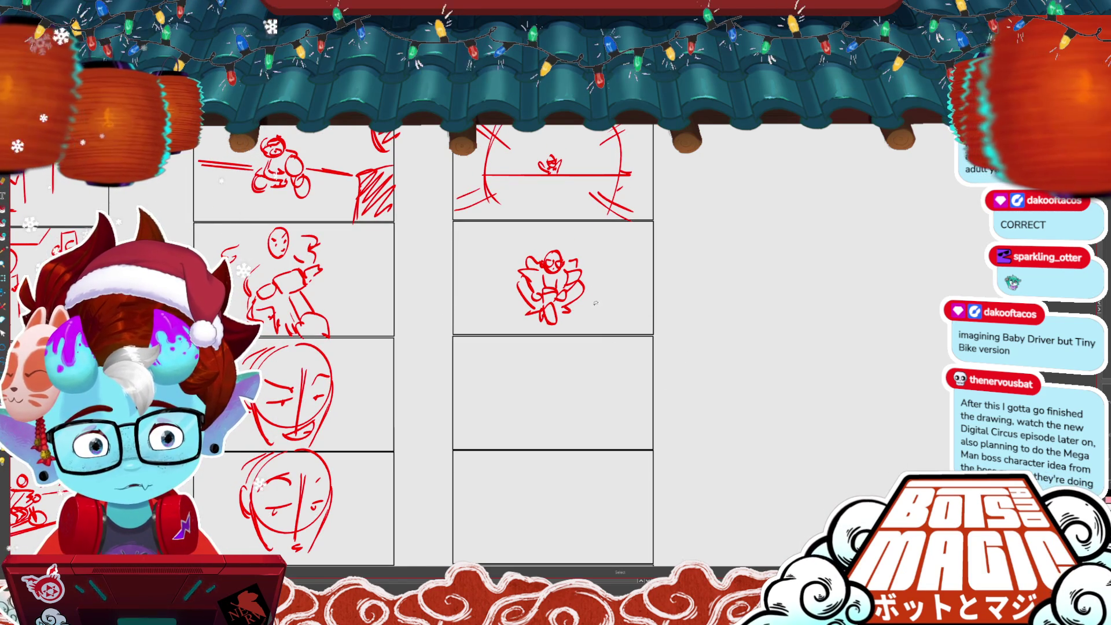
key("ctrl+t")
key("Return")
left_click_drag(515, 306, 456, 291)
left_click_drag(572, 319, 652, 331)
key("ctrl+z")
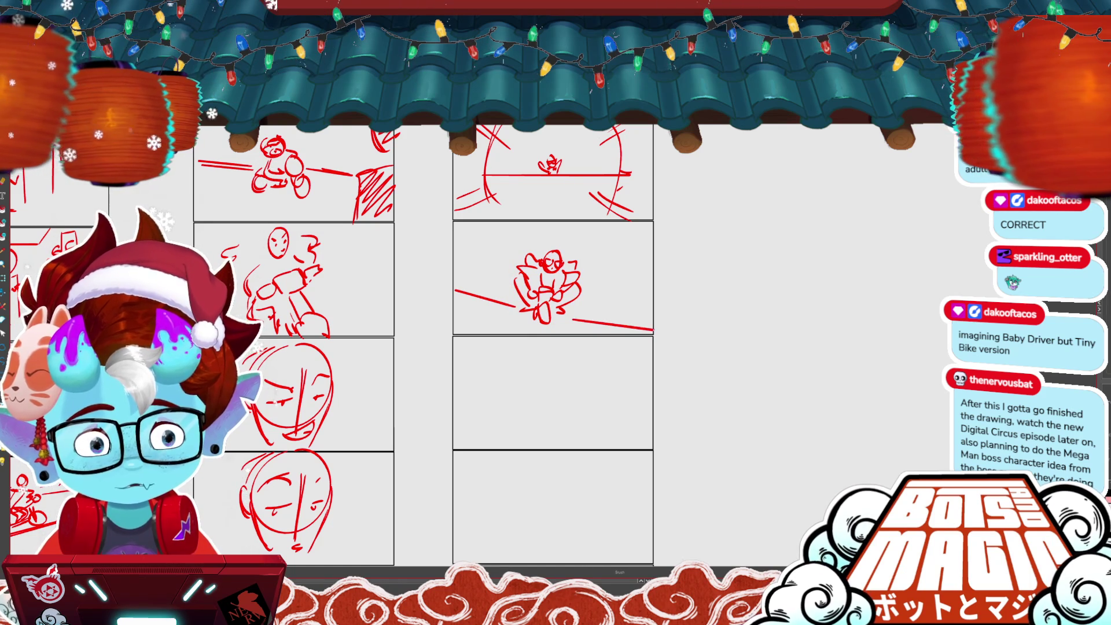
key("ctrl+z")
left_click_drag(518, 306, 457, 293)
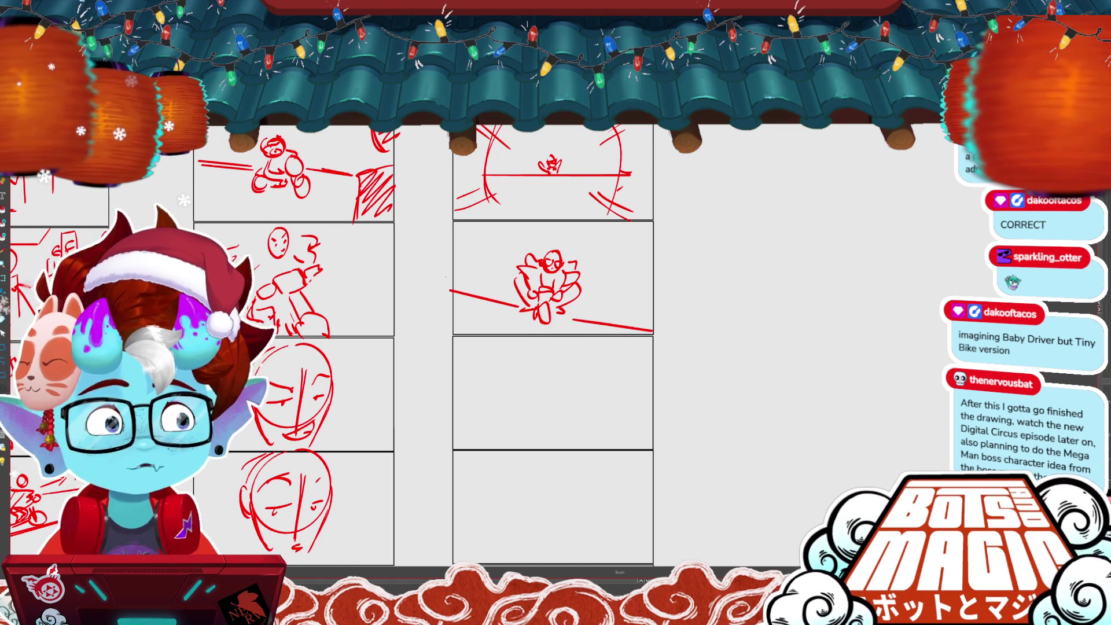
scroll(706, 362, "down", 1)
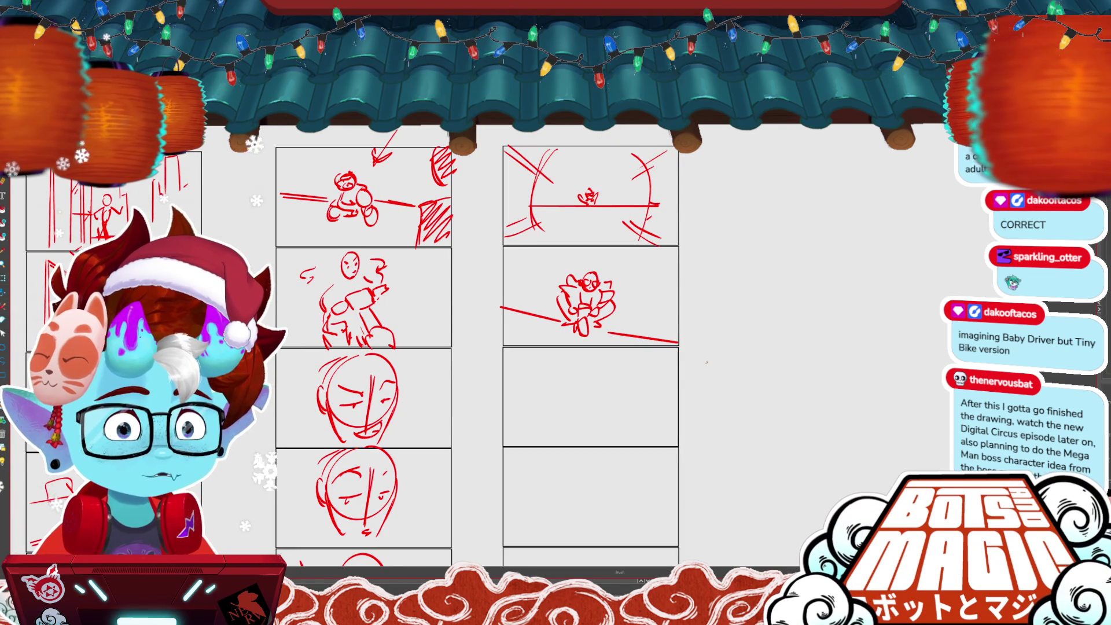
- Select the left ground-line piece and rework it into a steeper diagonal through the rider
scroll(706, 361, "up", 1)
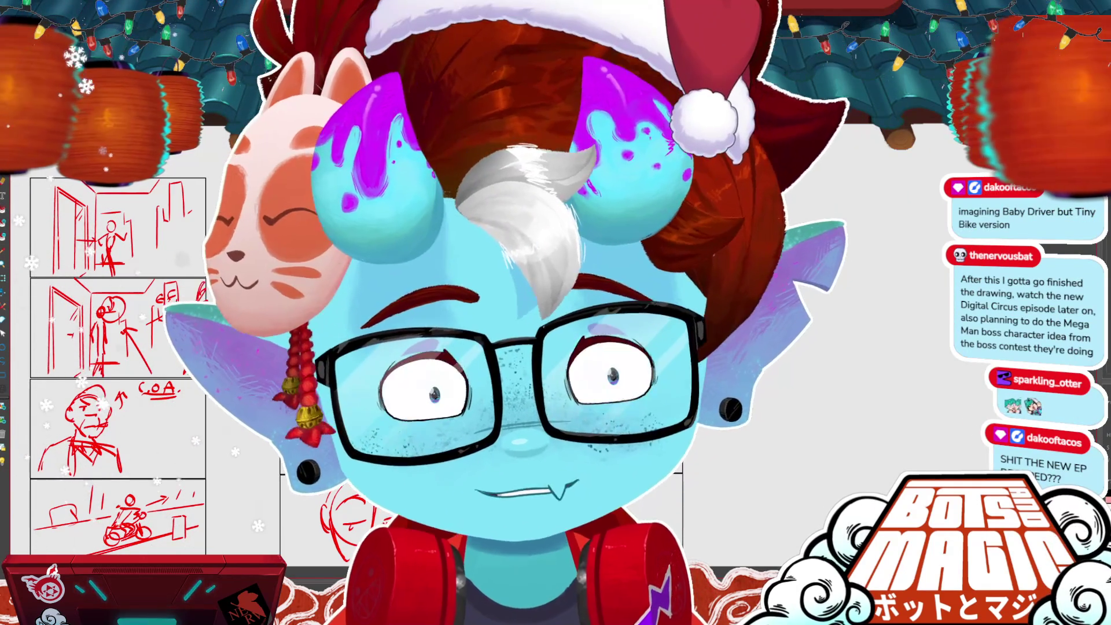
scroll(555, 347, "left", 5)
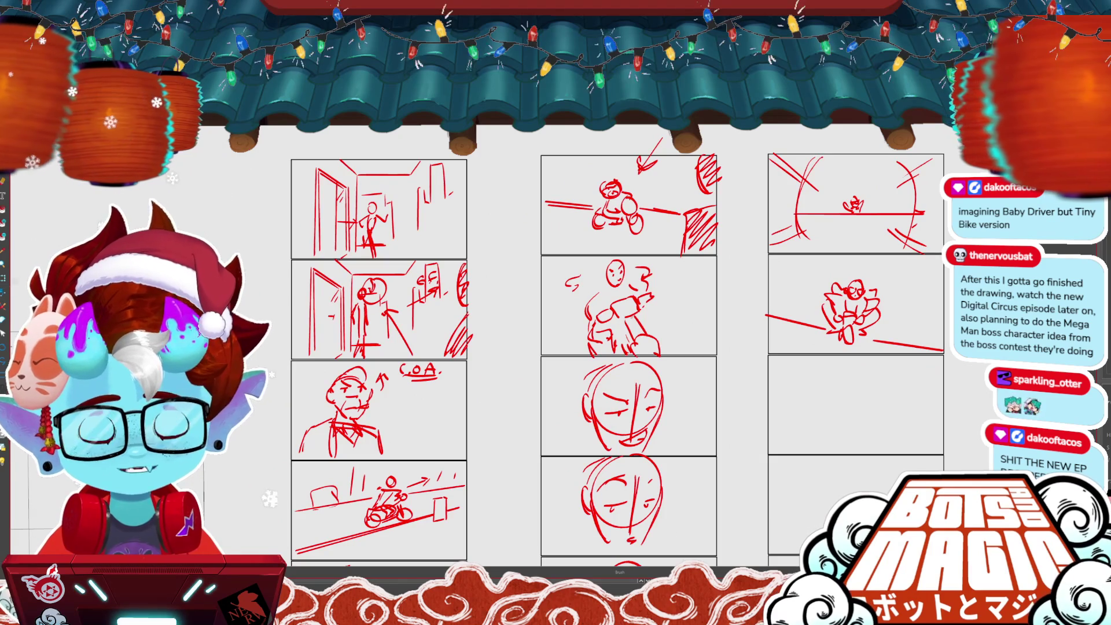
scroll(556, 347, "right", 5)
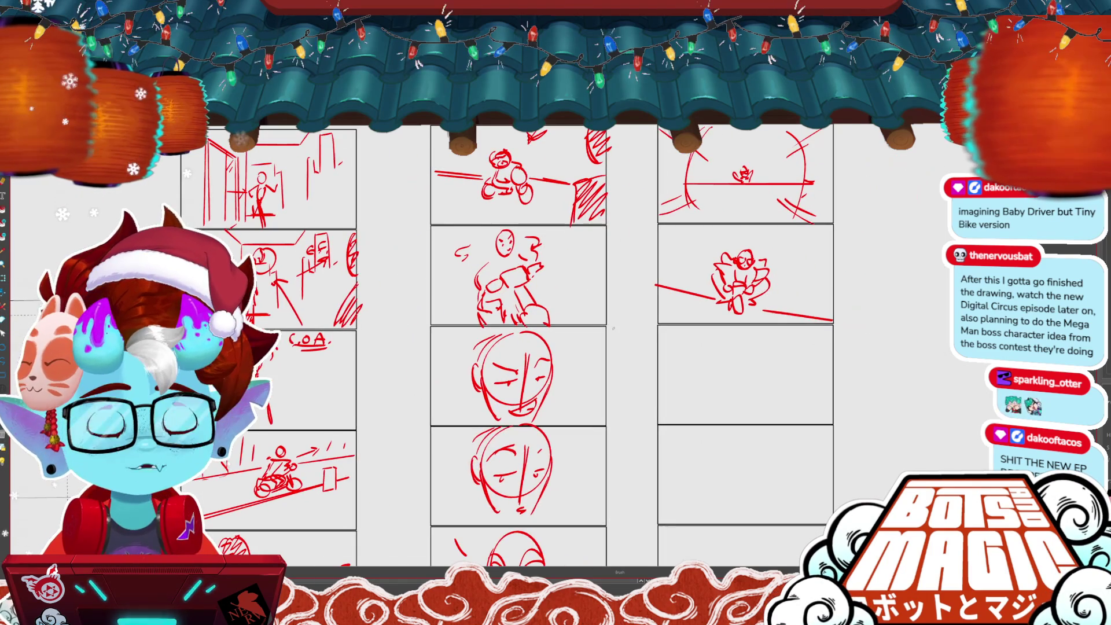
left_click_drag(575, 271, 641, 289)
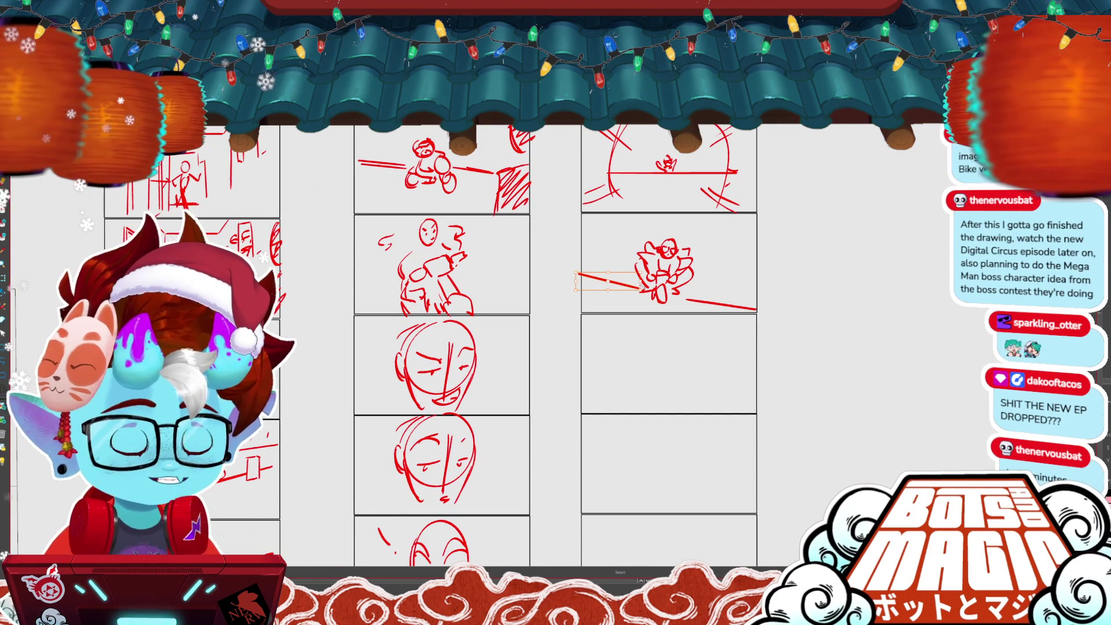
mouse_move(752, 308)
left_mouse_down()
mouse_move(693, 296)
mouse_move(753, 313)
left_mouse_up()
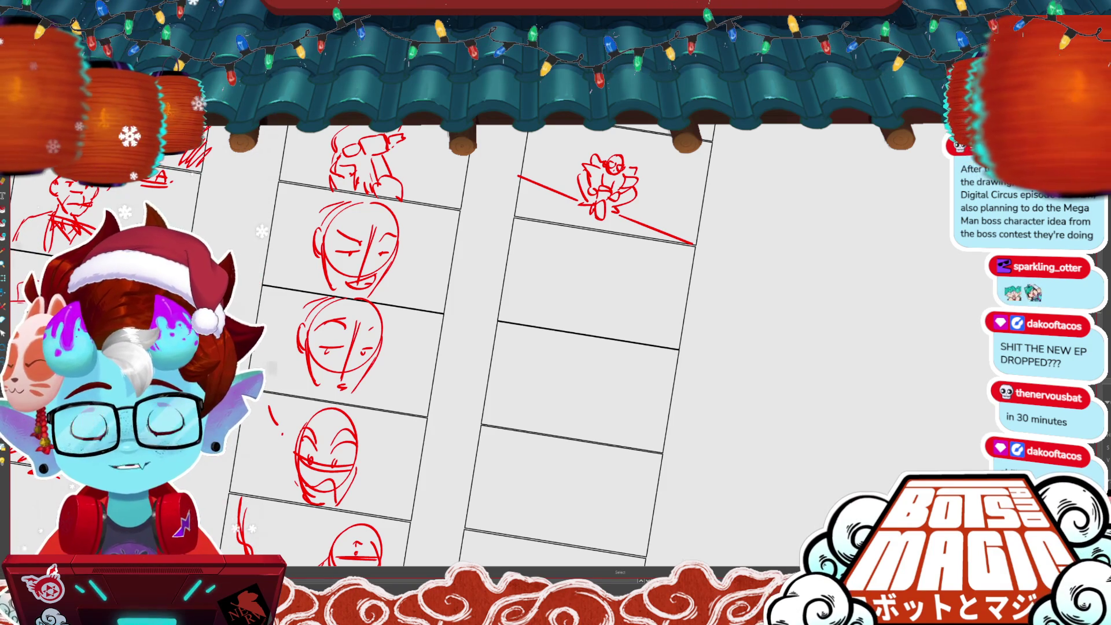
- Delete both rider sketches in the right column's top panels, then return to the top
scroll(463, 347, "up", 3)
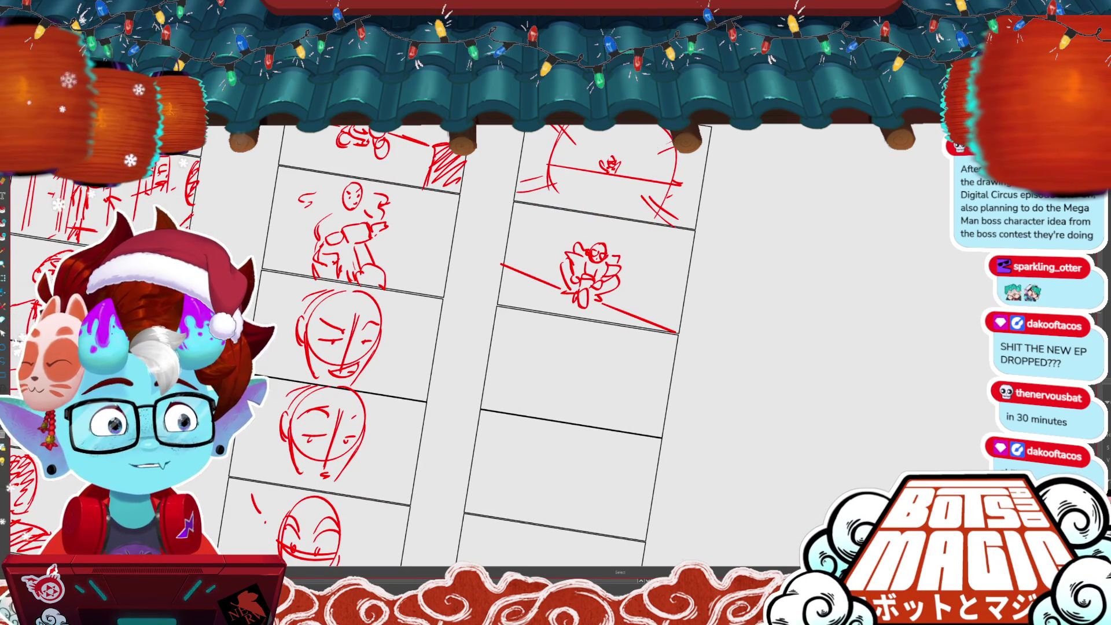
scroll(497, 347, "down", 1)
scroll(498, 347, "down", 3)
scroll(498, 347, "up", 1)
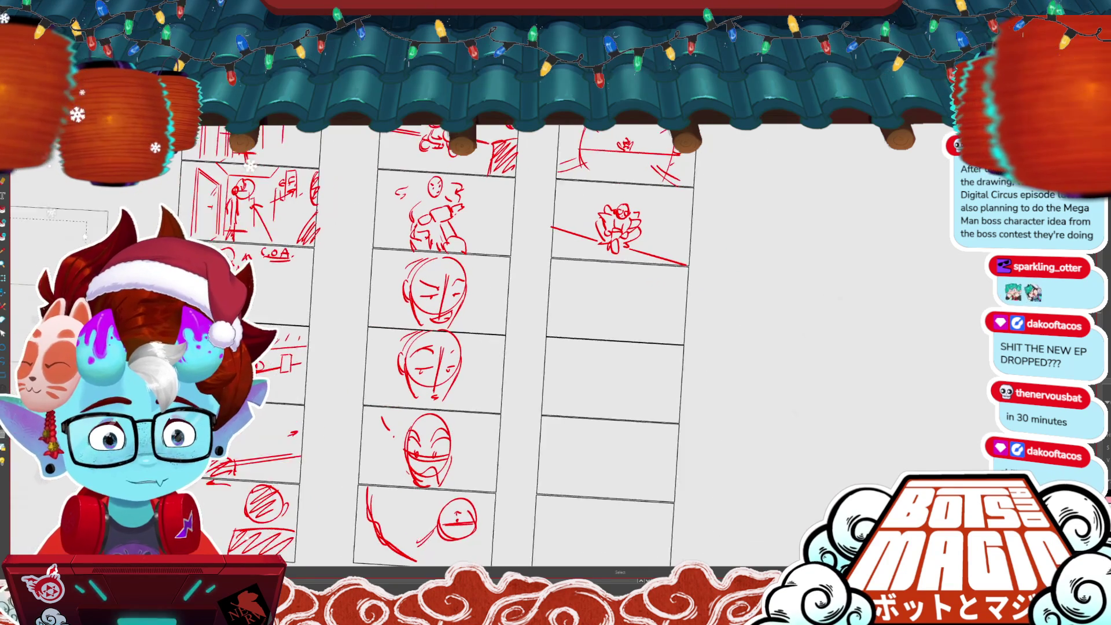
scroll(497, 347, "down", 3)
scroll(498, 347, "up", 2)
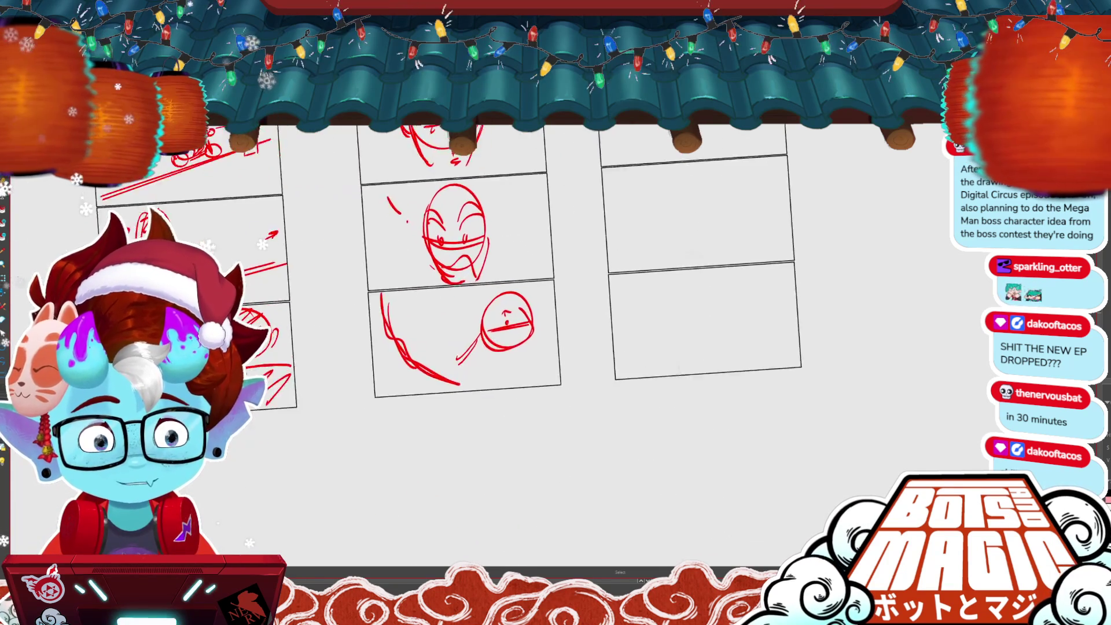
scroll(498, 347, "up", 3)
scroll(498, 347, "up", 5)
scroll(498, 347, "up", 1)
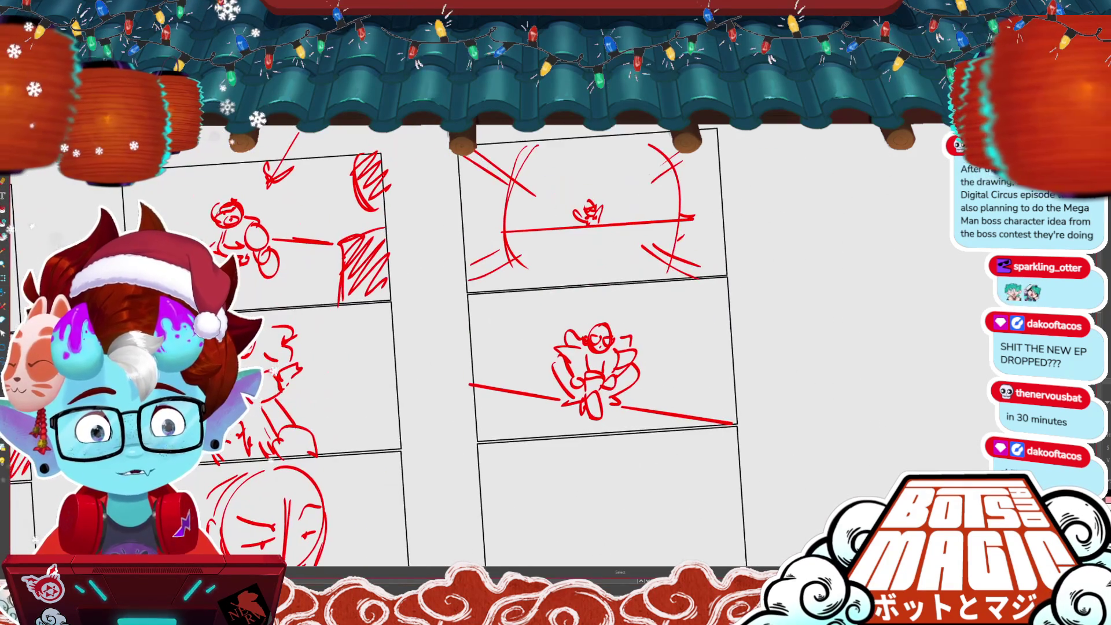
scroll(498, 347, "up", 1)
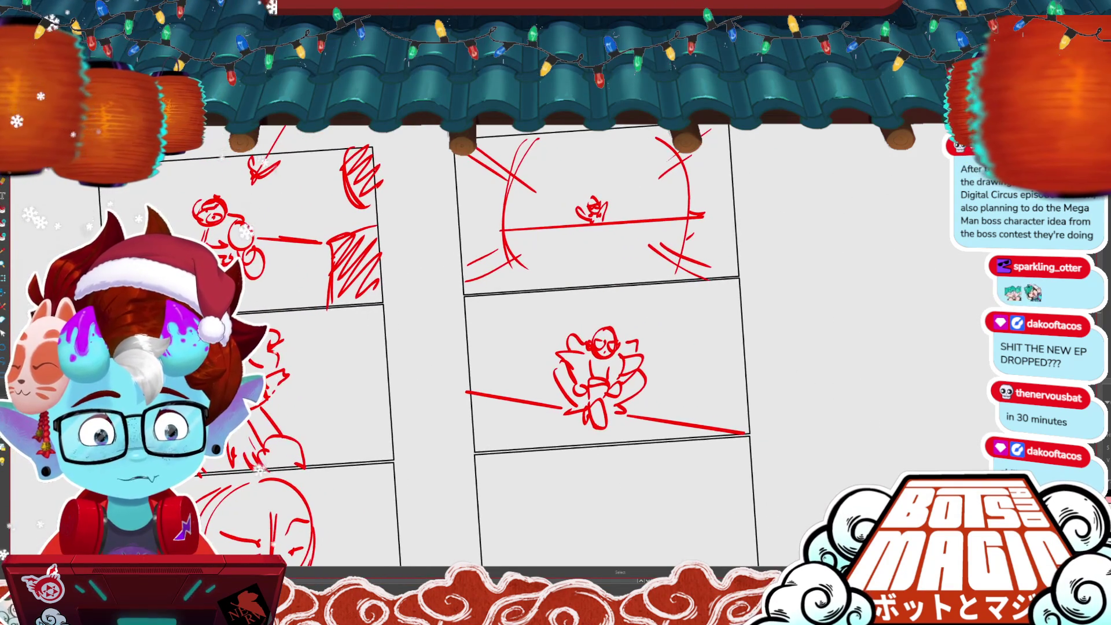
scroll(497, 347, "down", 2)
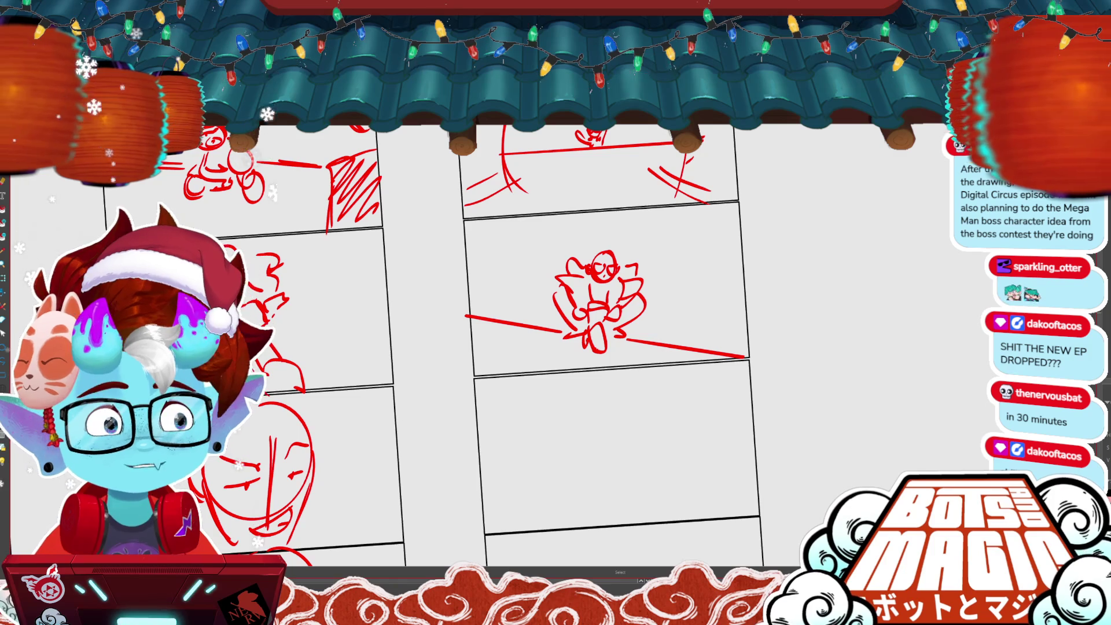
scroll(498, 347, "up", 2)
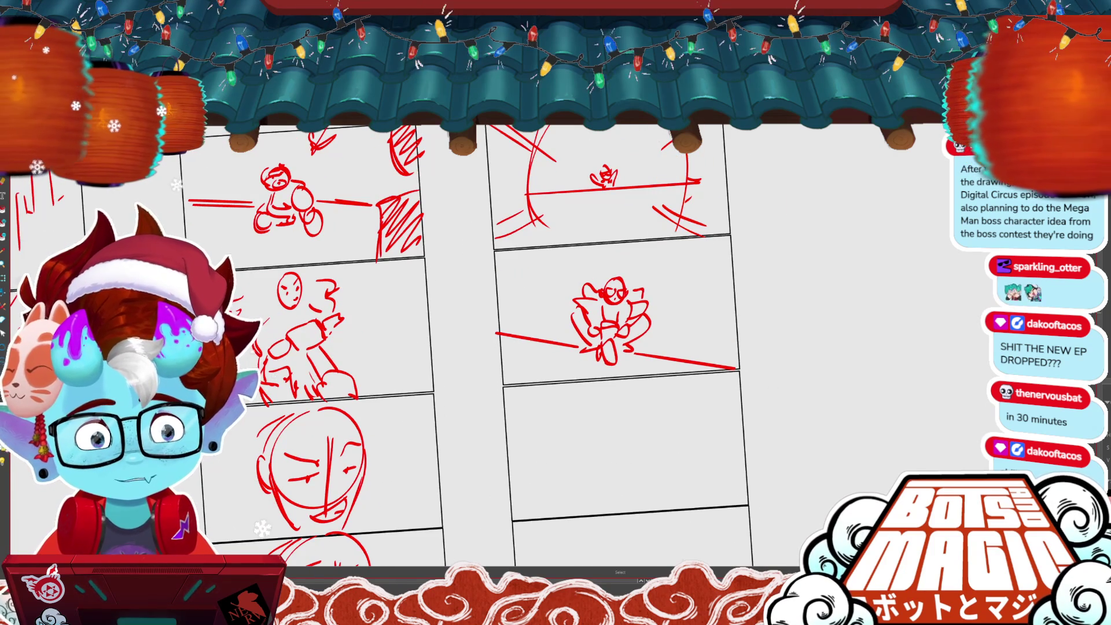
key("Delete")
scroll(498, 347, "down", 5)
scroll(497, 347, "down", 2)
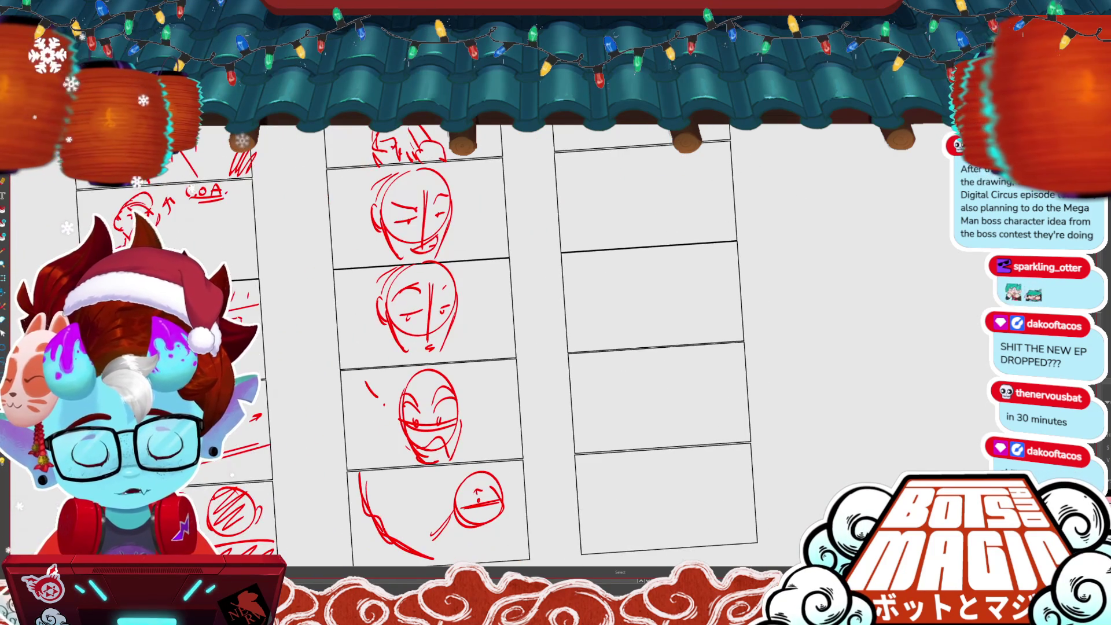
scroll(498, 347, "up", 3)
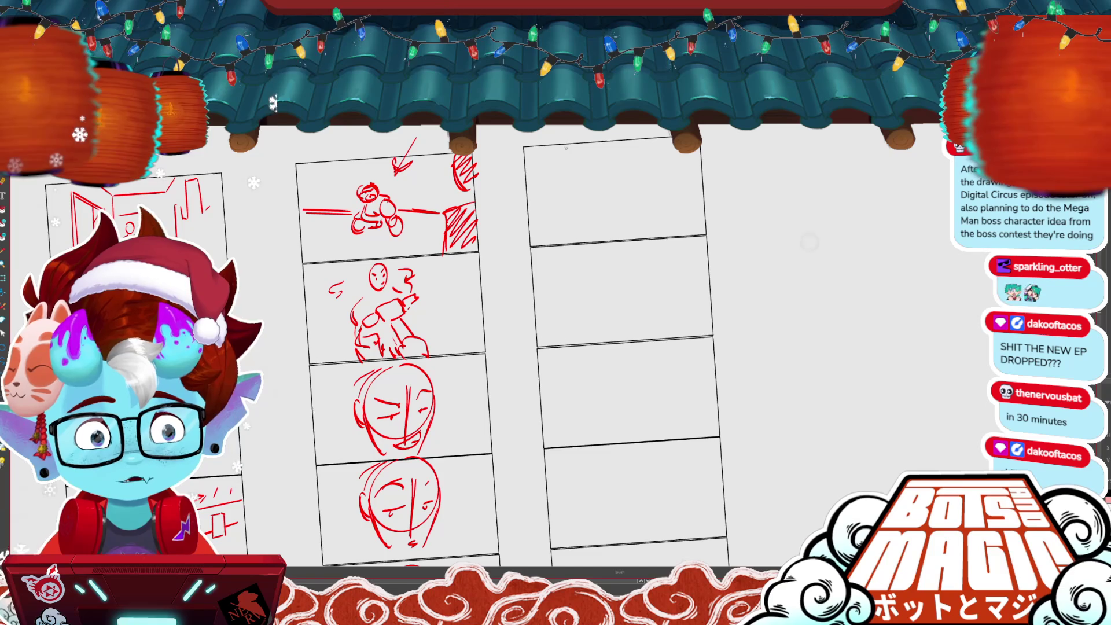
- Draw an oval head with guide lines and a small circle labelled R.F in the top panel
mouse_move(566, 141)
left_mouse_down()
mouse_move(621, 136)
mouse_move(577, 247)
left_mouse_up()
left_click_drag(564, 172, 625, 186)
mouse_move(571, 138)
left_mouse_down()
mouse_move(604, 159)
mouse_move(596, 138)
mouse_move(635, 140)
mouse_move(636, 154)
left_mouse_up()
key("ctrl+z")
mouse_move(649, 207)
left_mouse_down()
mouse_move(664, 192)
mouse_move(659, 153)
mouse_move(675, 148)
left_mouse_up()
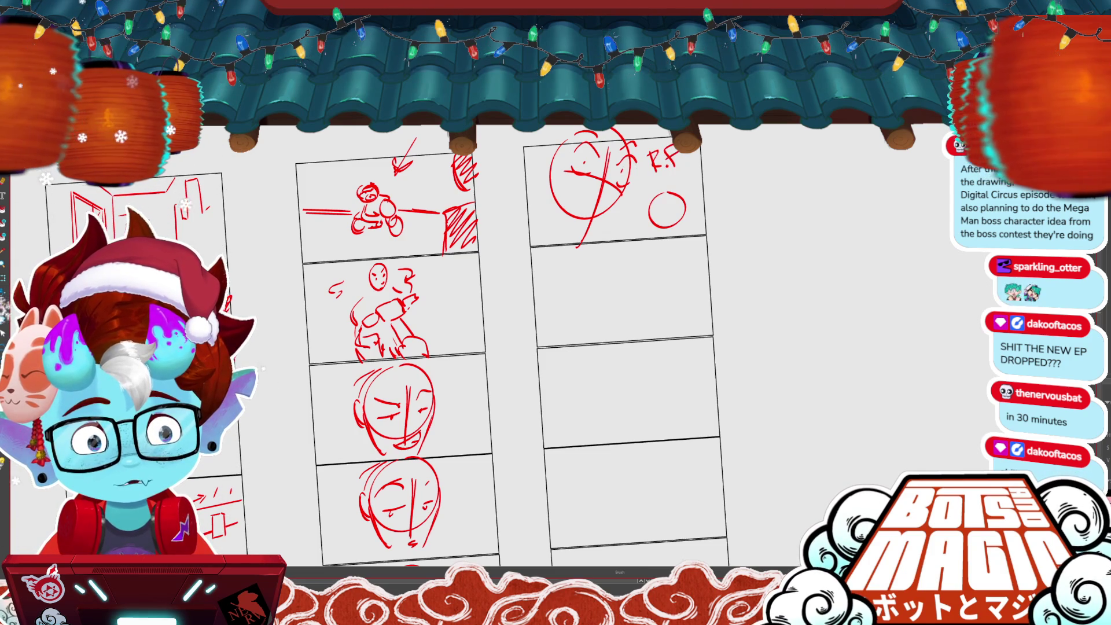
- Try curved strokes around the lower and left parts of the head, undoing the stray ones
mouse_move(609, 184)
left_mouse_down()
mouse_move(608, 199)
mouse_move(562, 230)
left_mouse_up()
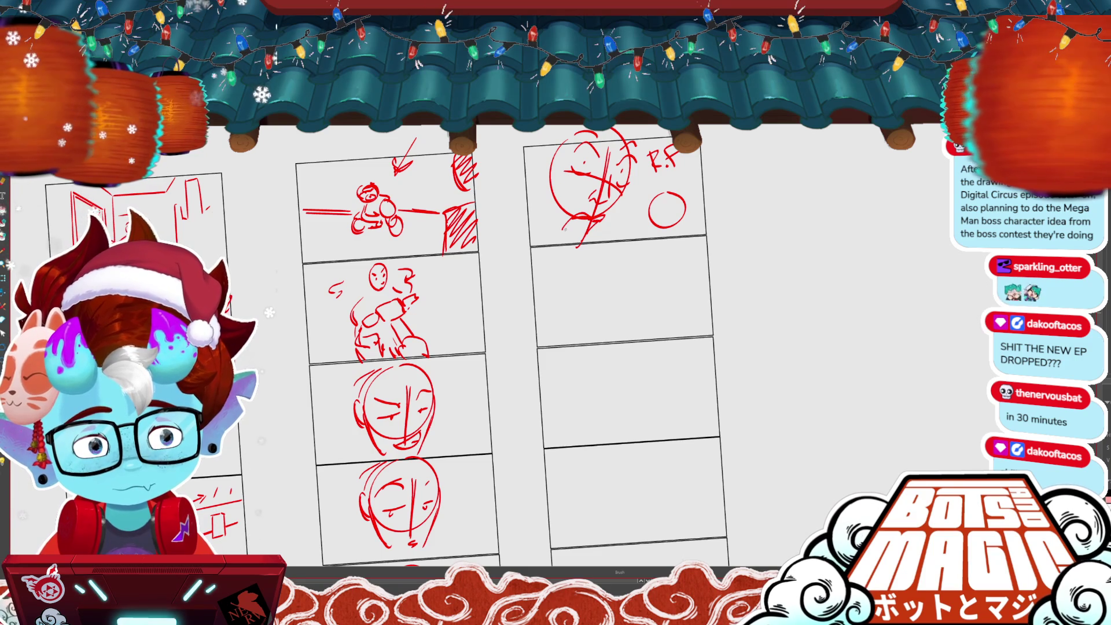
key("ctrl+z")
left_click_drag(628, 180, 591, 234)
left_click_drag(550, 155, 543, 191)
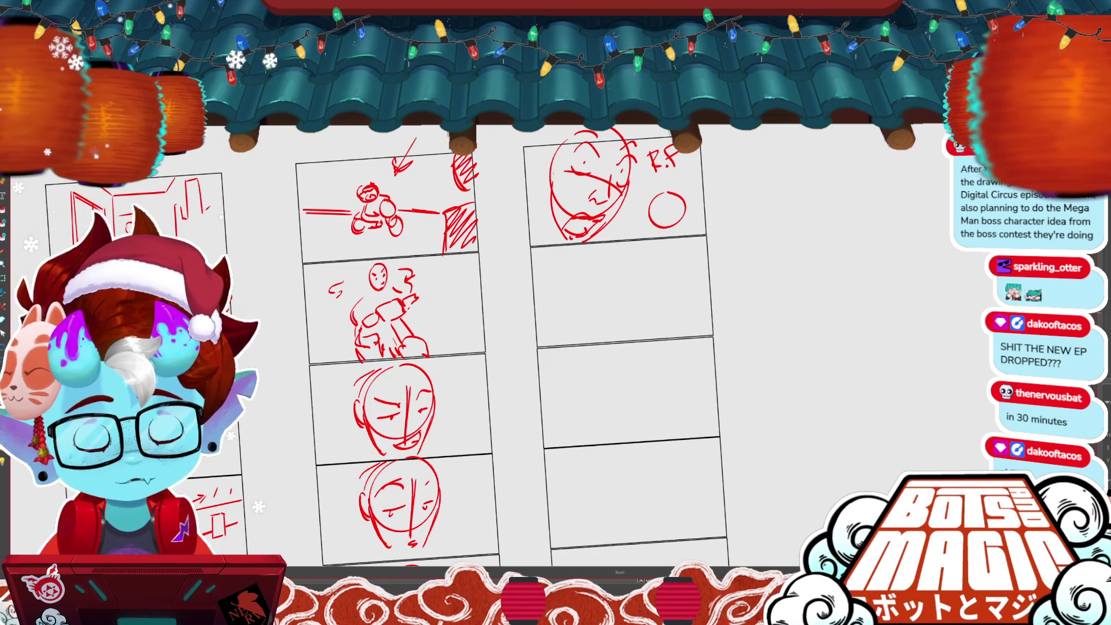
left_click_drag(648, 246, 619, 338)
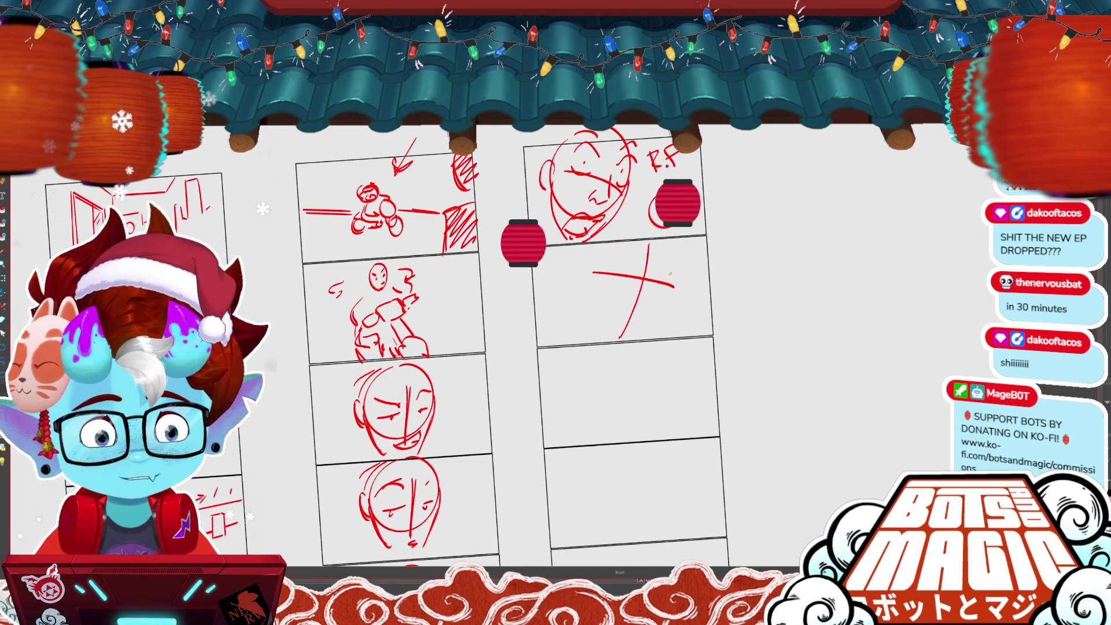
key("ctrl+z")
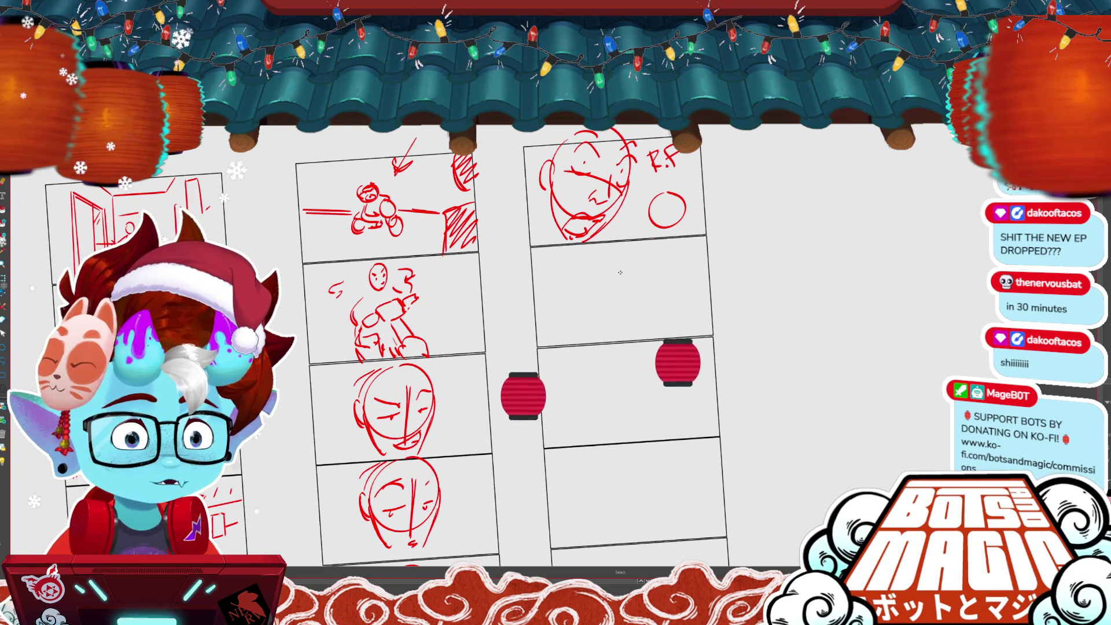
mouse_move(620, 272)
left_mouse_down()
mouse_move(598, 268)
mouse_move(597, 305)
left_mouse_up()
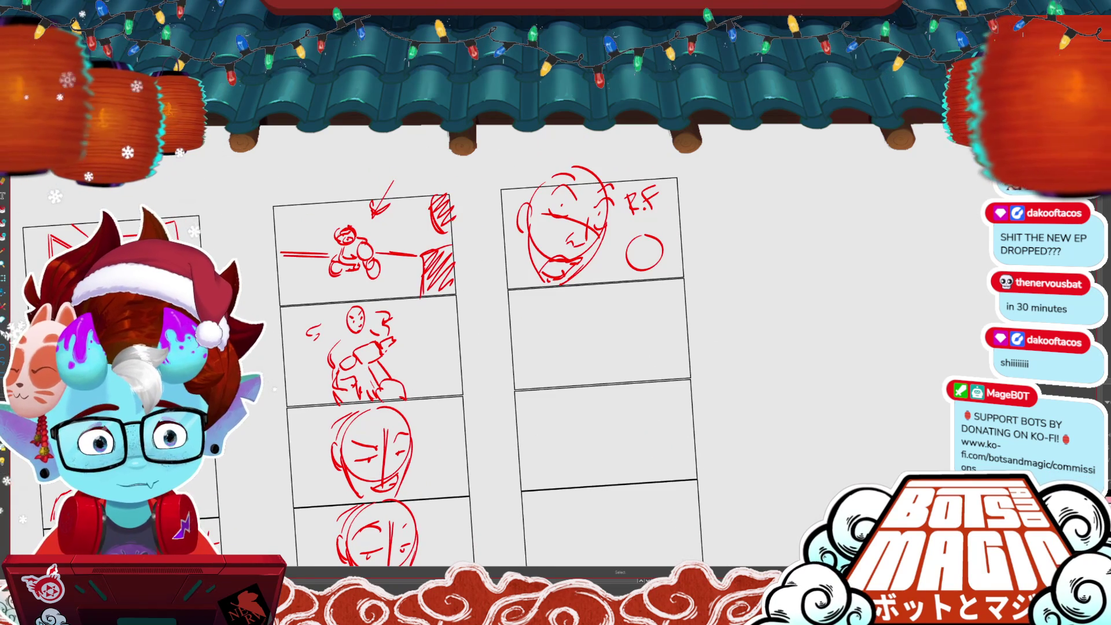
key("ctrl+z")
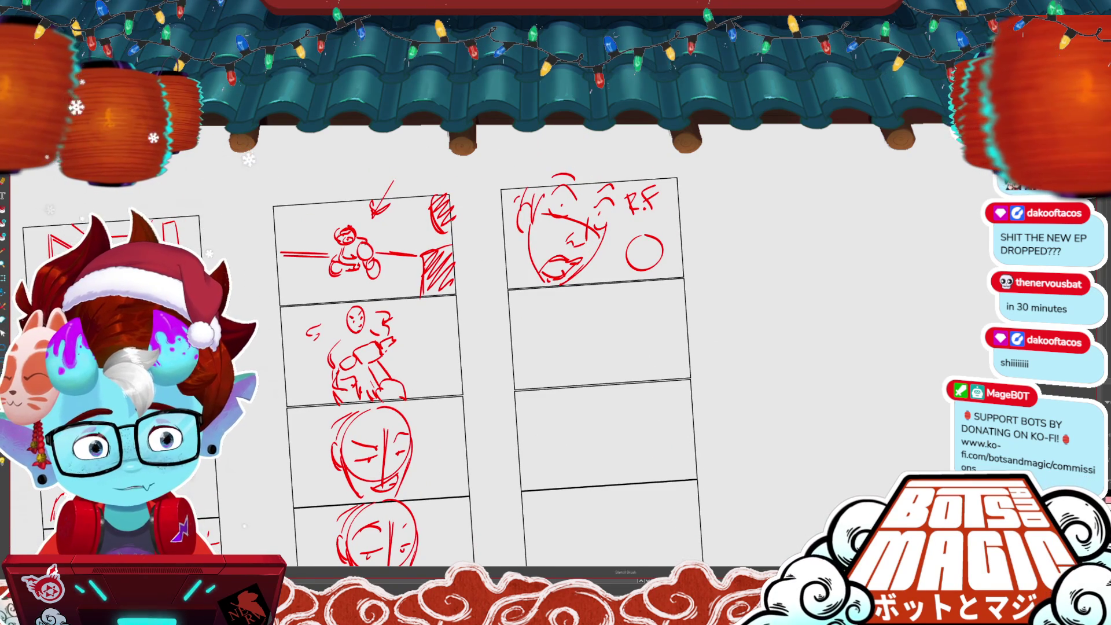
- Add short arcs along the head and detail the small inset circle, then zoom out and back to check
left_click_drag(606, 226, 614, 207)
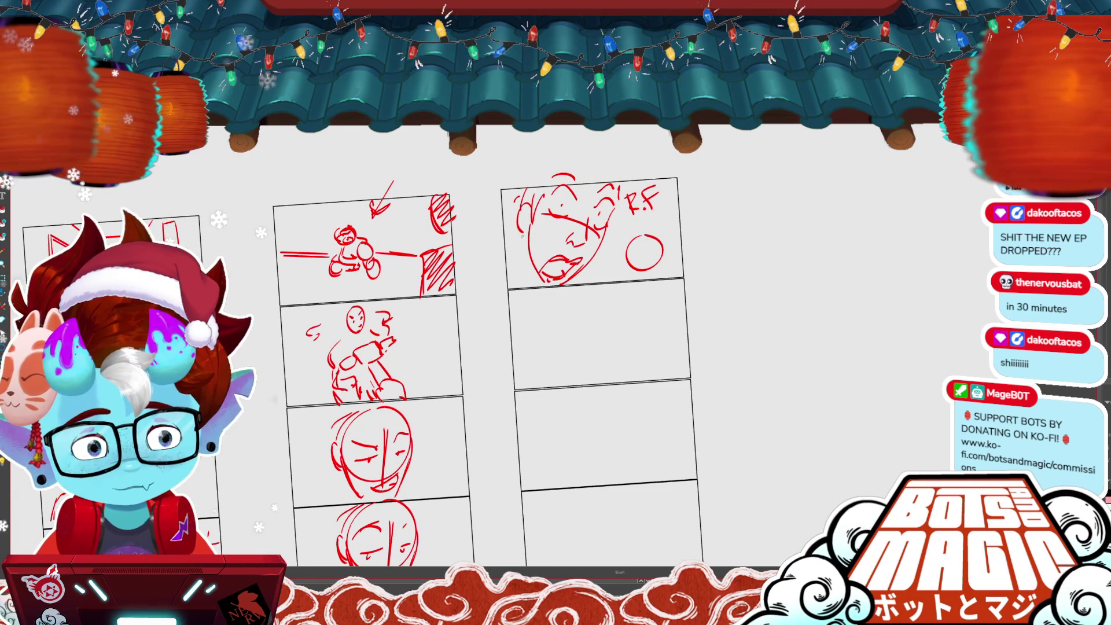
left_click_drag(529, 283, 505, 248)
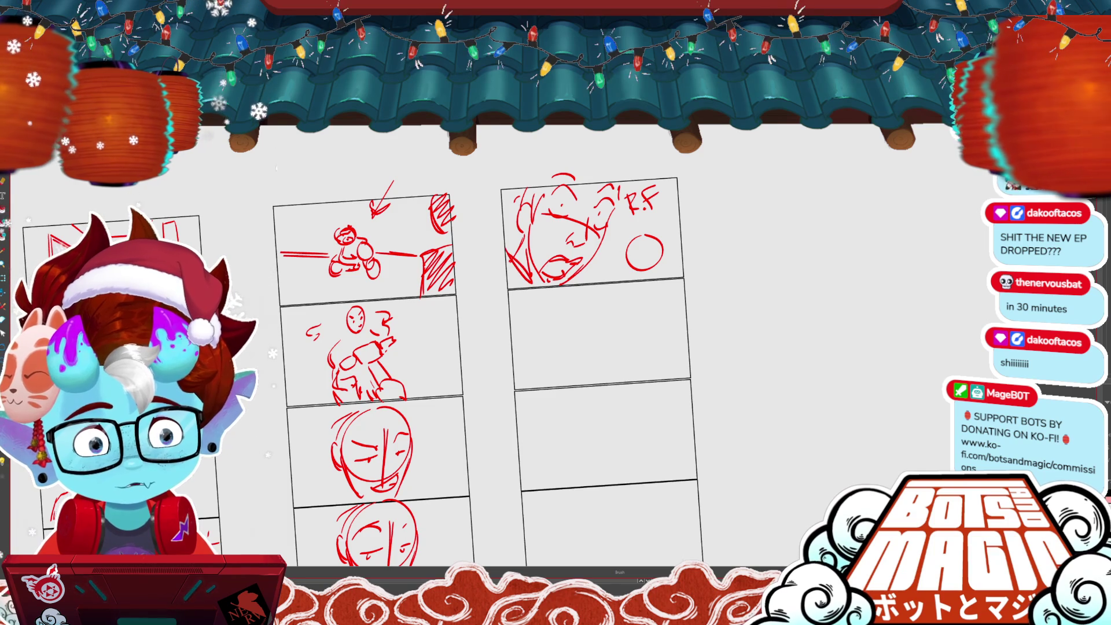
left_click_drag(628, 261, 617, 283)
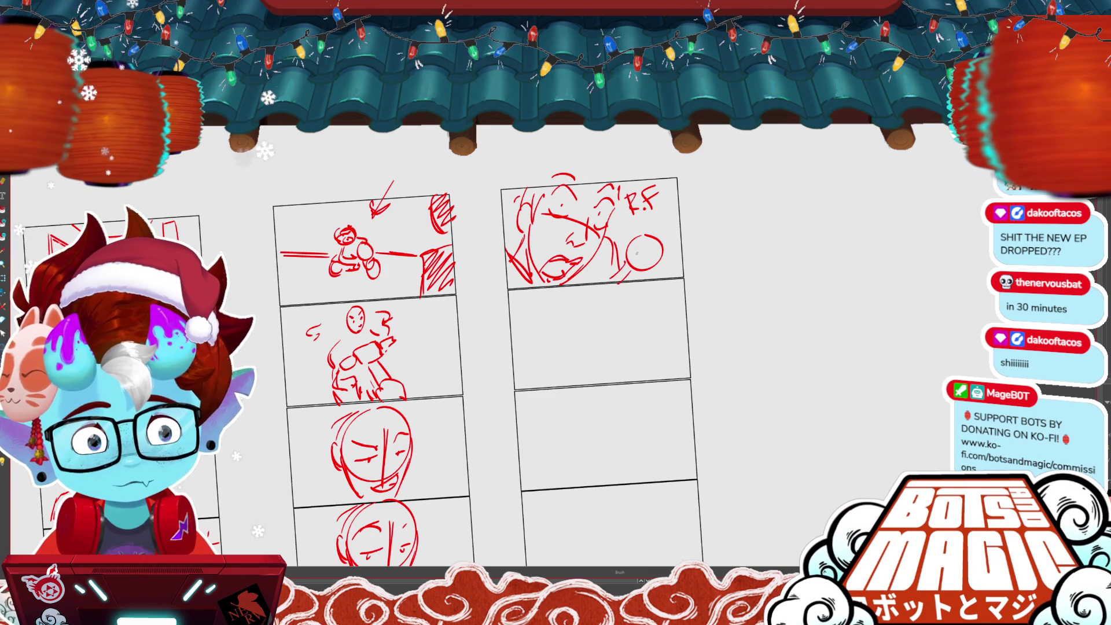
left_click_drag(638, 252, 661, 249)
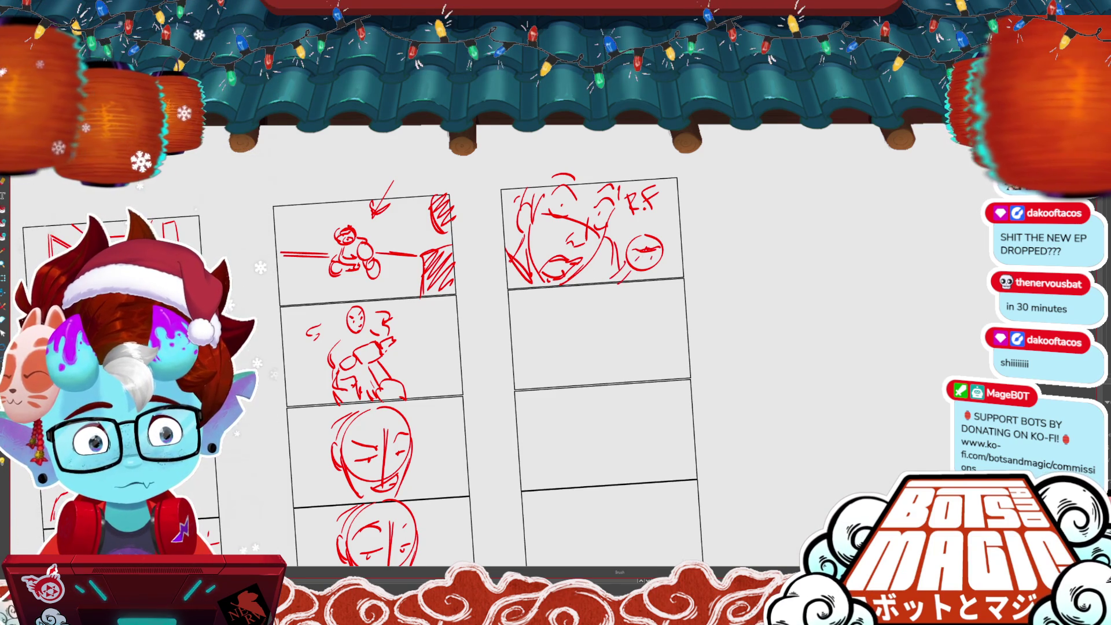
key("ctrl+minus")
key("ctrl+plus")
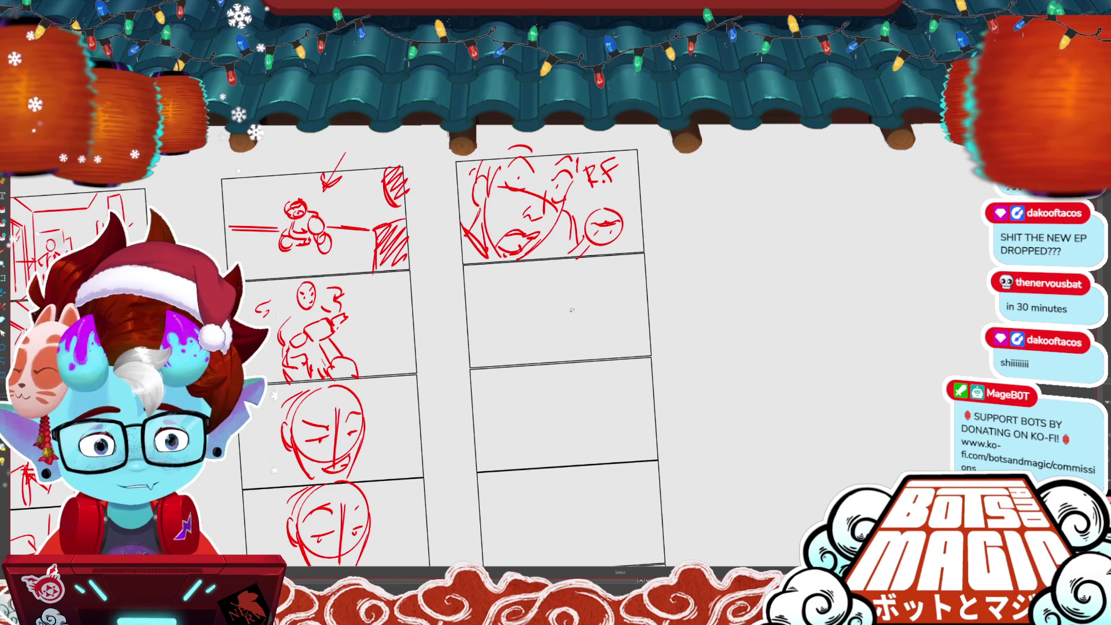
key("b")
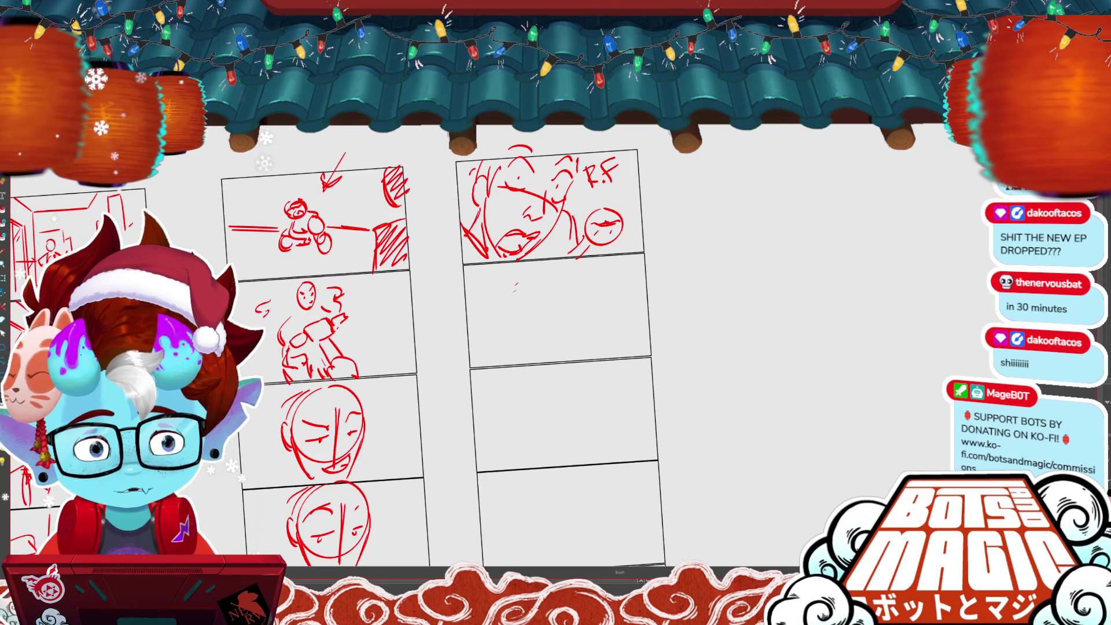
- Sketch a wheel with a ground line and handlebar strokes in the second panel
left_click_drag(511, 285, 524, 272)
left_click_drag(461, 313, 653, 298)
left_click_drag(520, 289, 616, 270)
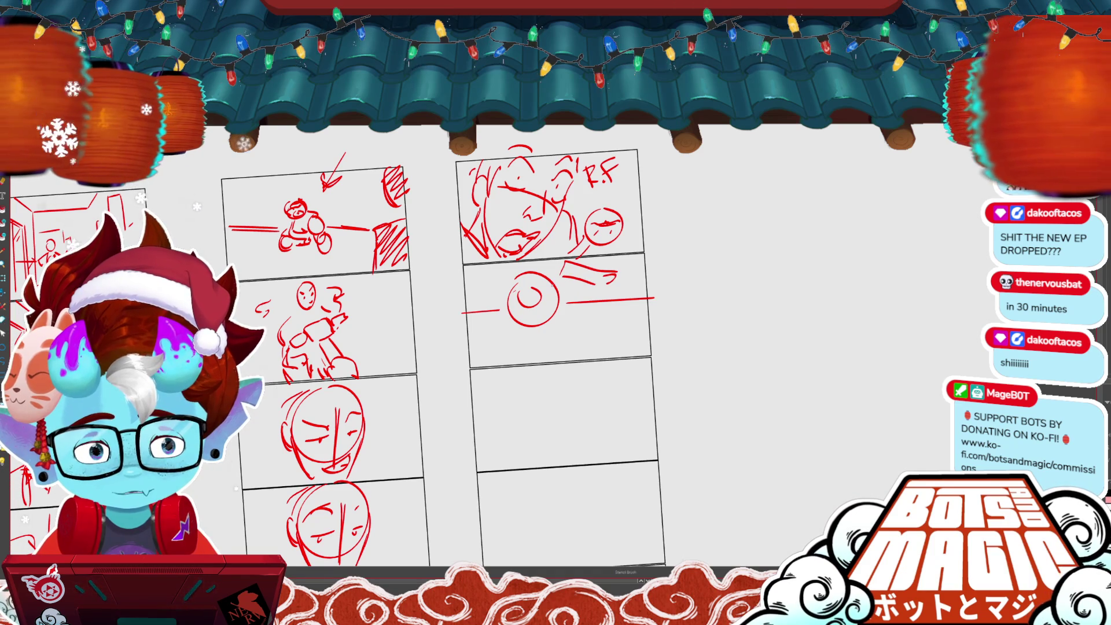
mouse_move(533, 295)
left_mouse_down()
mouse_move(561, 268)
mouse_move(536, 266)
left_mouse_up()
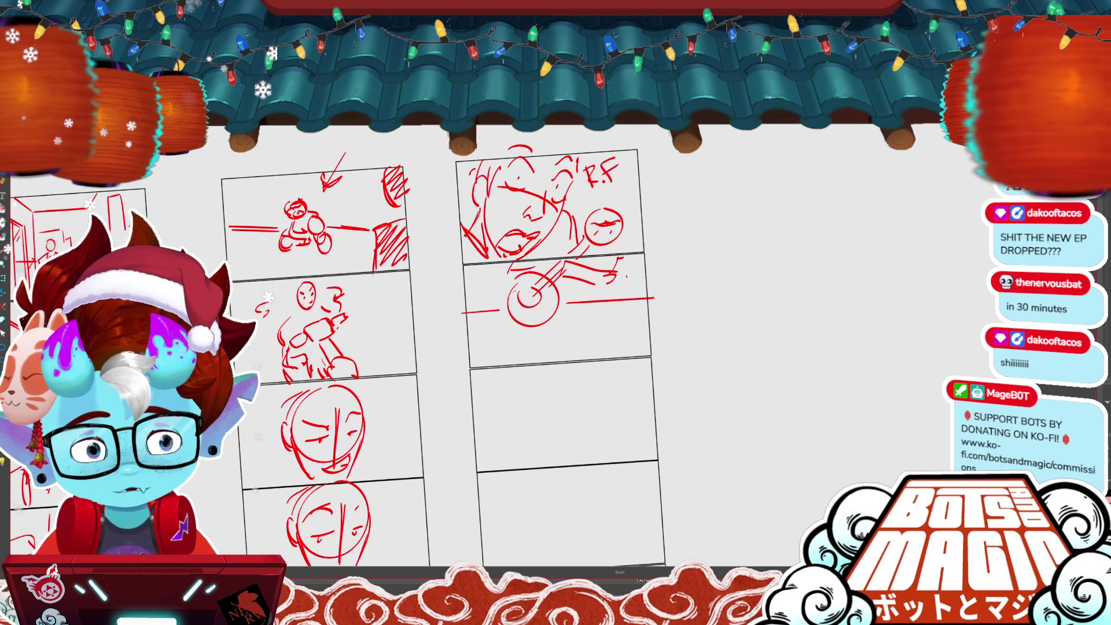
scroll(463, 347, "down", 5)
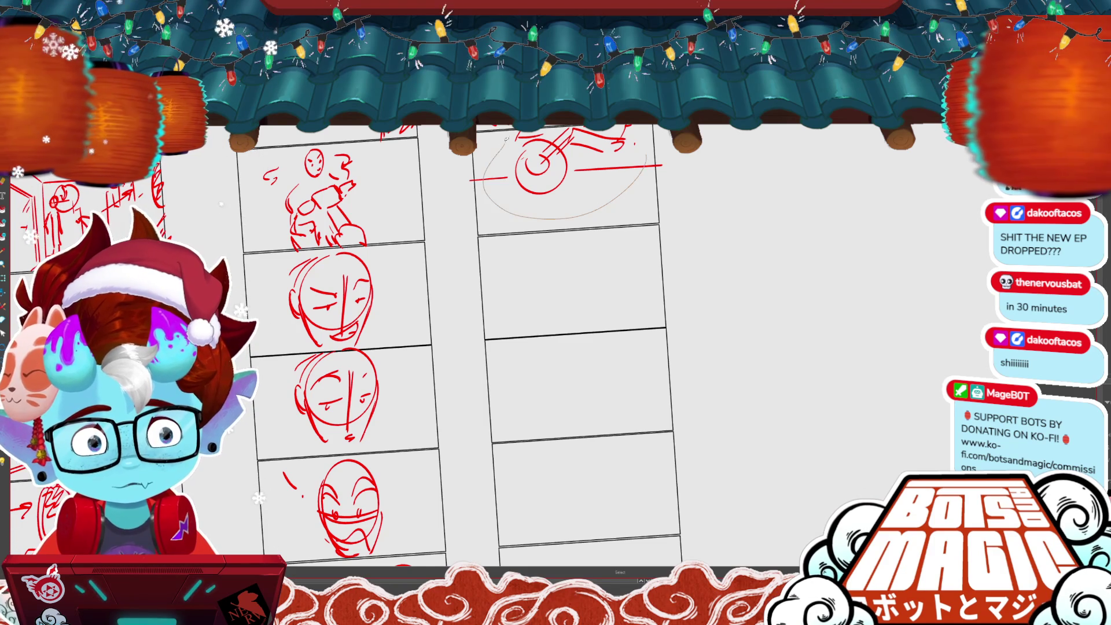
- Mirror the motorbike sketch horizontally, shift it lower, and draw a diagonal ground line below
key("ctrl+t")
key("h")
left_click_drag(634, 166, 630, 179)
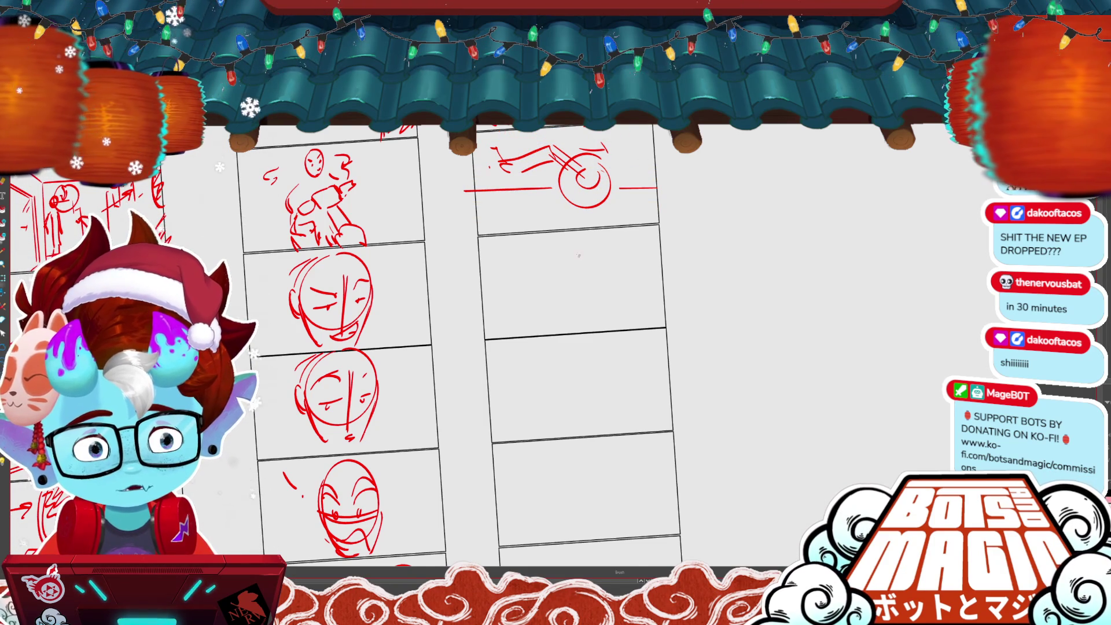
left_click_drag(488, 324, 656, 286)
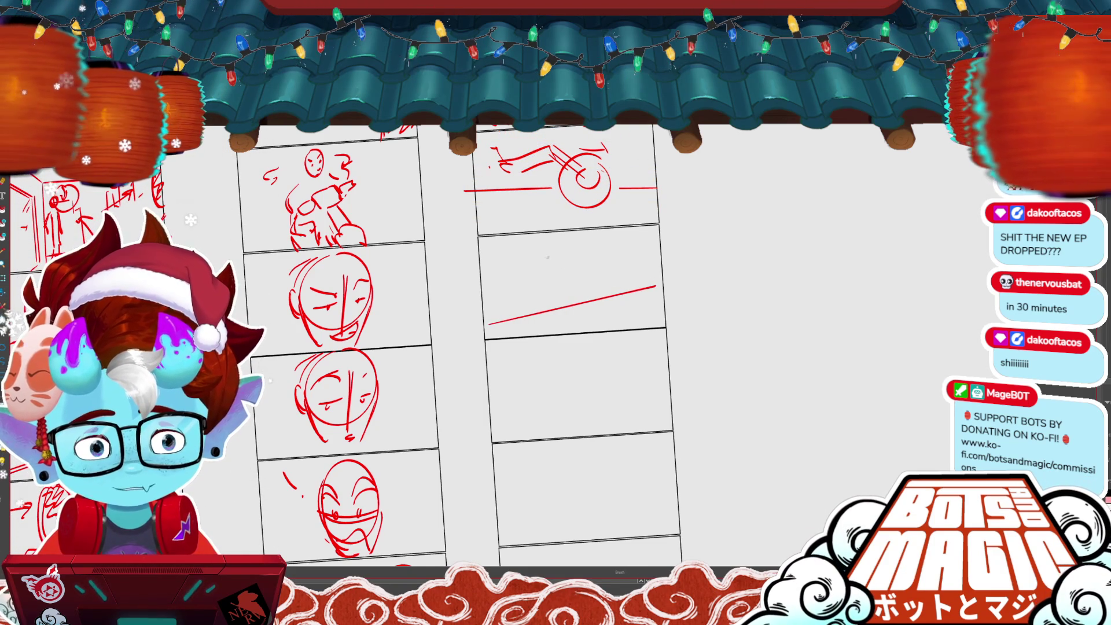
- Sketch a small figure with head, body and limbs above the line
mouse_move(551, 255)
left_mouse_down()
mouse_move(564, 254)
mouse_move(524, 277)
mouse_move(538, 292)
mouse_move(553, 287)
mouse_move(576, 244)
mouse_move(572, 282)
left_mouse_up()
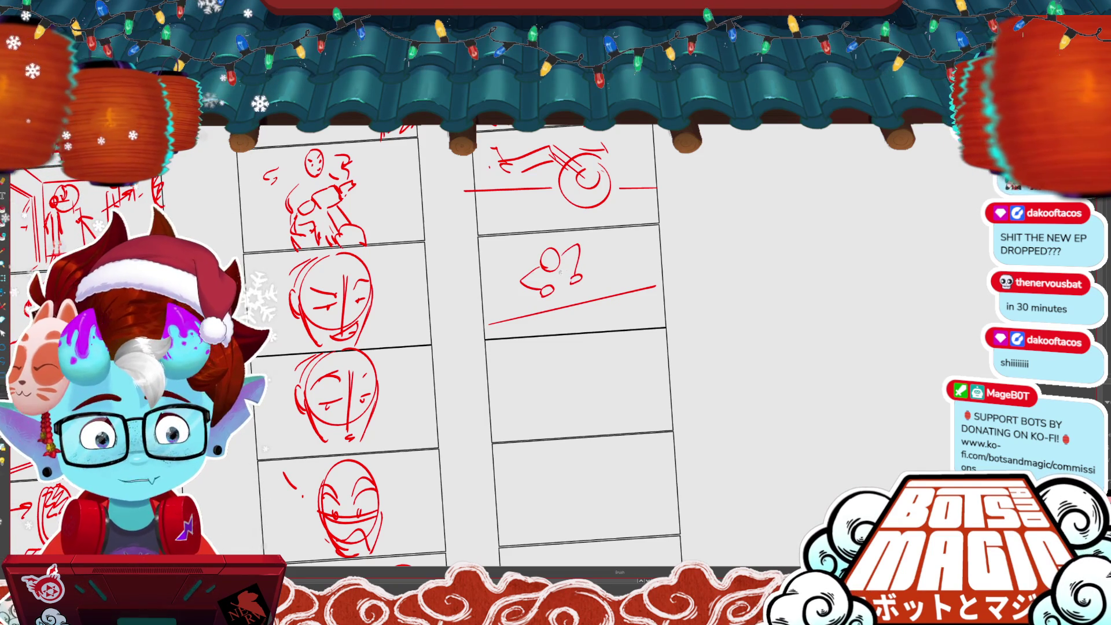
mouse_move(554, 287)
left_mouse_down()
mouse_move(580, 294)
mouse_move(574, 310)
left_mouse_up()
mouse_move(581, 285)
left_mouse_down()
mouse_move(574, 310)
mouse_move(589, 322)
mouse_move(517, 309)
left_mouse_up()
left_click_drag(517, 309, 568, 316)
left_click_drag(594, 266, 586, 301)
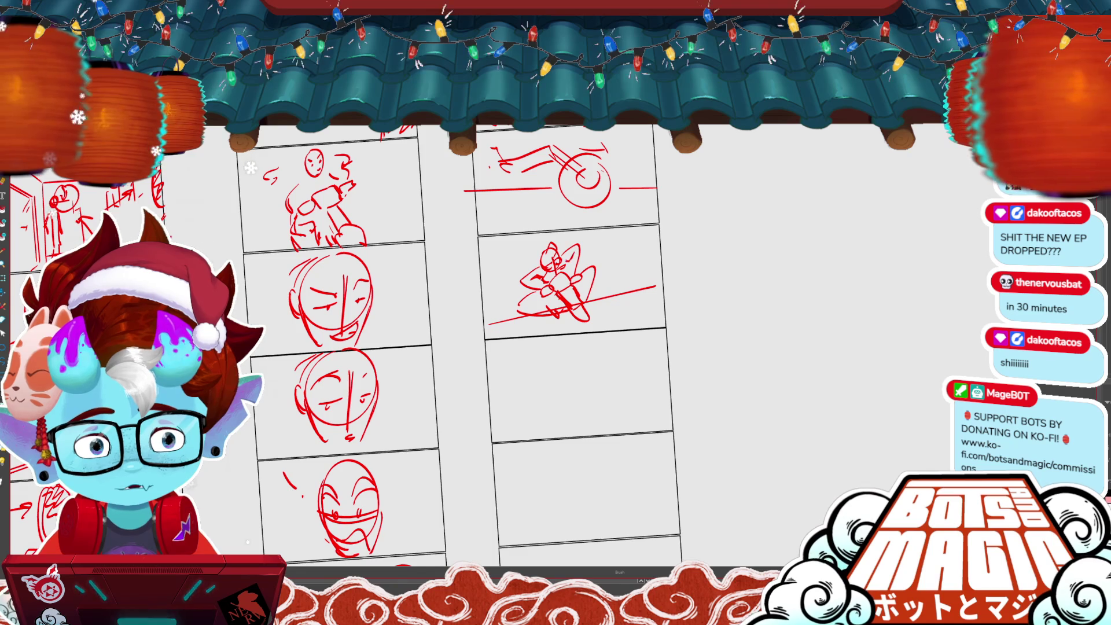
- Redraw the diagonal line from the figure up-right and reposition its upper part
key("ctrl+z")
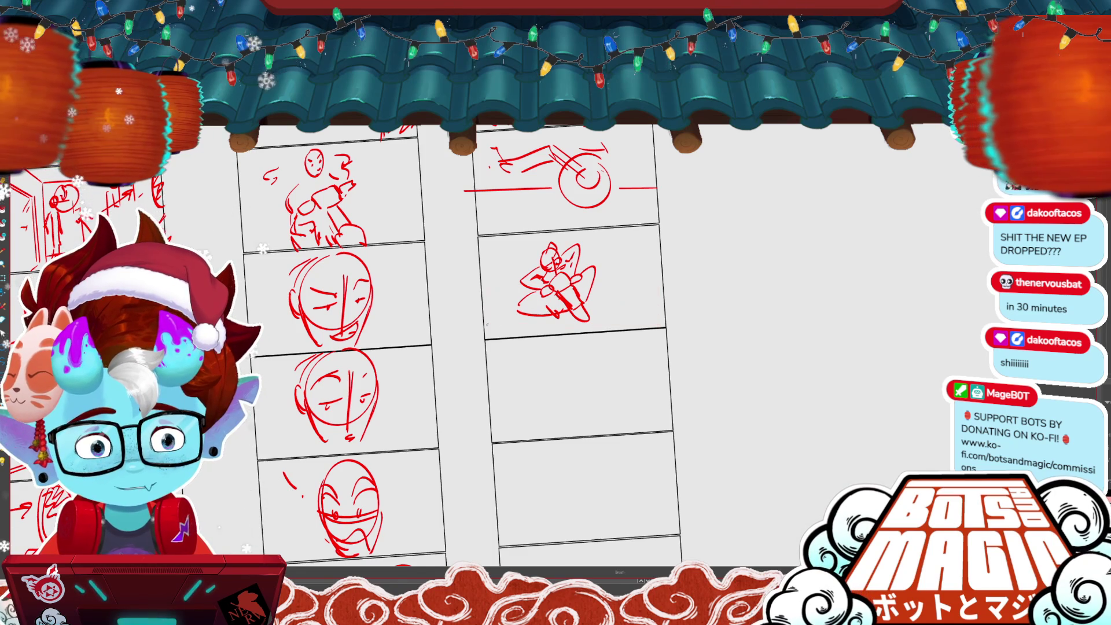
left_click_drag(485, 328, 529, 316)
left_click_drag(588, 296, 656, 271)
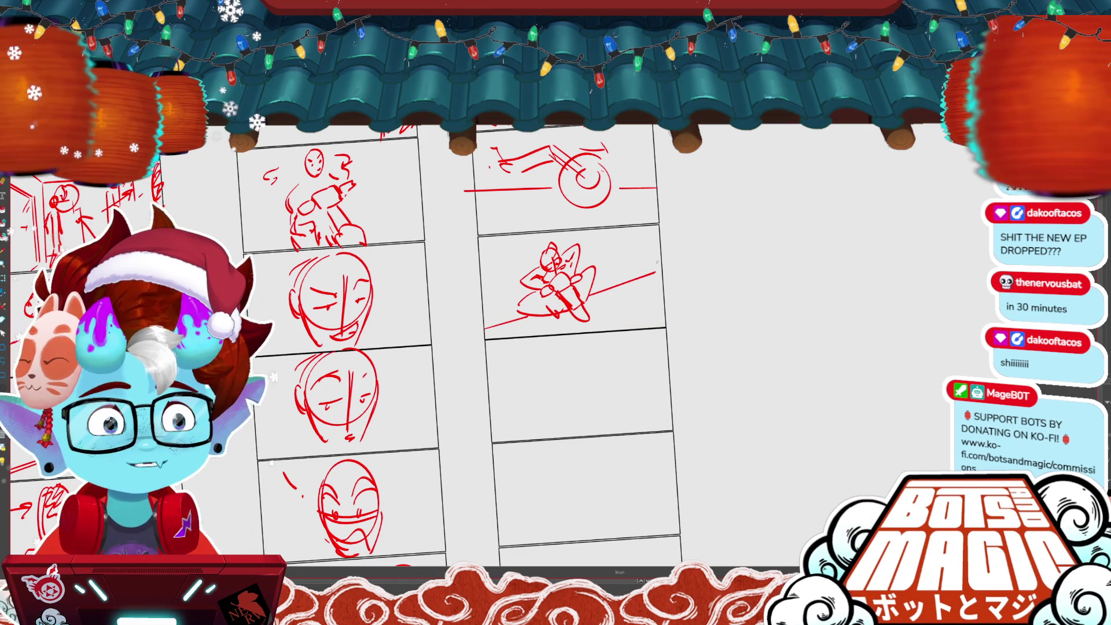
scroll(645, 338, "down", 2)
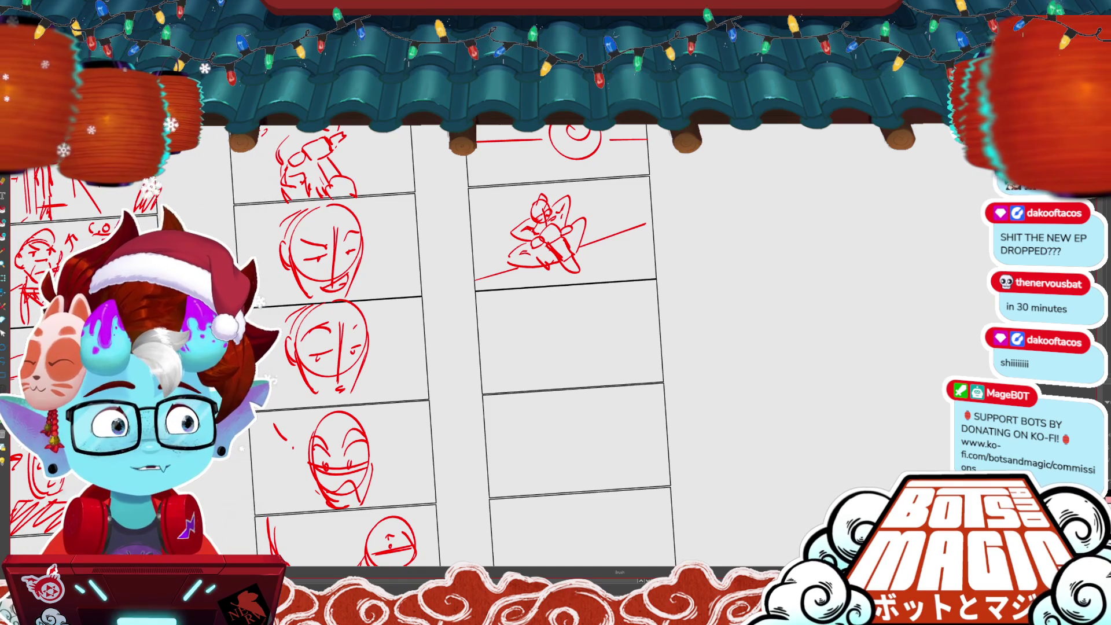
key("ctrl+z")
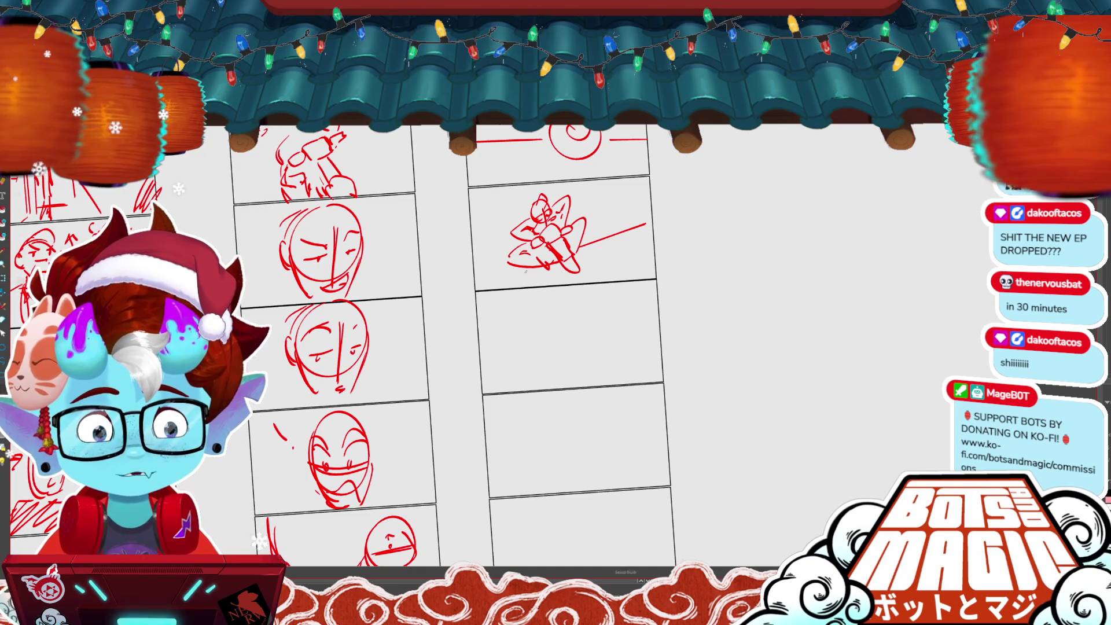
left_click_drag(577, 251, 640, 223)
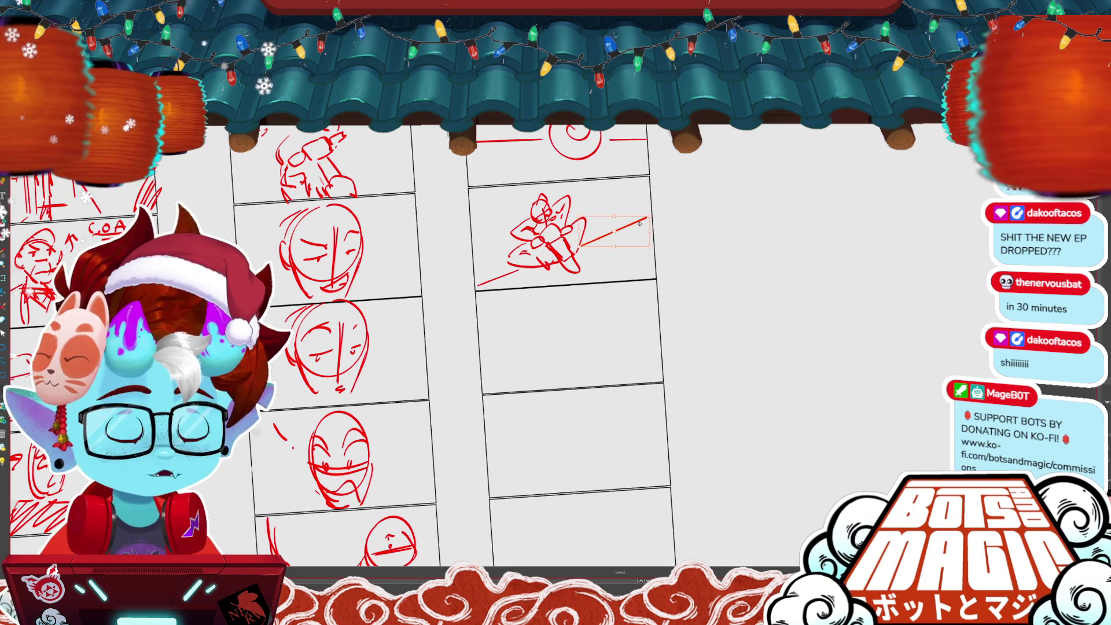
left_click_drag(640, 223, 601, 216)
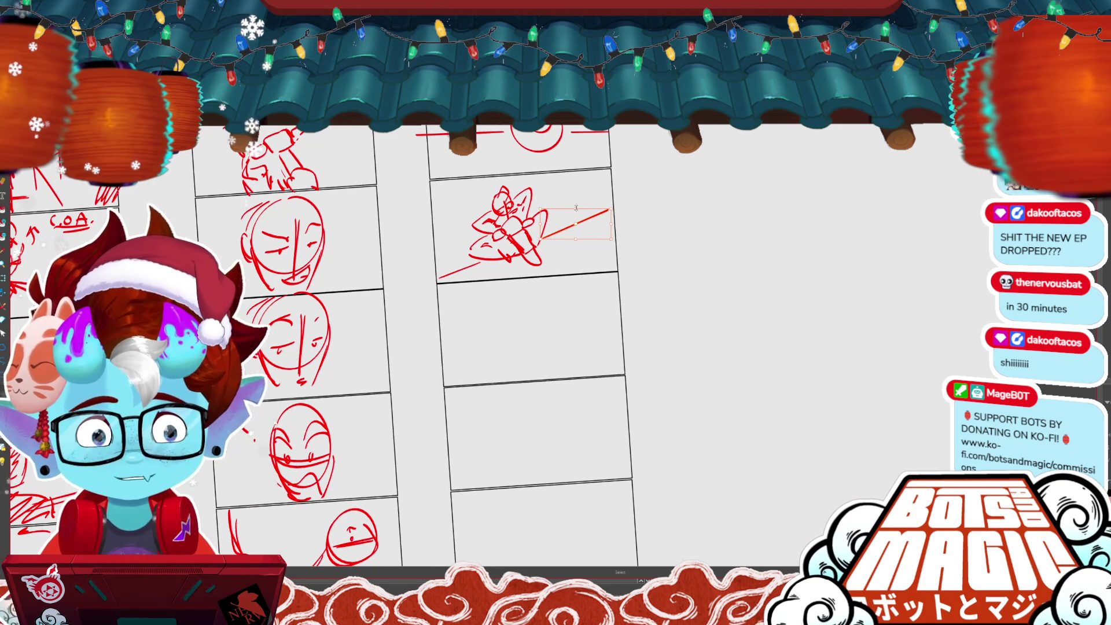
key("Return")
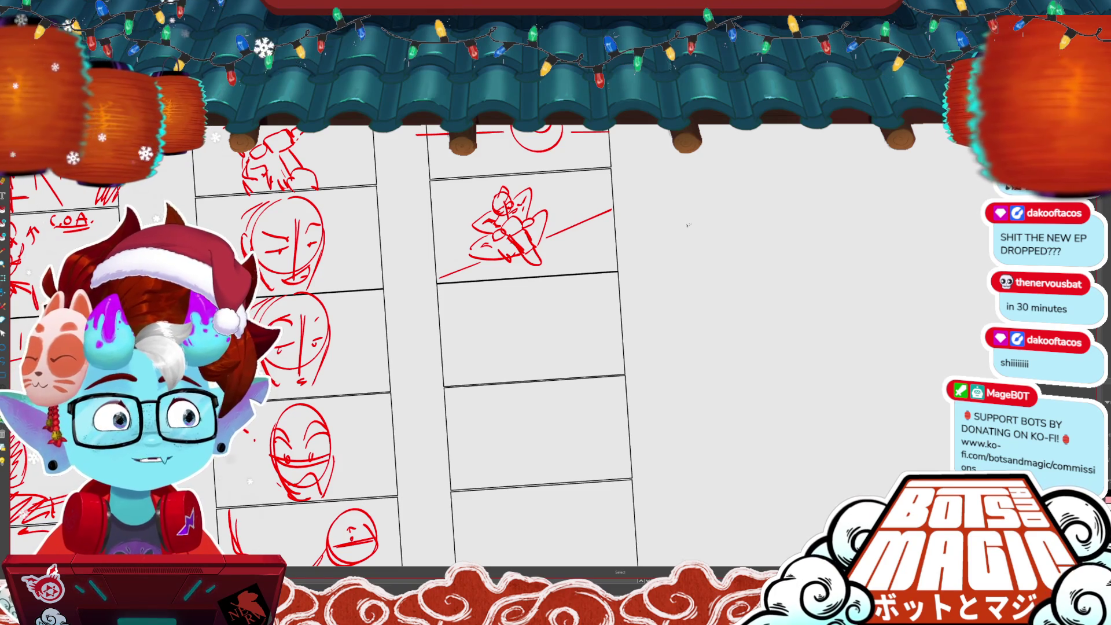
- Add diagonal speed lines across the panel and start a head circle in the next panel
left_click(479, 261)
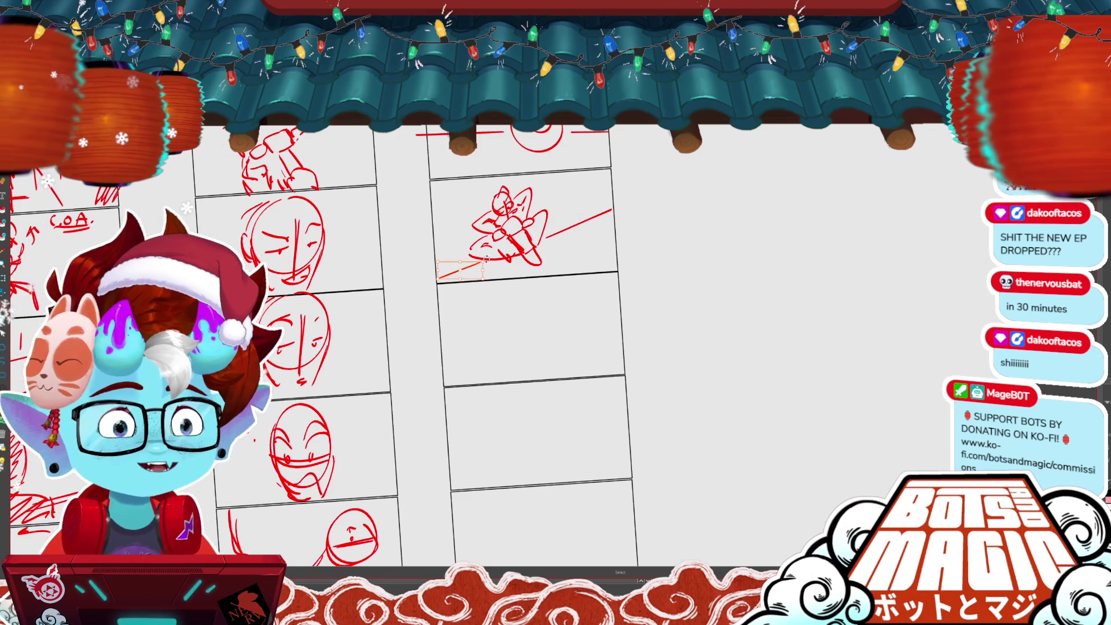
left_click(680, 232)
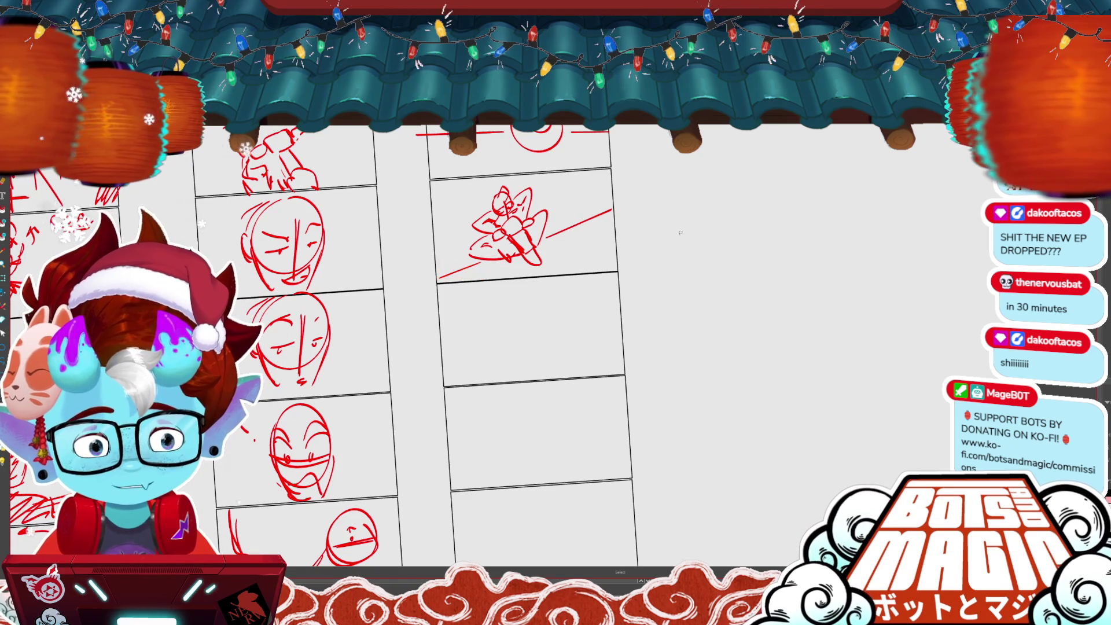
left_click_drag(680, 232, 715, 207)
key("b")
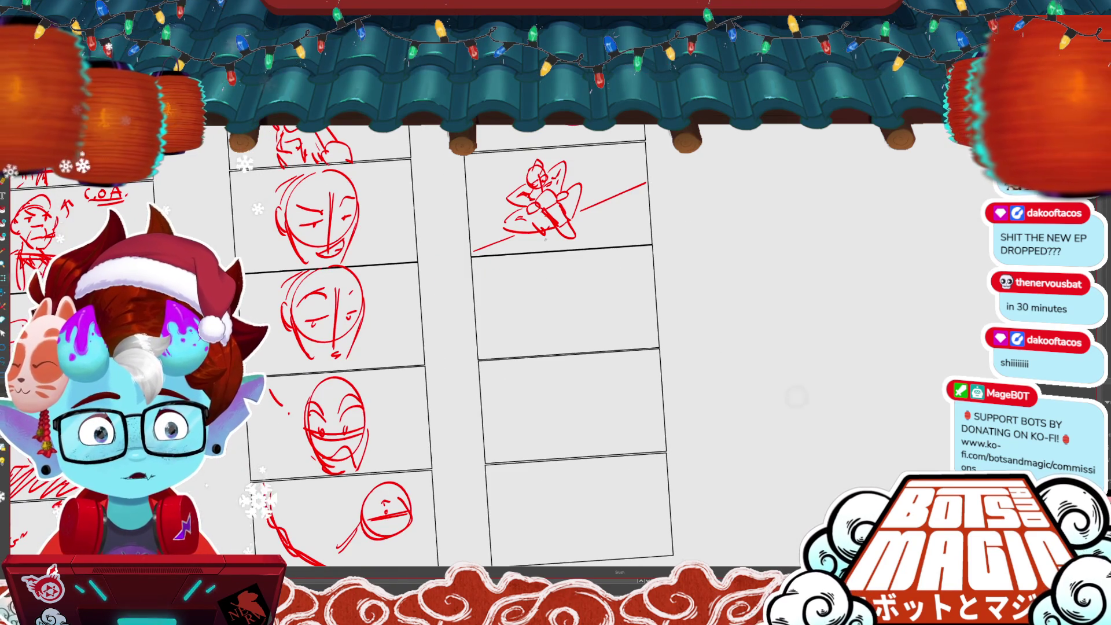
mouse_move(577, 223)
left_mouse_down()
mouse_move(627, 253)
mouse_move(643, 205)
left_mouse_up()
left_click_drag(523, 249, 631, 211)
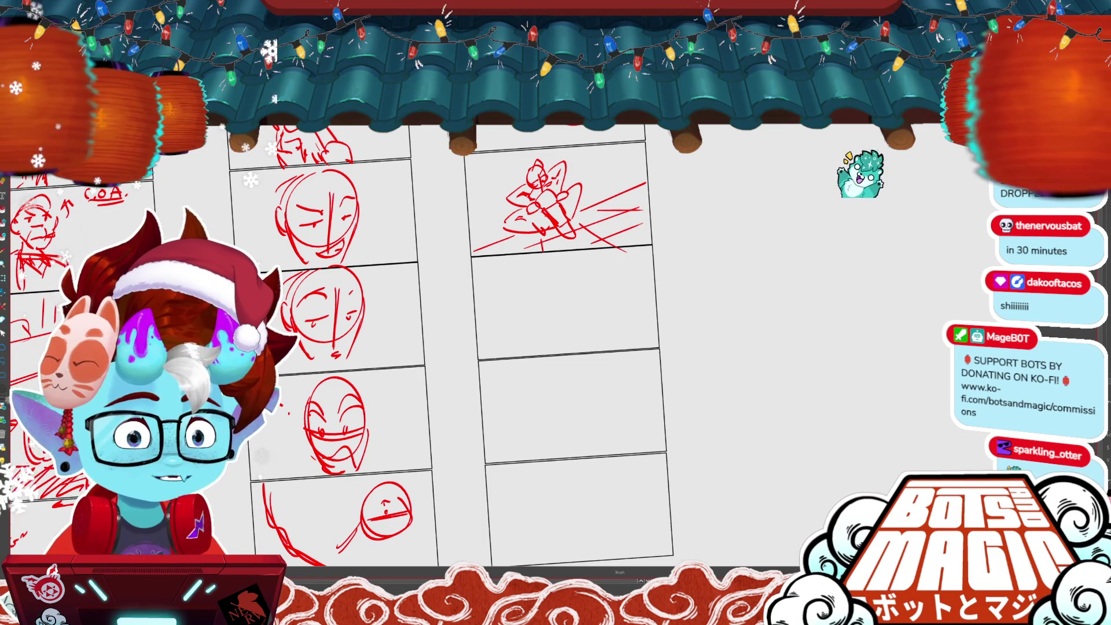
key("b")
key("b")
mouse_move(529, 261)
left_mouse_down()
mouse_move(540, 303)
mouse_move(554, 297)
mouse_move(510, 284)
left_mouse_up()
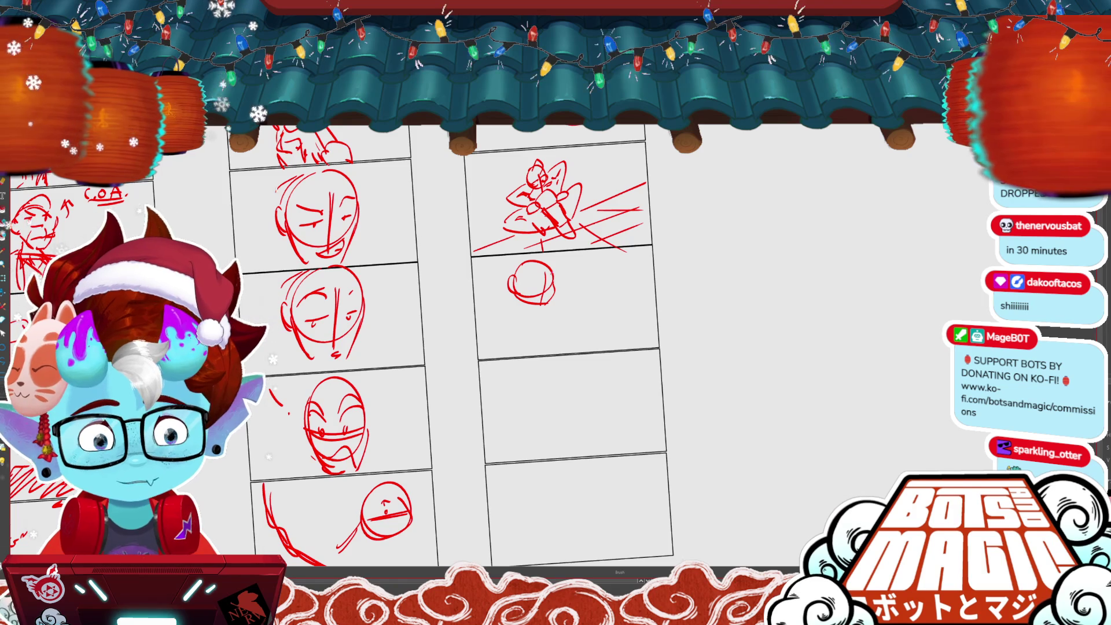
- Add small marks beside the head and sketch the figure's body beneath it
left_click_drag(553, 258, 545, 286)
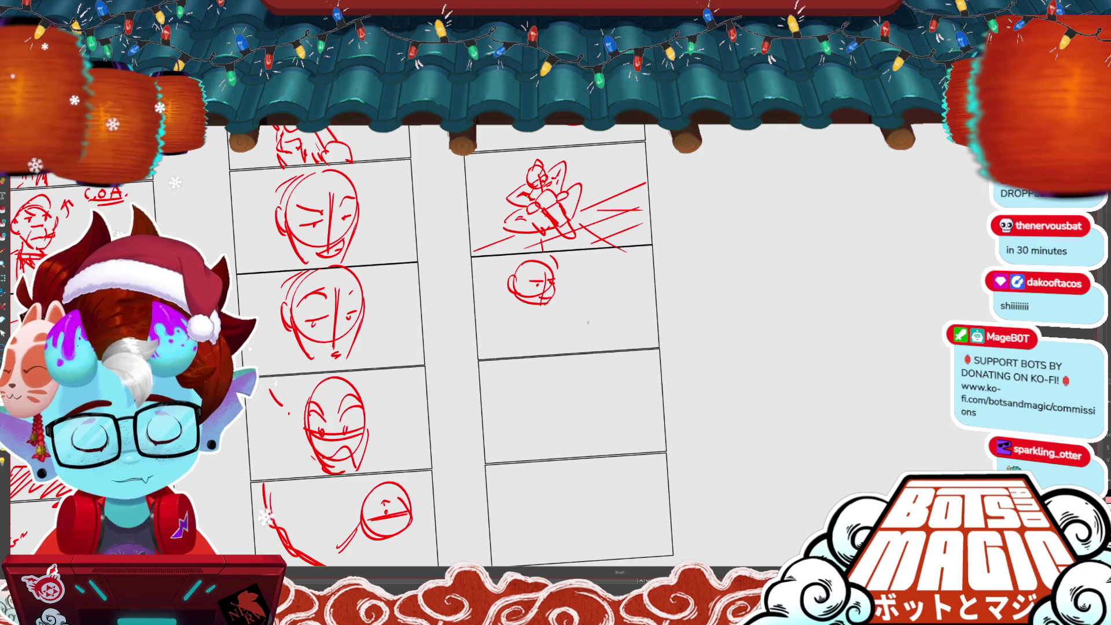
left_click_drag(590, 318, 590, 325)
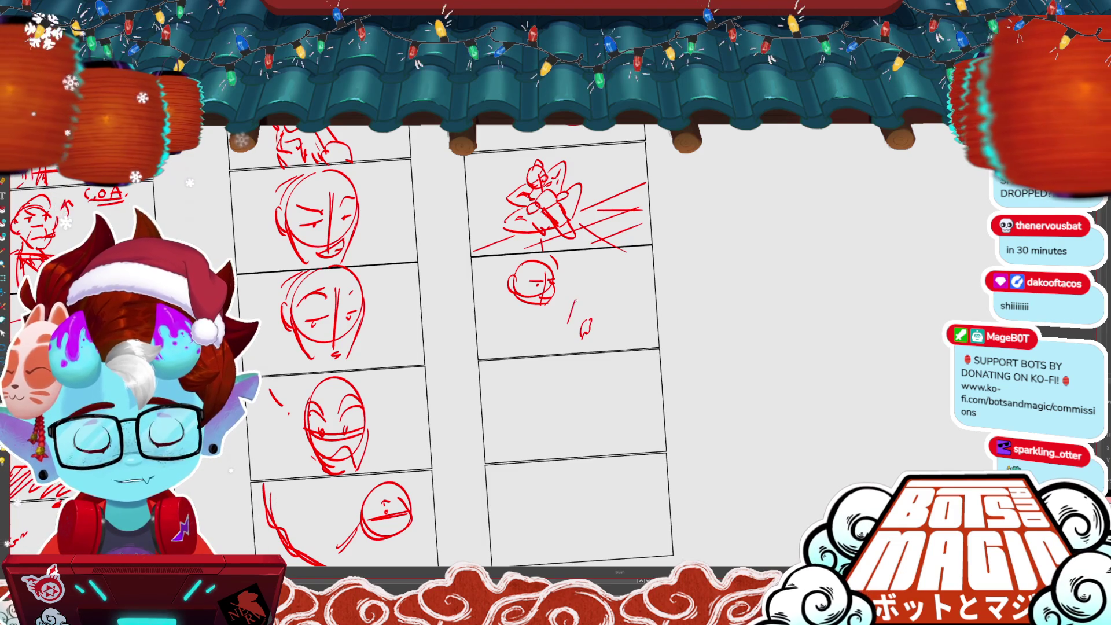
mouse_move(556, 300)
left_mouse_down()
mouse_move(550, 320)
mouse_move(591, 302)
left_mouse_up()
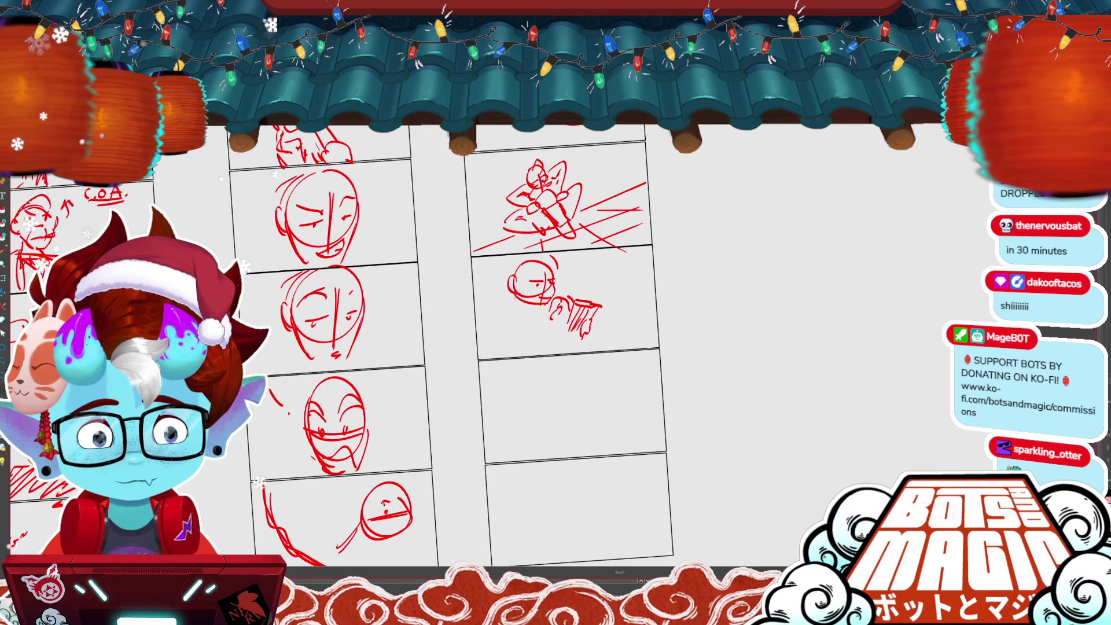
mouse_move(499, 311)
left_mouse_down()
mouse_move(524, 314)
mouse_move(510, 349)
left_mouse_up()
left_click_drag(521, 340, 542, 333)
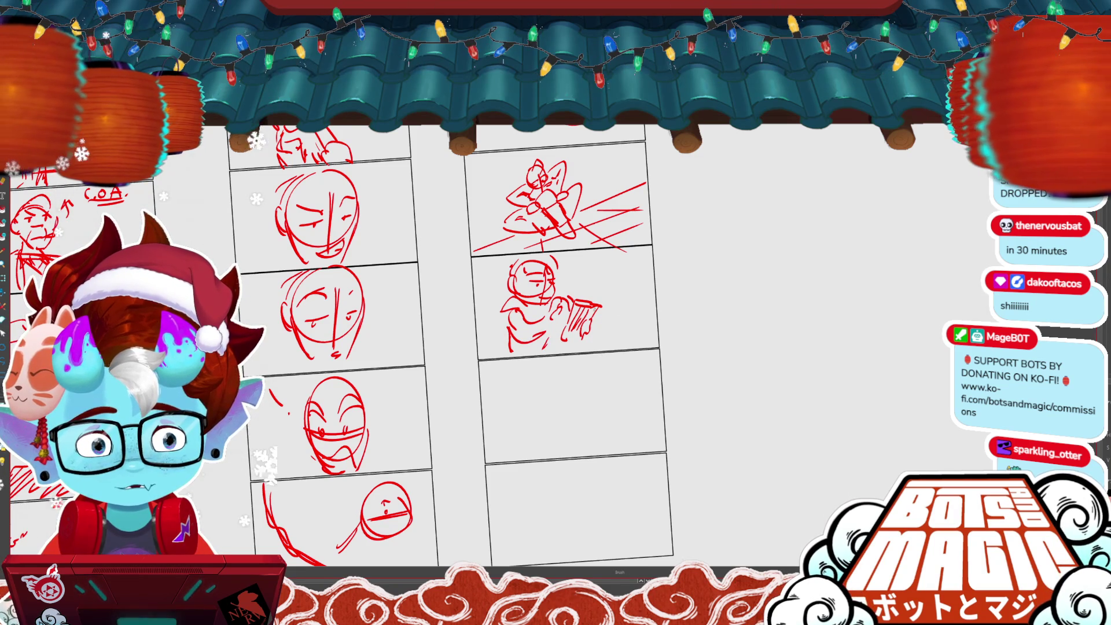
- Draw crossed action strokes to the right of the figure, undoing the lower one
mouse_move(576, 258)
left_mouse_down()
mouse_move(608, 283)
mouse_move(614, 265)
mouse_move(631, 265)
left_mouse_up()
left_click_drag(576, 276, 625, 281)
key("ctrl+z")
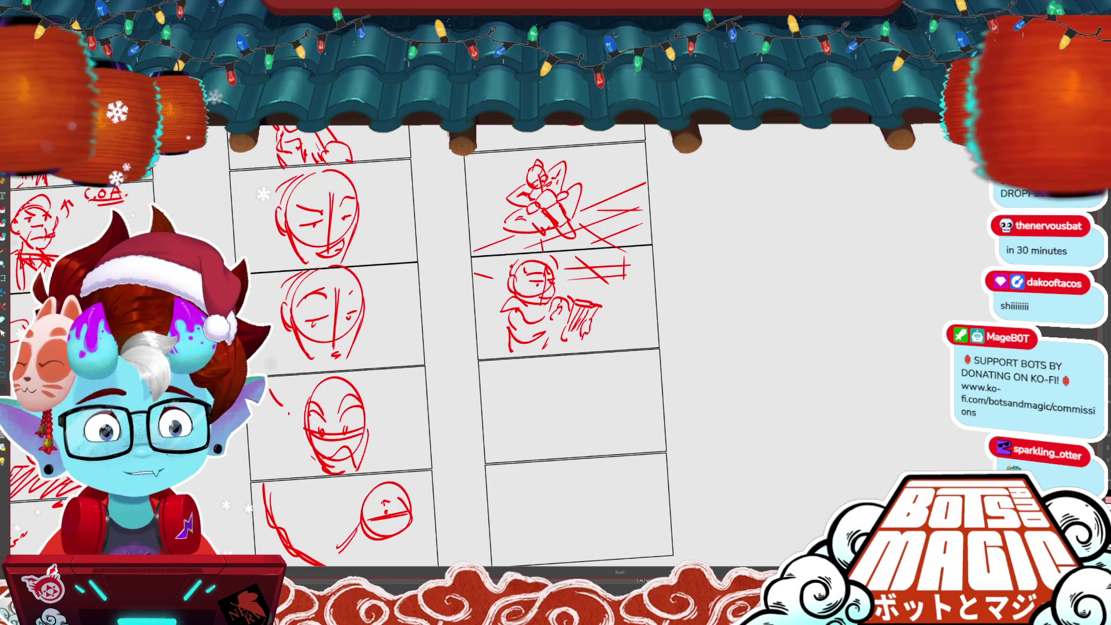
left_click_drag(347, 347, 564, 297)
- Delete the extra strokes on the figure's head
scroll(735, 399, "down", 2)
left_click_drag(463, 324, 399, 359)
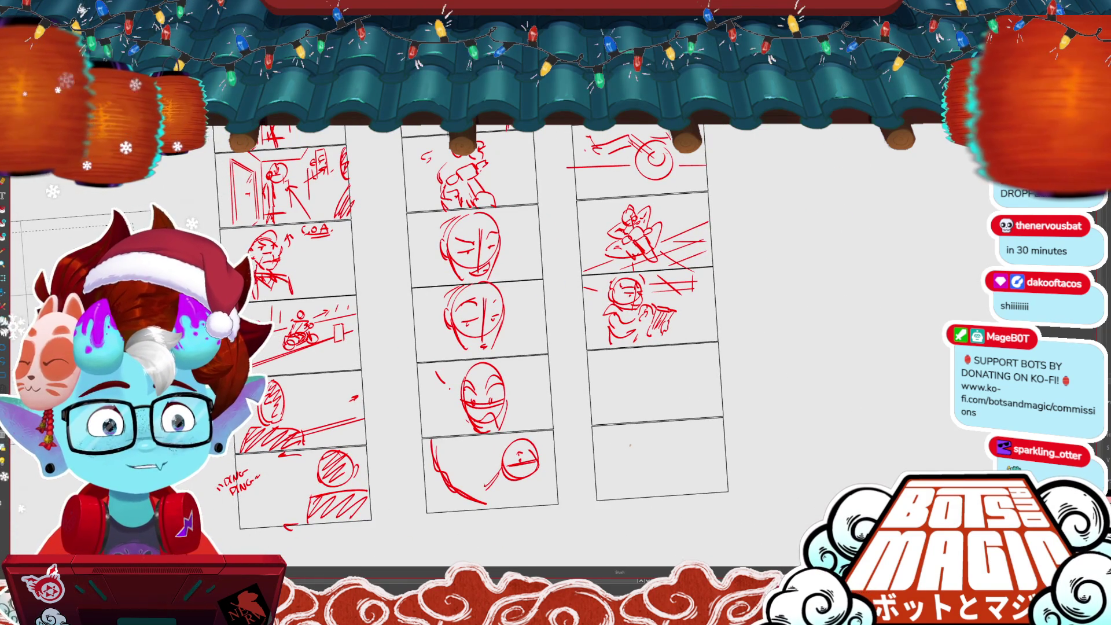
scroll(630, 445, "up", 2)
scroll(597, 481, "down", 2)
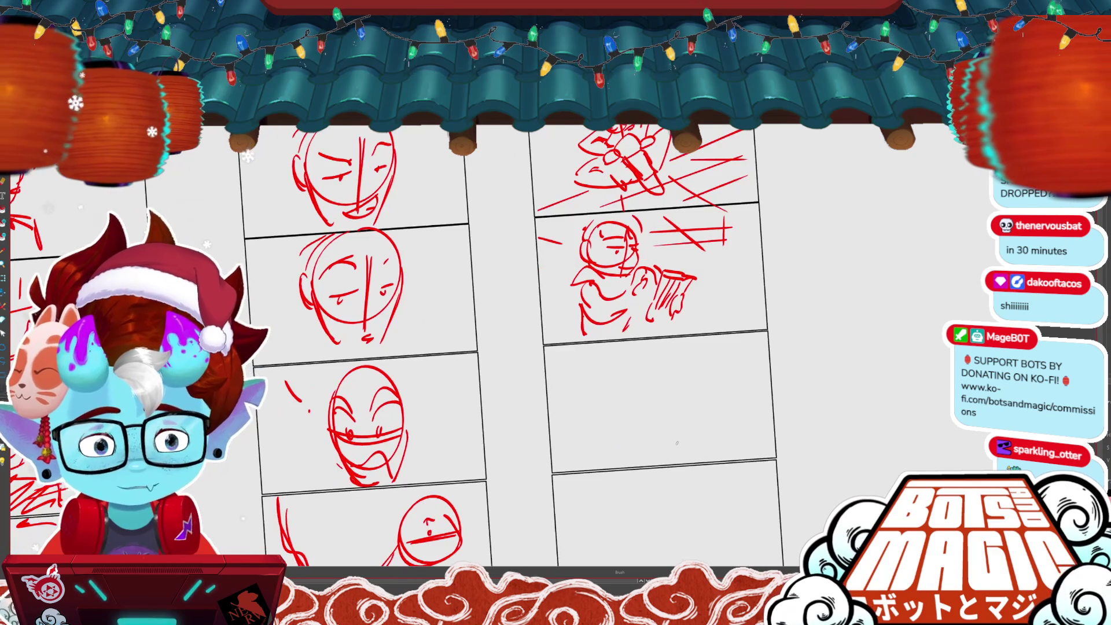
key("Delete")
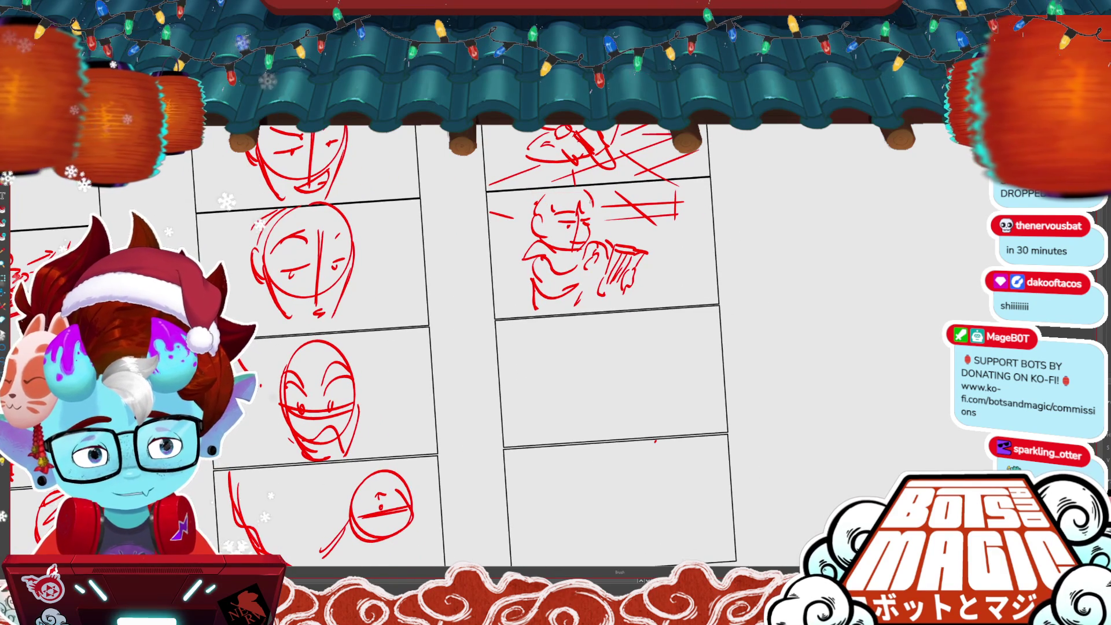
key("b")
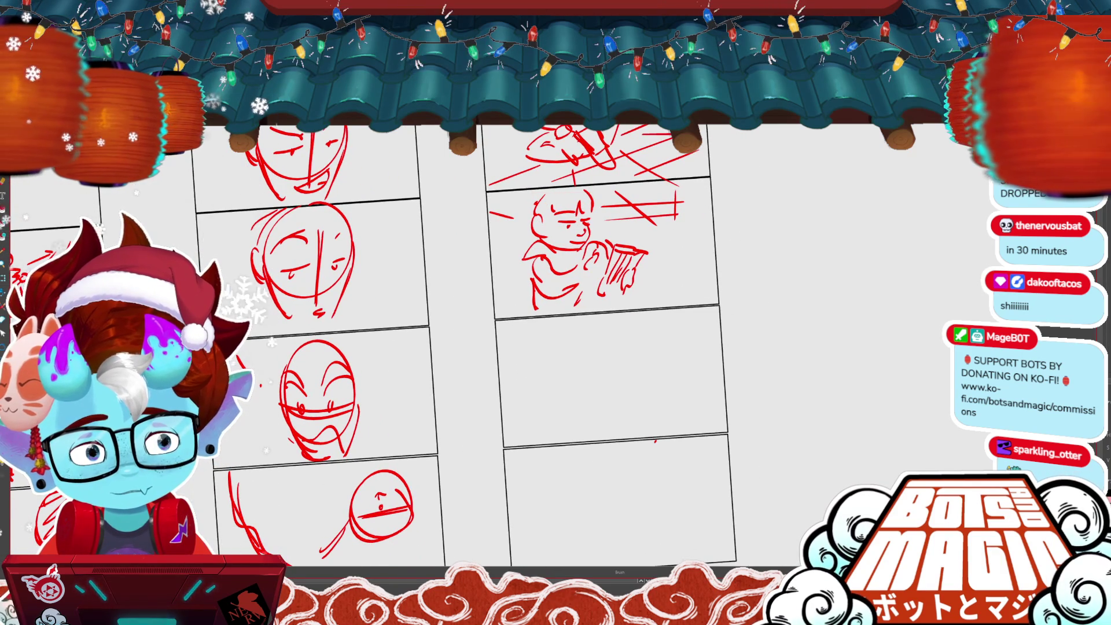
scroll(656, 441, "down", 2)
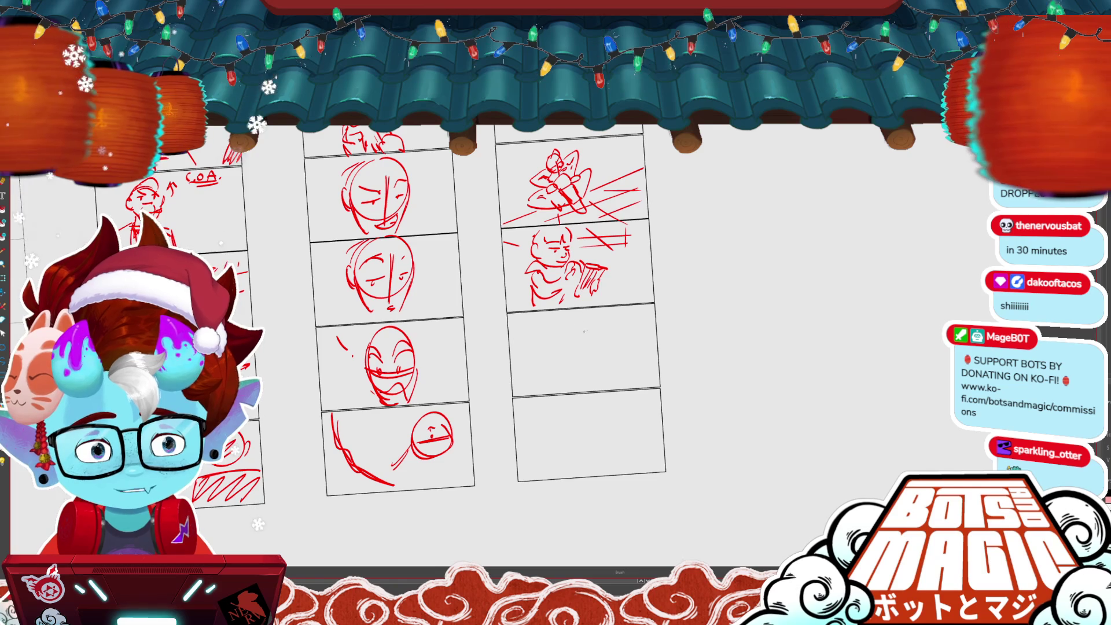
- Sketch a small rider with head and body seated on a minibike
left_click_drag(590, 318, 587, 320)
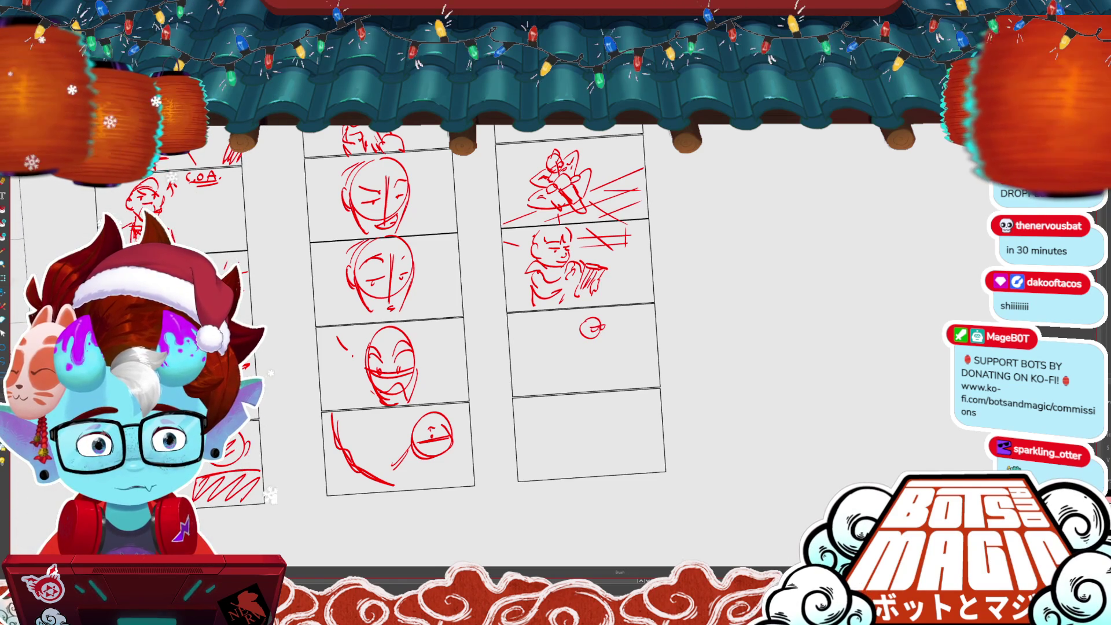
left_click_drag(597, 328, 608, 332)
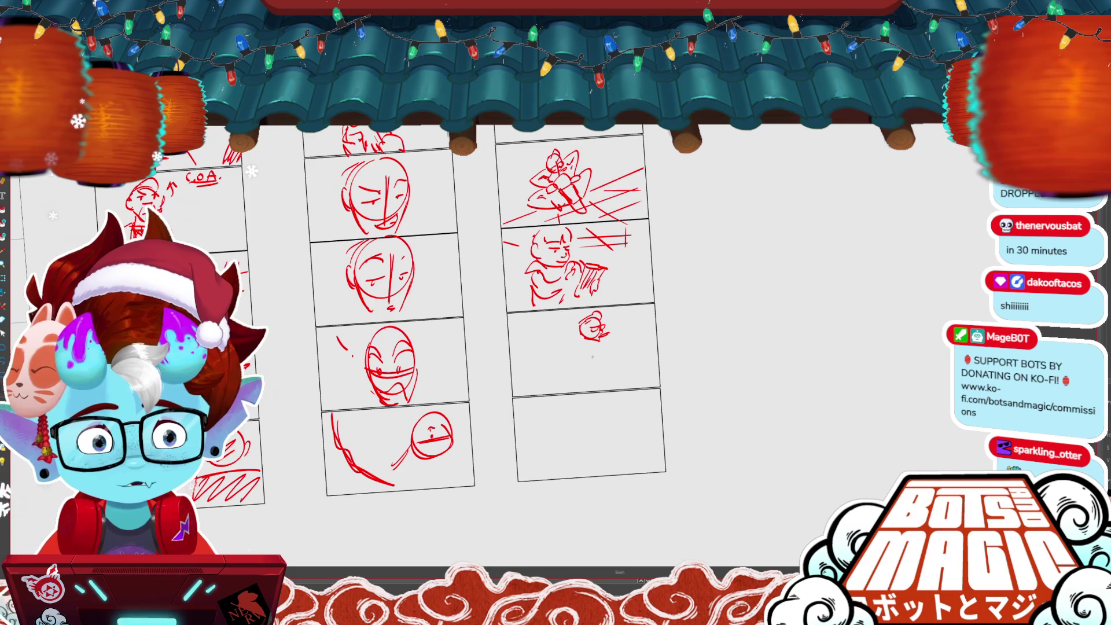
left_click_drag(575, 343, 586, 359)
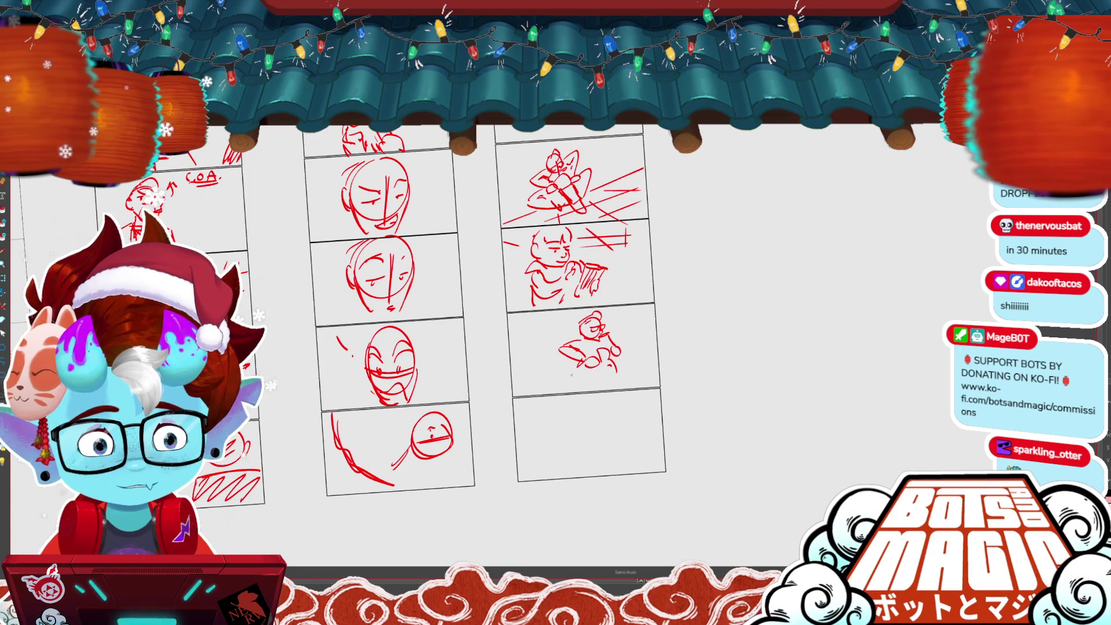
mouse_move(556, 366)
left_mouse_down()
mouse_move(595, 391)
mouse_move(578, 390)
mouse_move(628, 383)
left_mouse_up()
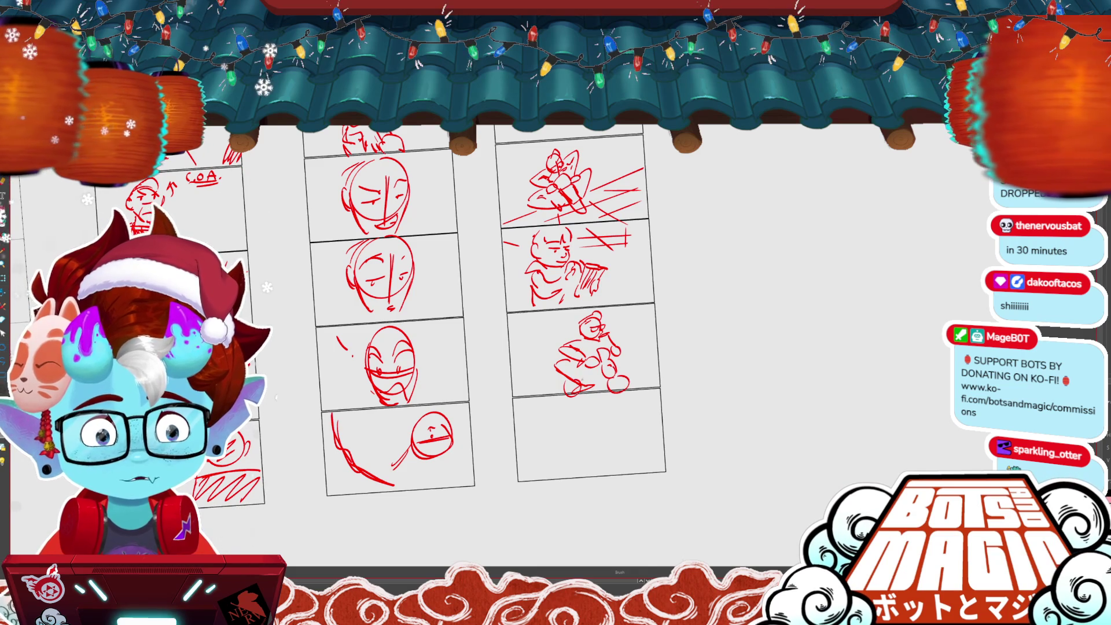
- Select the minibike rider and move it up and left in the panel
key("m")
mouse_move(651, 315)
left_mouse_down()
mouse_move(554, 408)
mouse_move(552, 312)
left_mouse_up()
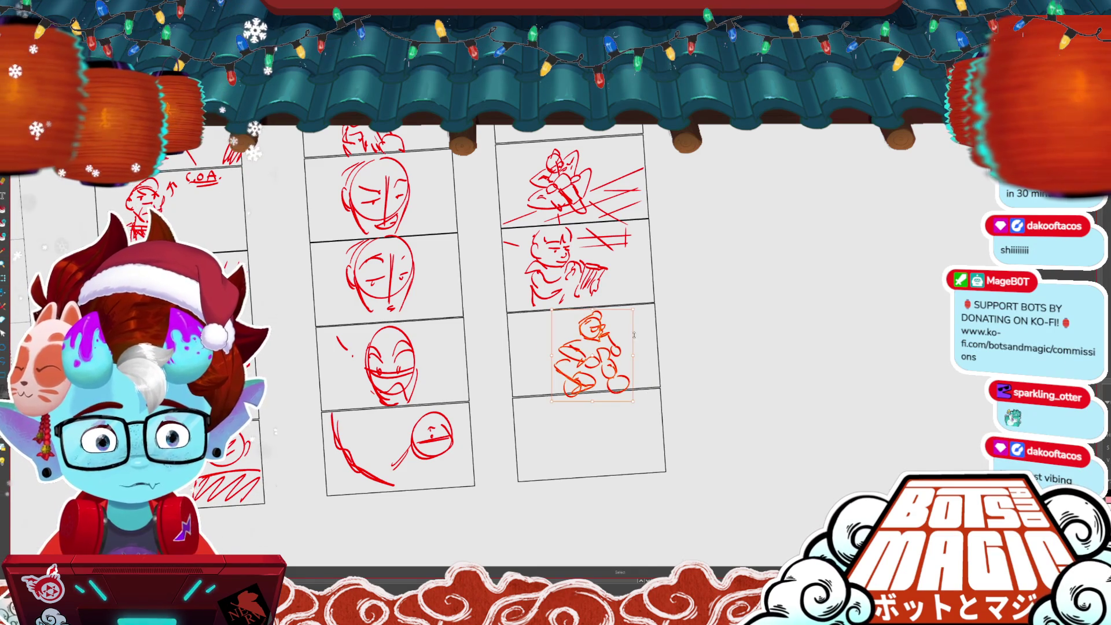
left_click_drag(616, 337, 601, 328)
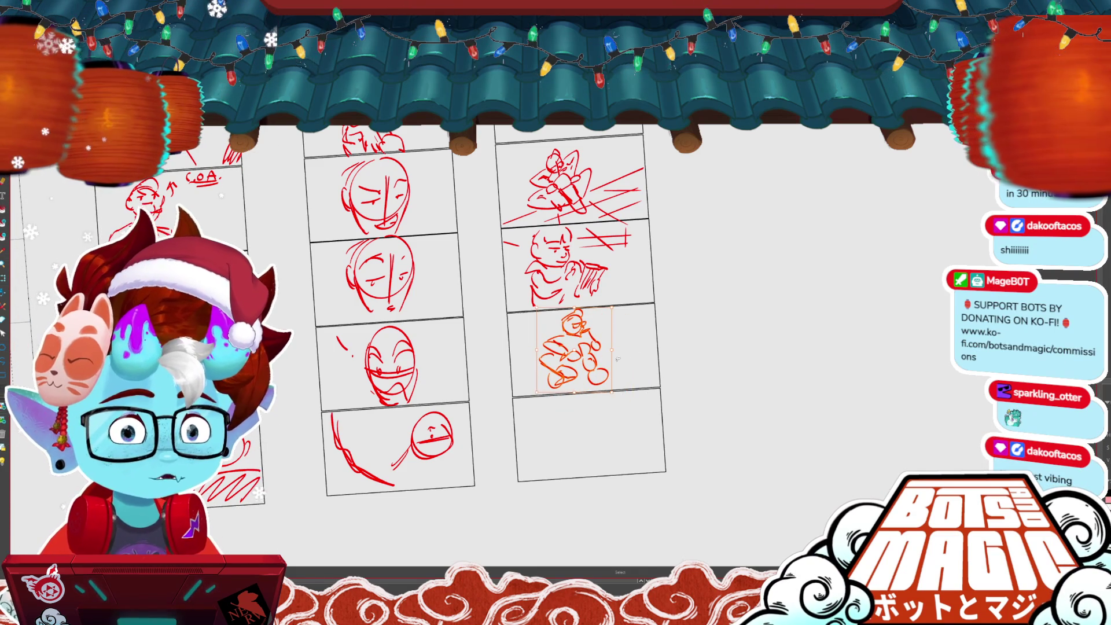
scroll(513, 324, "up", 1)
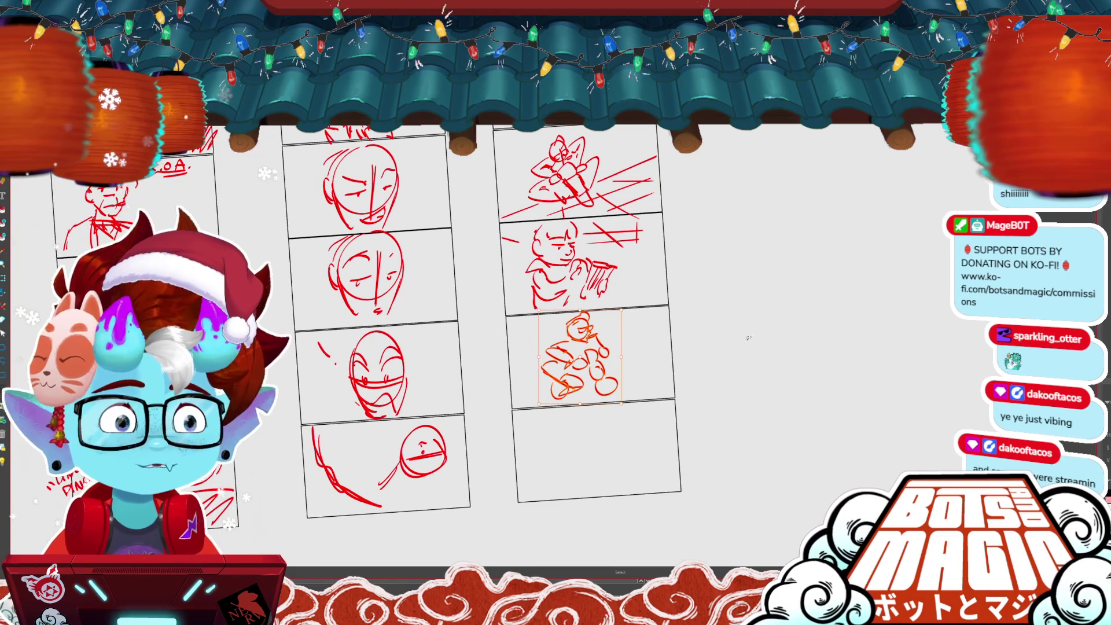
left_click(748, 338)
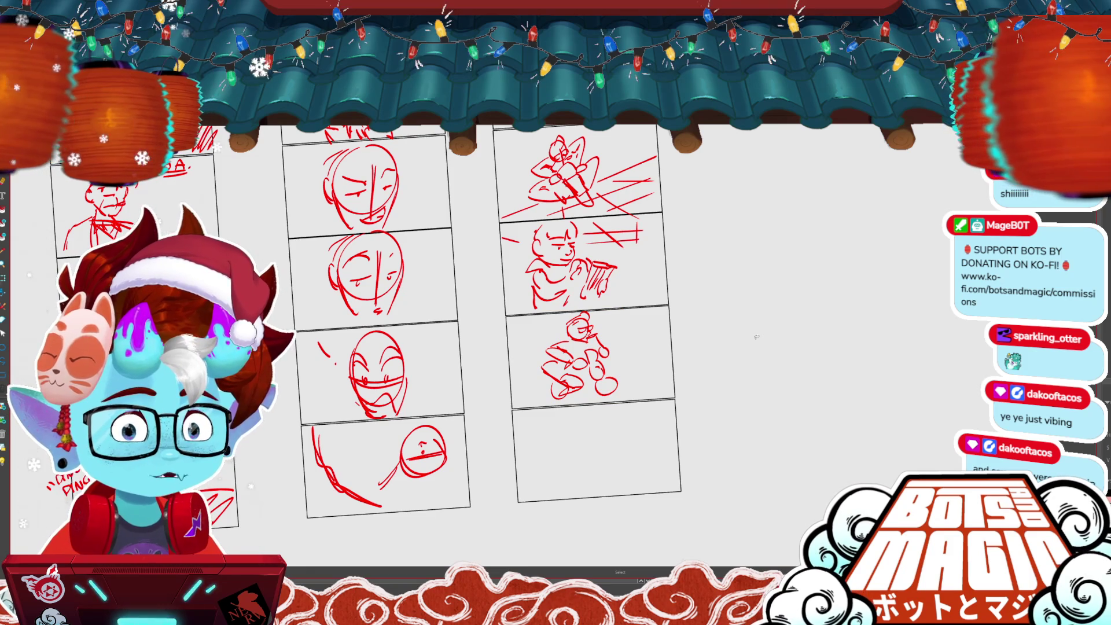
- Add a ground line and horizontal speed lines behind the minibike
key("b")
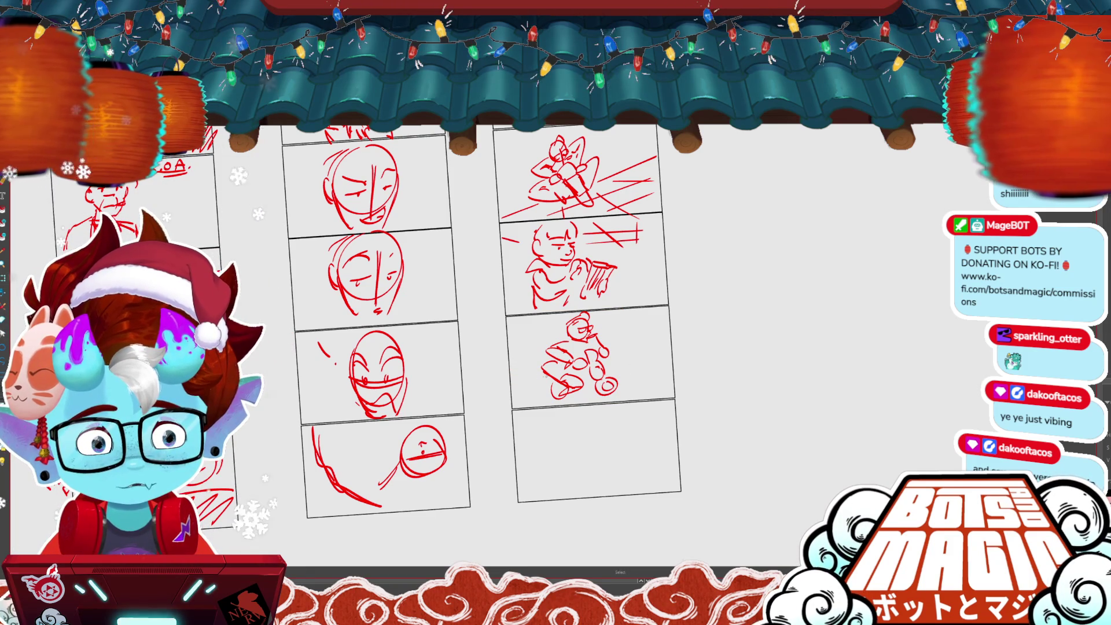
left_click_drag(516, 372, 537, 370)
left_click_drag(611, 371, 723, 347)
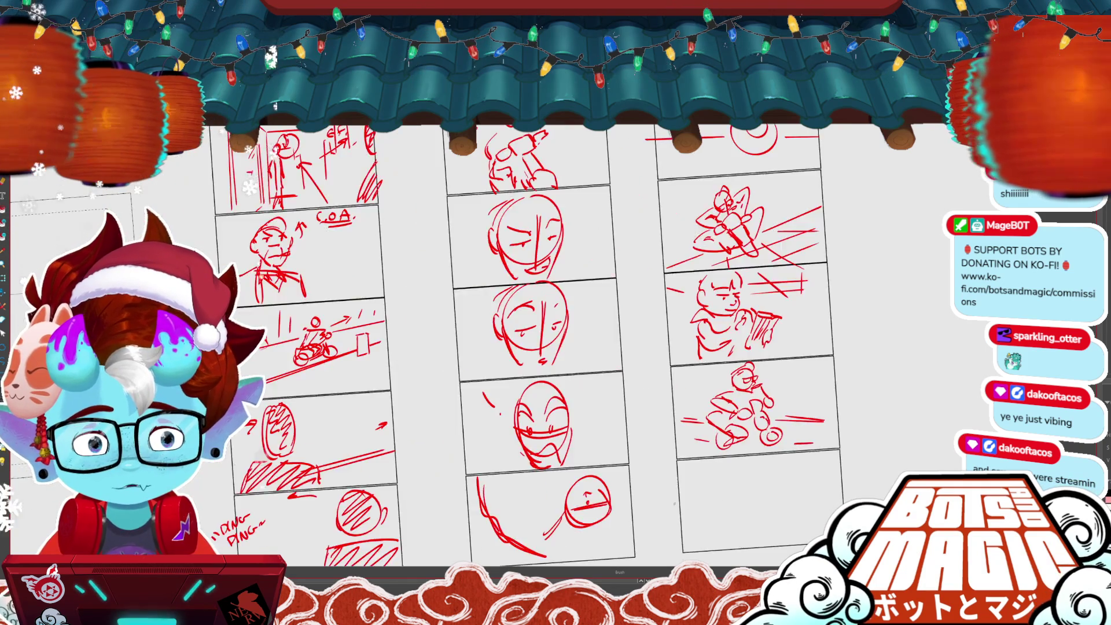
- Copy the grey minibike rider sketch and paste it beside the red storyboard columns
scroll(723, 347, "down", 3)
scroll(774, 317, "up", 1)
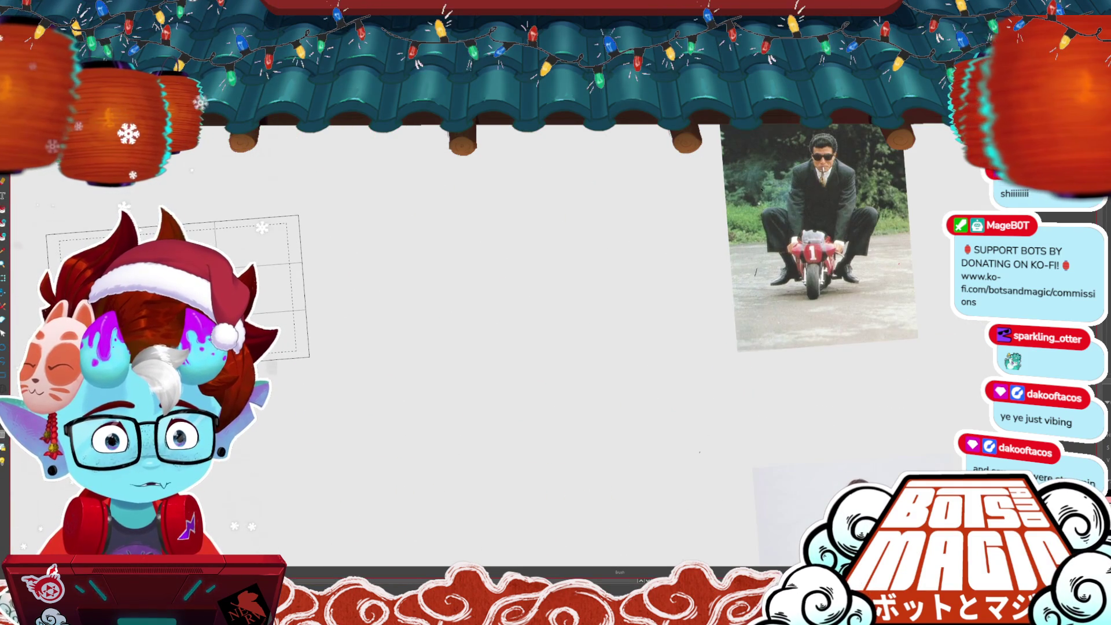
mouse_move(266, 502)
left_mouse_down()
mouse_move(260, 521)
mouse_move(746, 549)
mouse_move(376, 133)
mouse_move(266, 502)
left_mouse_up()
left_click(416, 423)
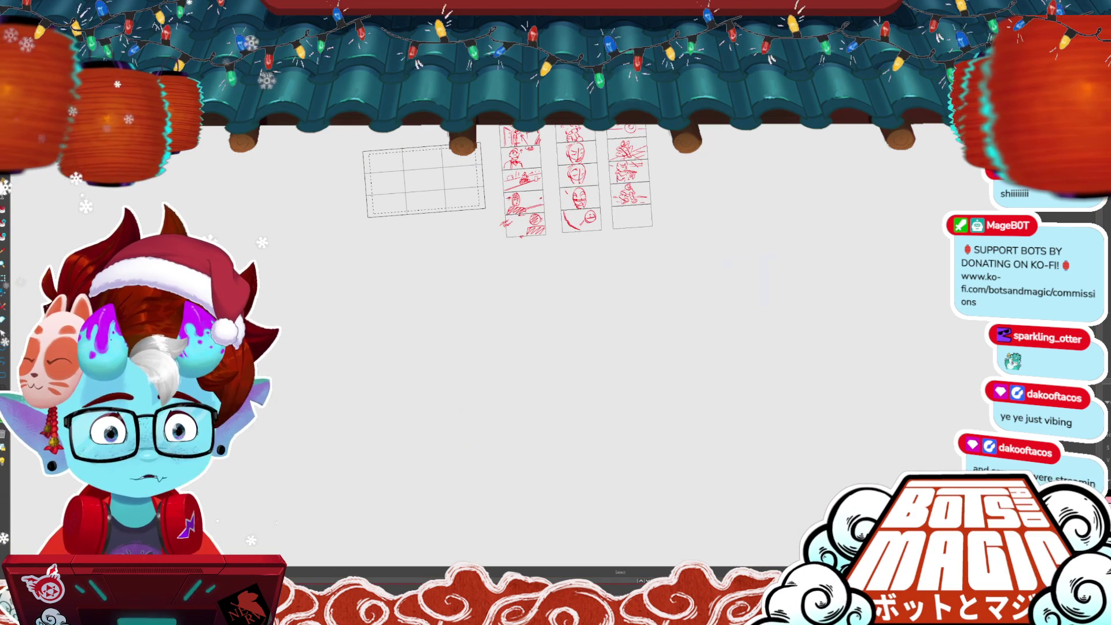
key("ctrl+v")
mouse_move(416, 422)
left_mouse_down()
mouse_move(723, 180)
mouse_move(709, 173)
left_mouse_up()
scroll(651, 174, "up", 3)
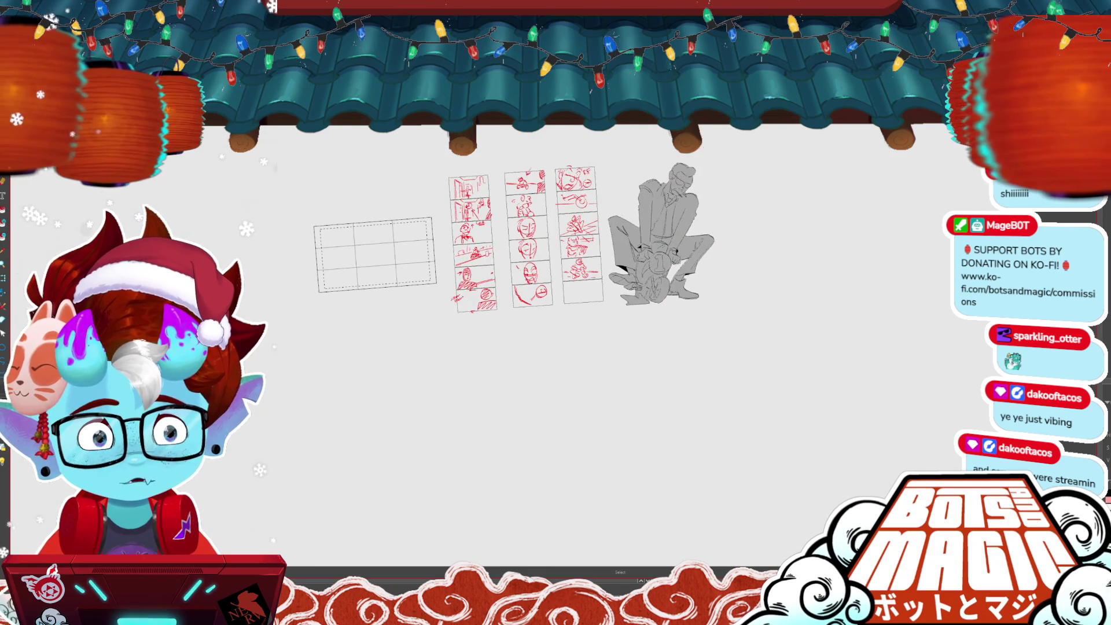
scroll(277, 130, "up", 1)
scroll(278, 130, "up", 2)
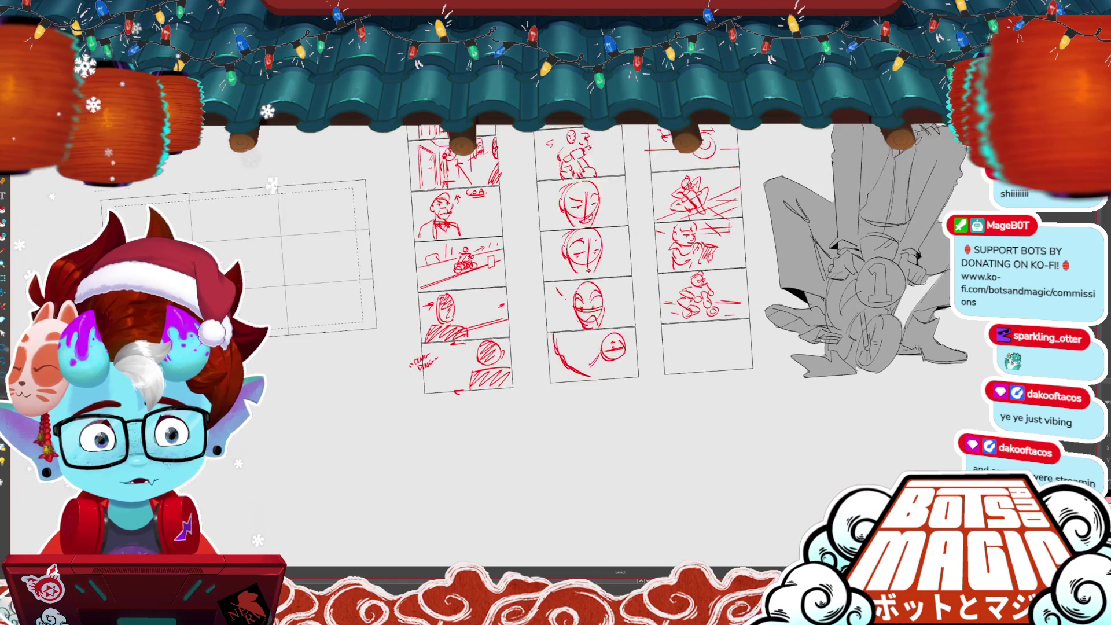
scroll(555, 289, "left", 4)
scroll(555, 289, "up", 1)
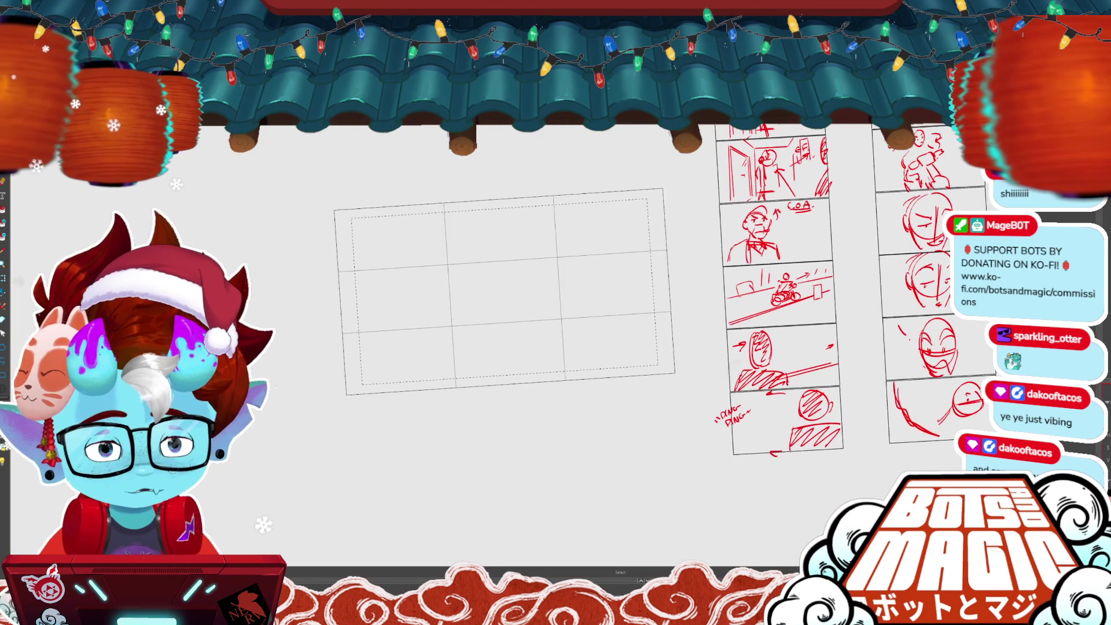
- Draw a long grey horizon line across the frame grid and centre the grid in view
scroll(538, 307, "up", 2)
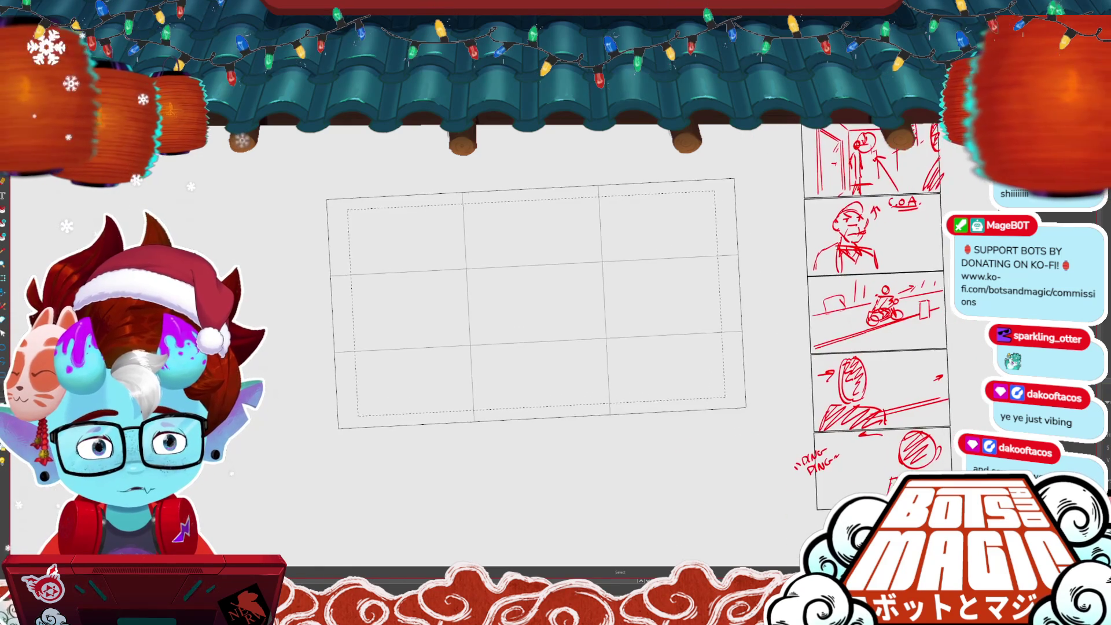
key("b")
left_click_drag(307, 404, 783, 391)
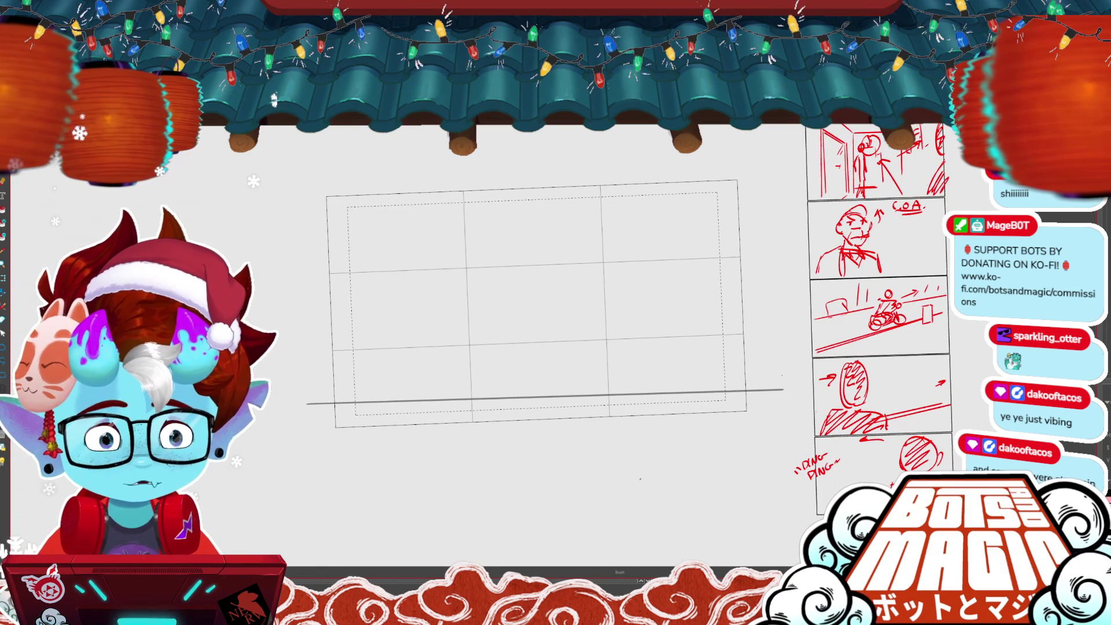
key("v")
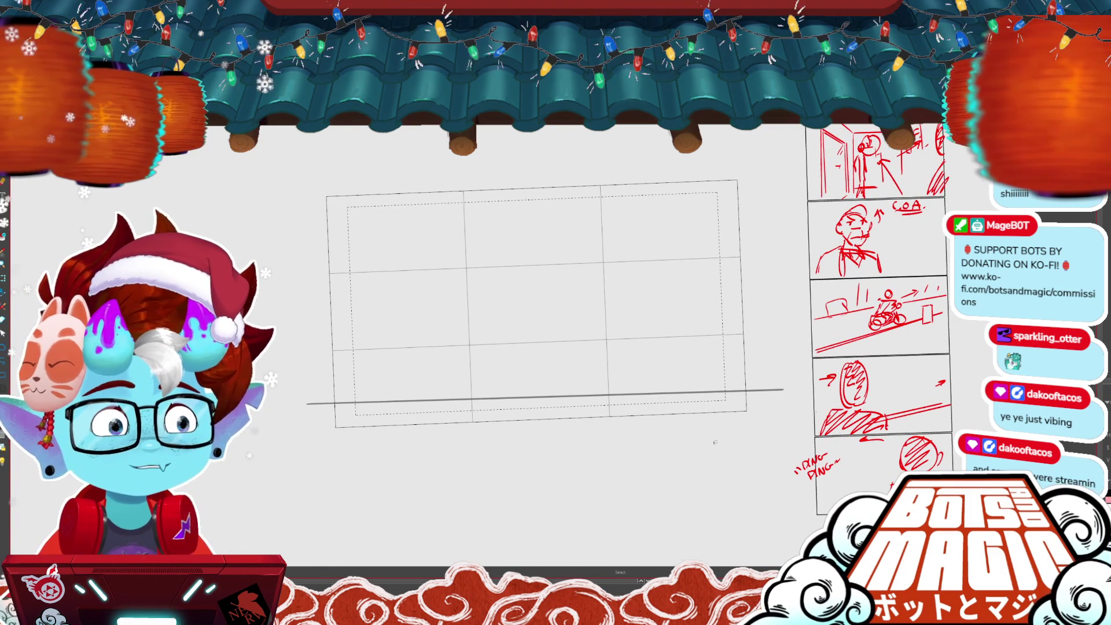
left_click_drag(715, 442, 649, 454)
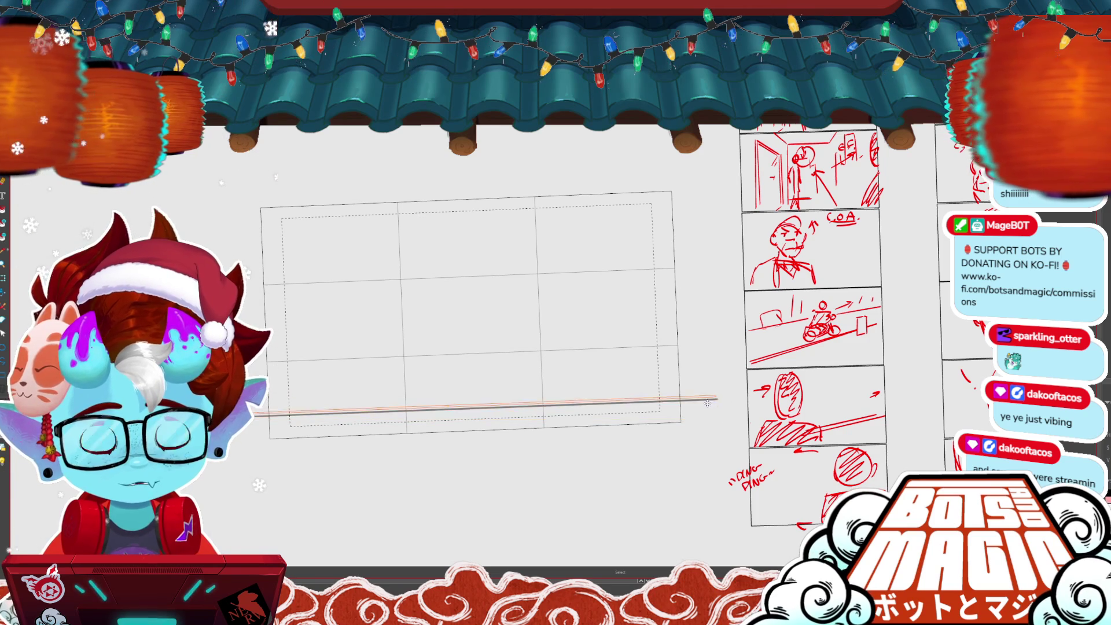
key("b")
- Draw the open door's tall vertical edges and its perspective bottom edge
left_click_drag(330, 187, 348, 471)
left_click_drag(335, 455, 331, 455)
left_click_drag(529, 403, 331, 452)
mouse_move(448, 360)
left_mouse_down()
mouse_move(454, 225)
mouse_move(330, 187)
left_mouse_up()
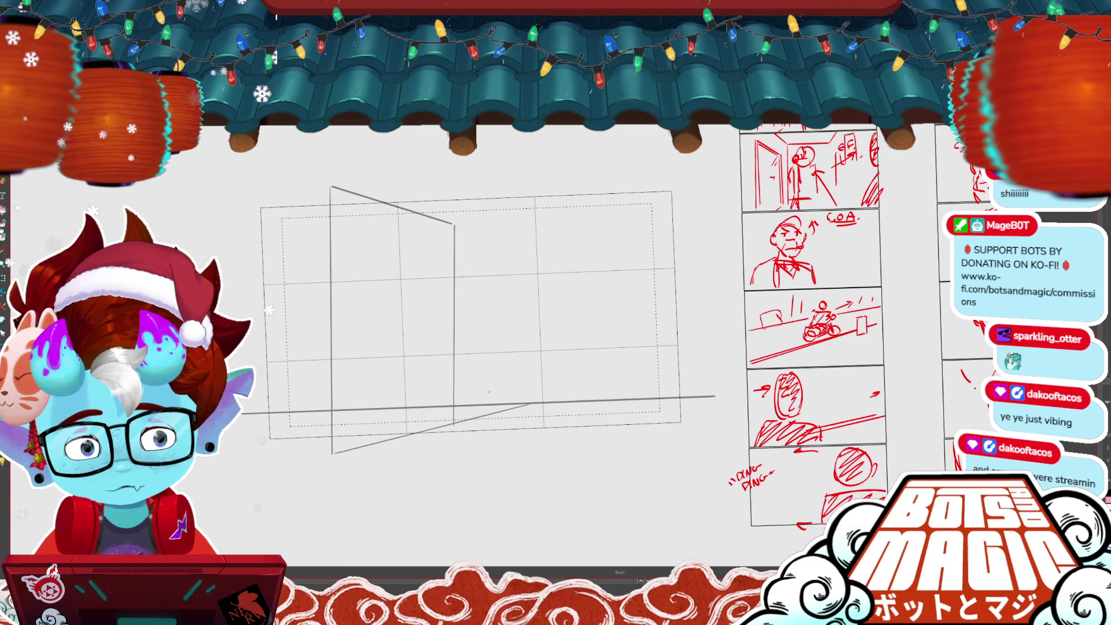
scroll(463, 289, "down", 2)
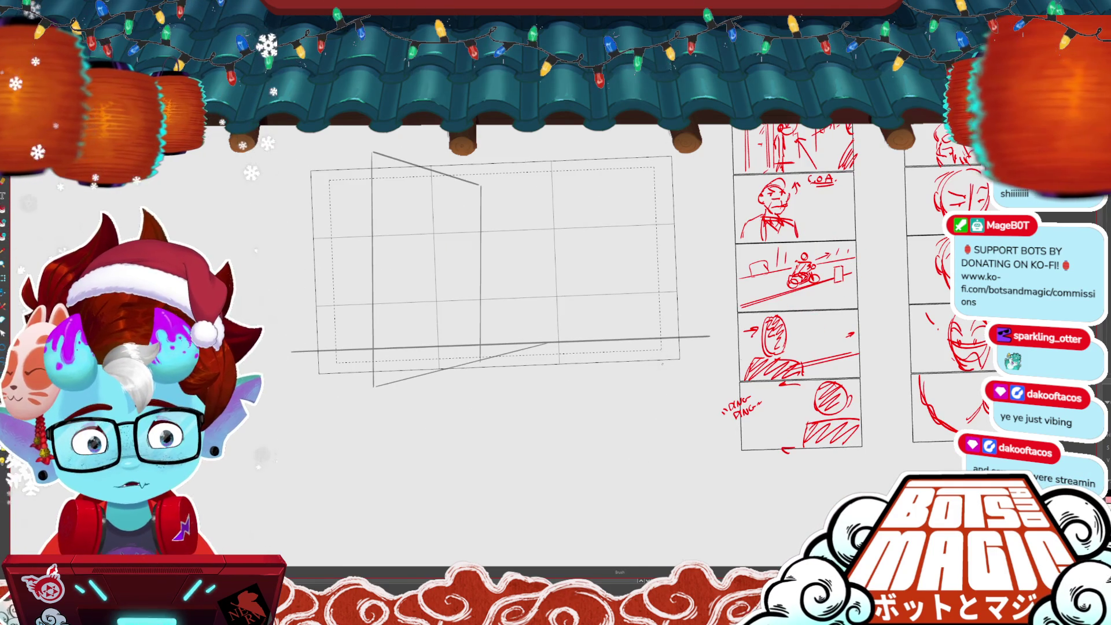
left_click_drag(434, 169, 437, 369)
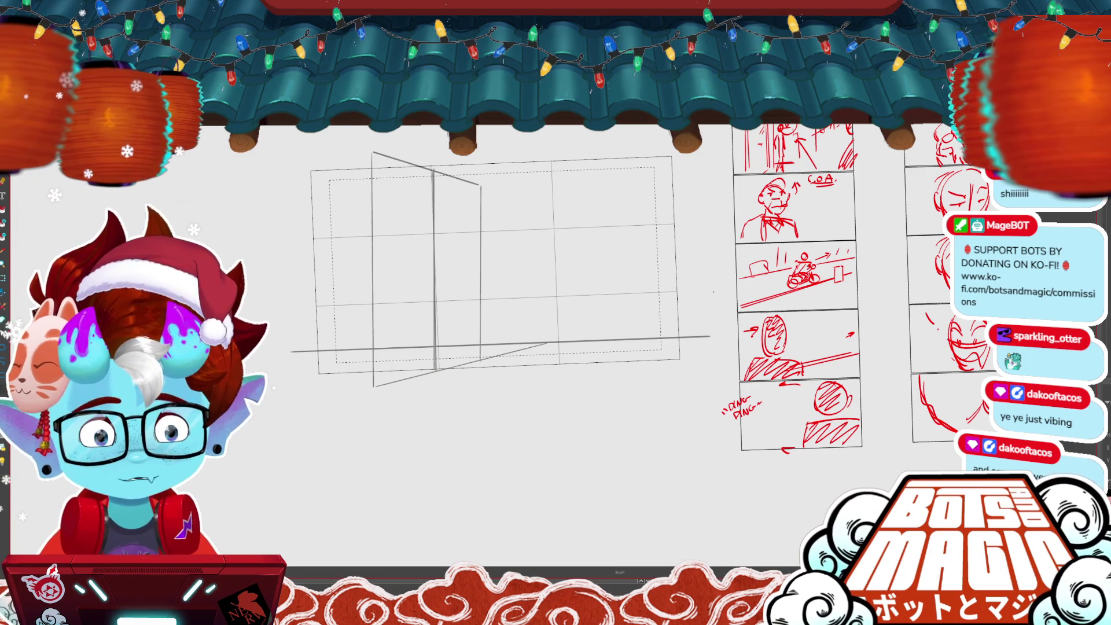
left_click(607, 347)
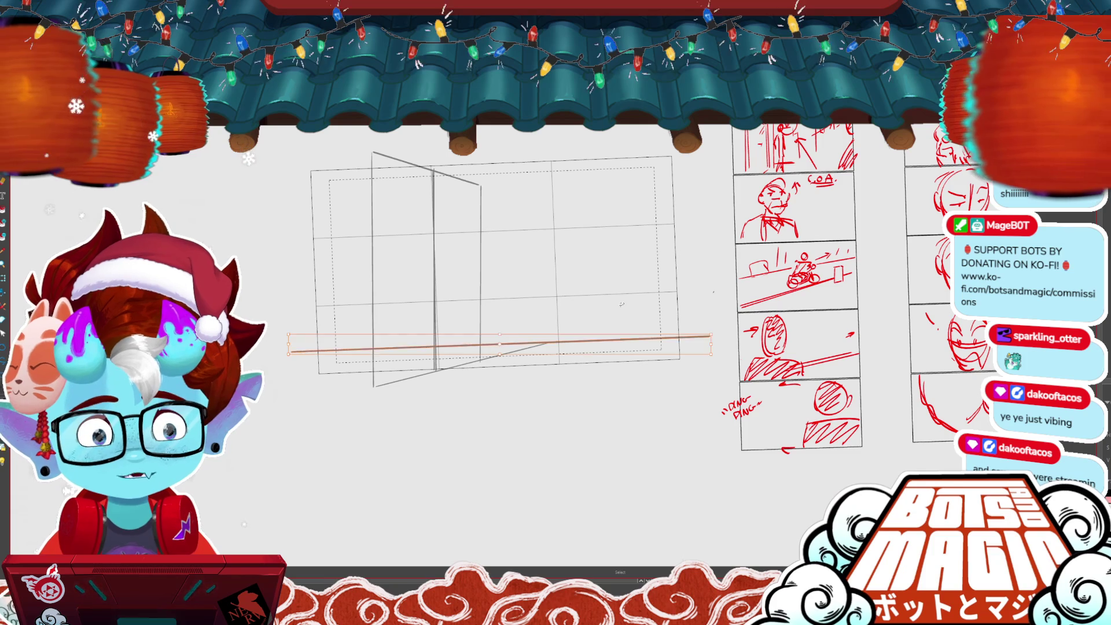
- Delete the horizon line and draw the doorway's far vertical edge and the door's top edge
key("Delete")
key("b")
left_click_drag(552, 155, 548, 340)
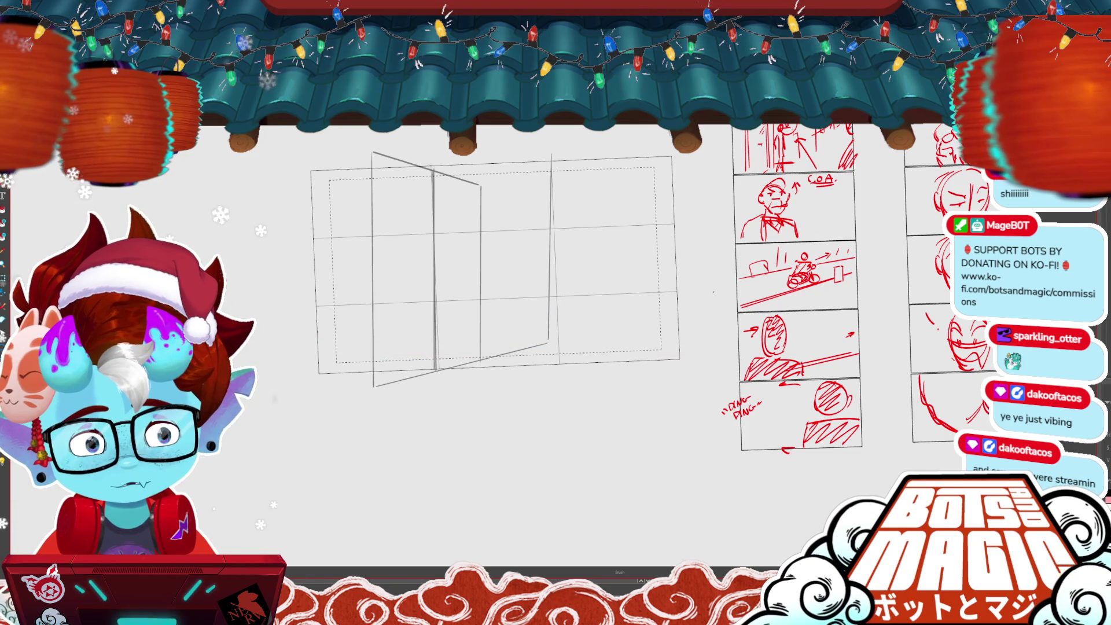
left_click_drag(553, 191, 549, 342)
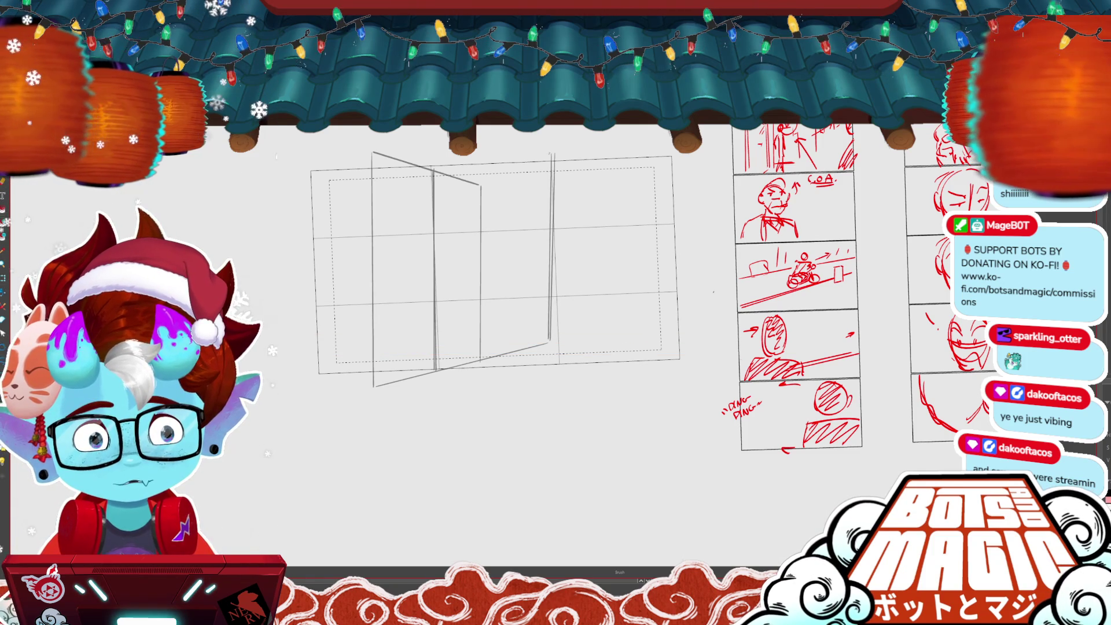
left_click_drag(363, 140, 488, 181)
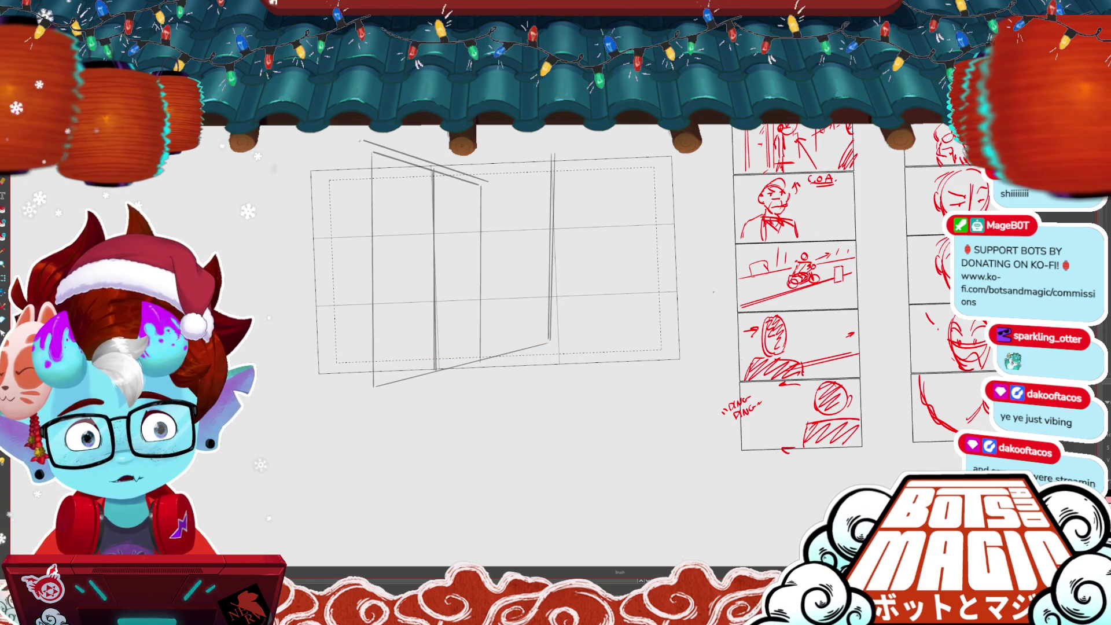
left_click_drag(360, 140, 363, 381)
- Add reflection marks, the door's outer edge, and ceiling diagonals into the doorway
left_click_drag(479, 186, 447, 223)
left_click_drag(476, 199, 463, 208)
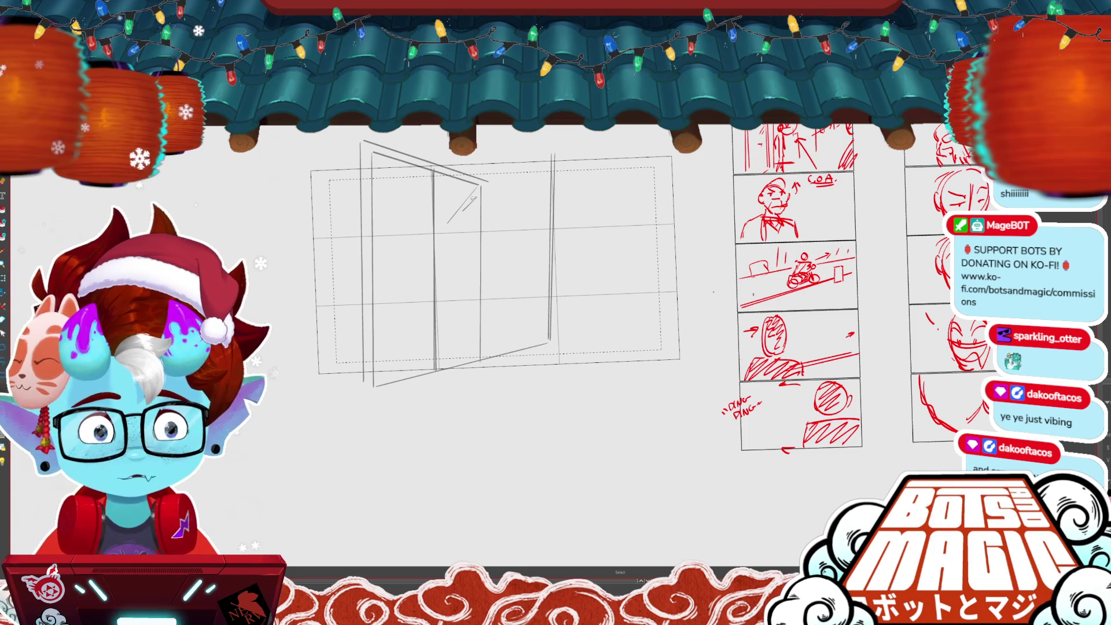
left_click_drag(489, 181, 485, 360)
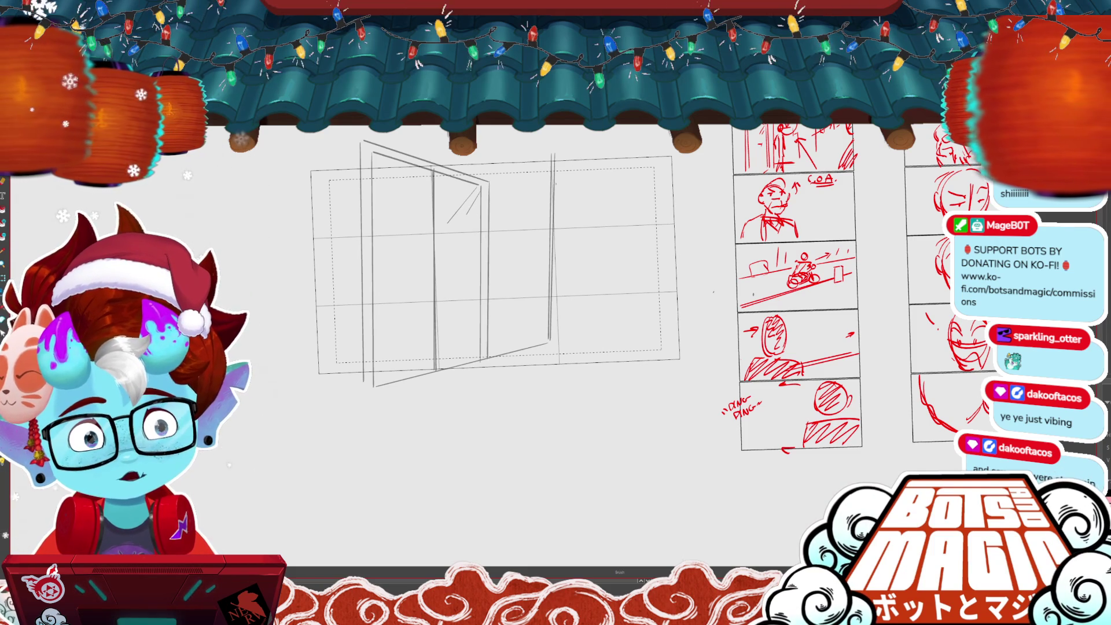
left_click_drag(550, 172, 475, 142)
mouse_move(559, 173)
left_mouse_down()
mouse_move(695, 161)
mouse_move(639, 127)
left_mouse_up()
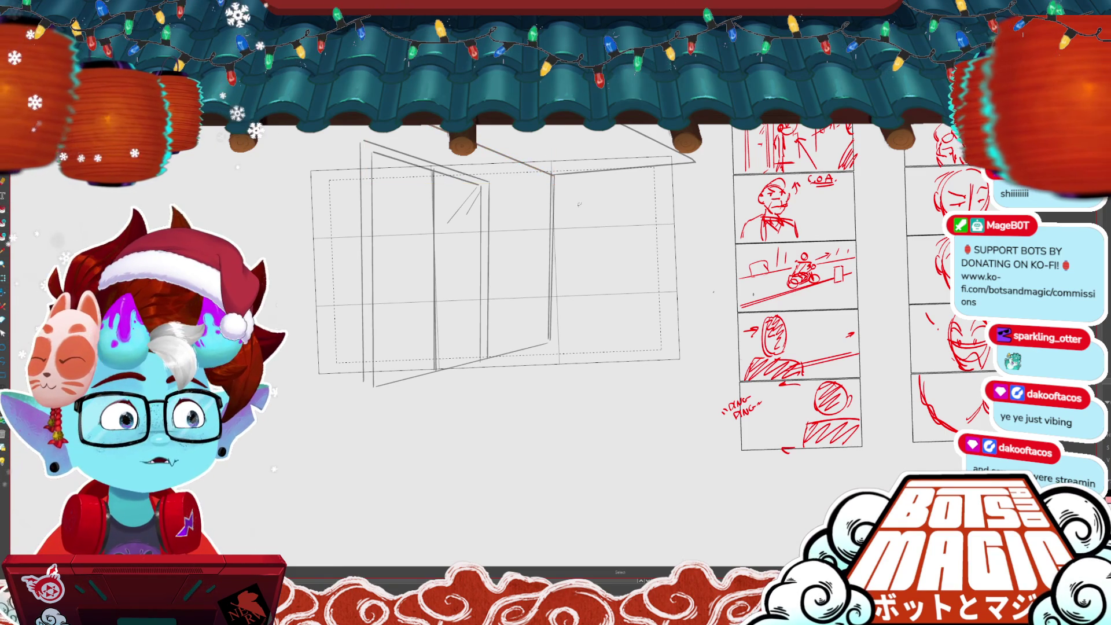
- Join the floor diagonal to the doorway edge and extend it down to the left
key("ctrl+plus")
key("ctrl+minus")
left_click(583, 376)
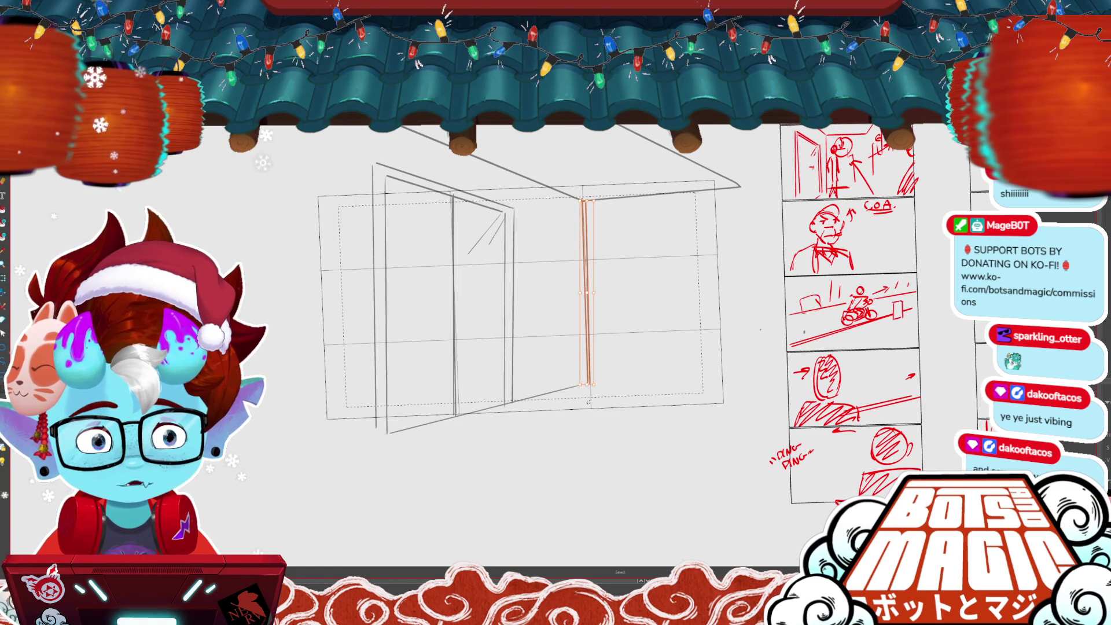
left_click(583, 386)
left_click_drag(580, 385, 589, 383)
left_click_drag(383, 436, 237, 467)
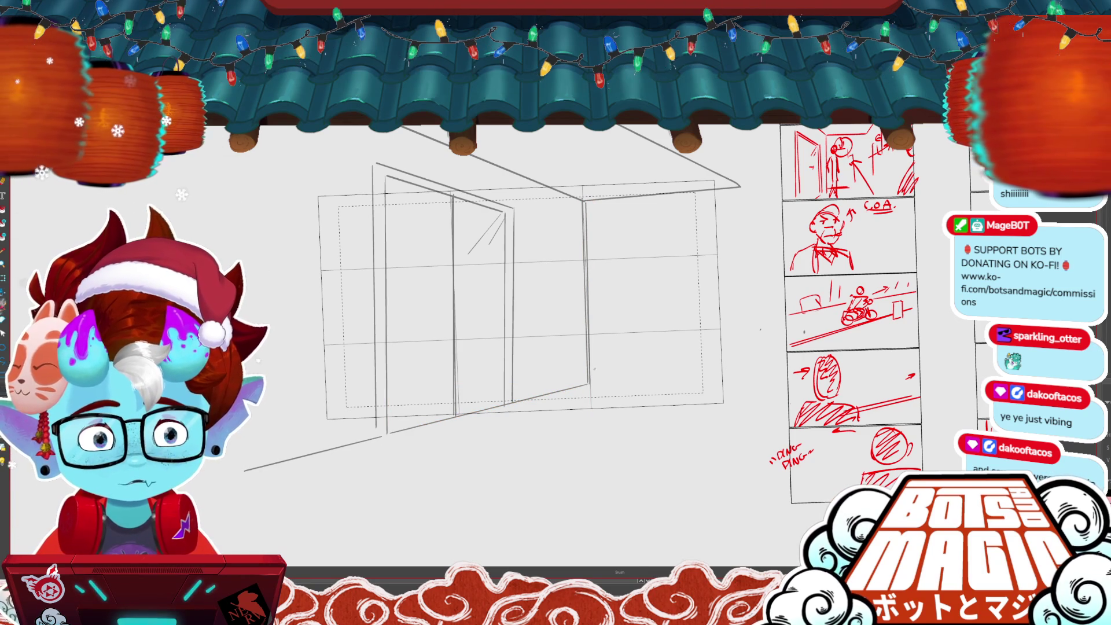
- Draw four parallel horizontal curb lines on the street beyond the doorway
left_click_drag(589, 370, 774, 364)
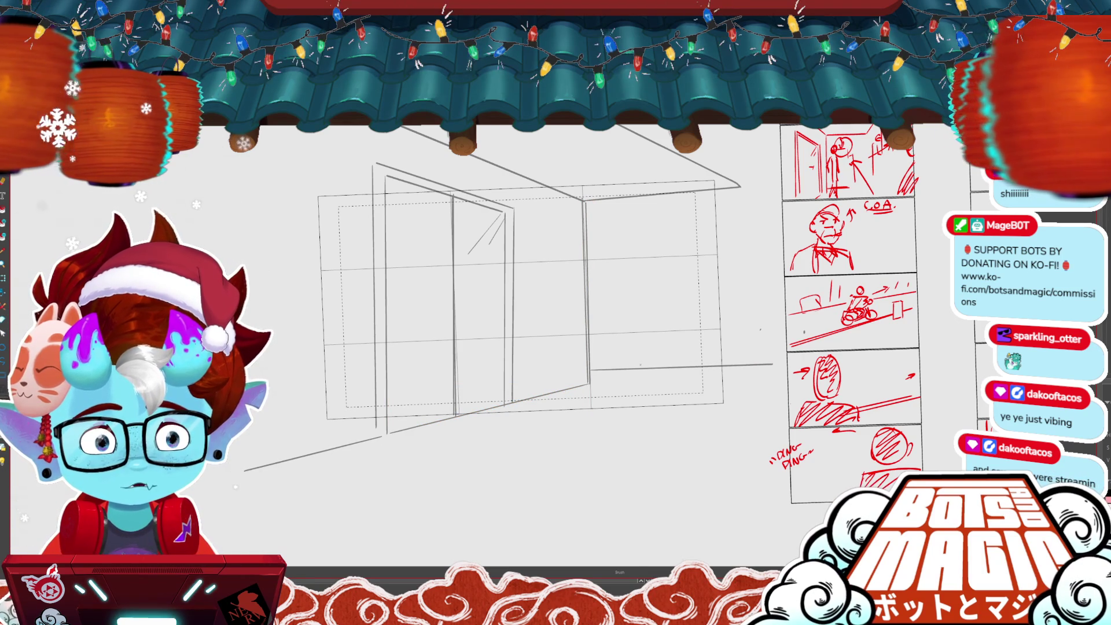
left_click_drag(591, 367, 759, 361)
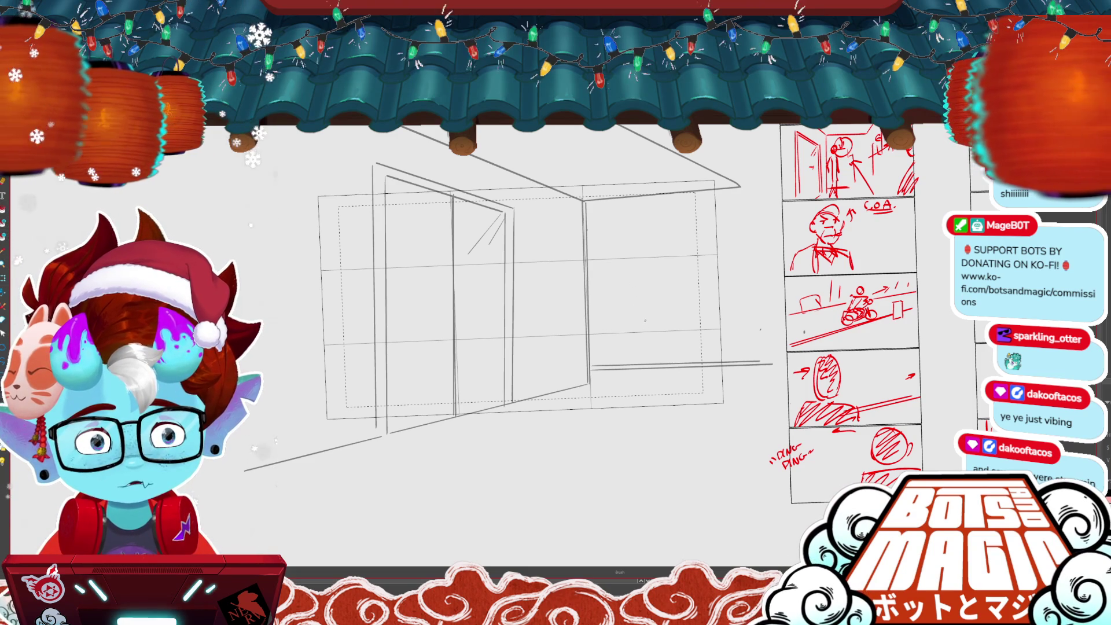
left_click_drag(593, 360, 748, 354)
left_click_drag(591, 373, 786, 368)
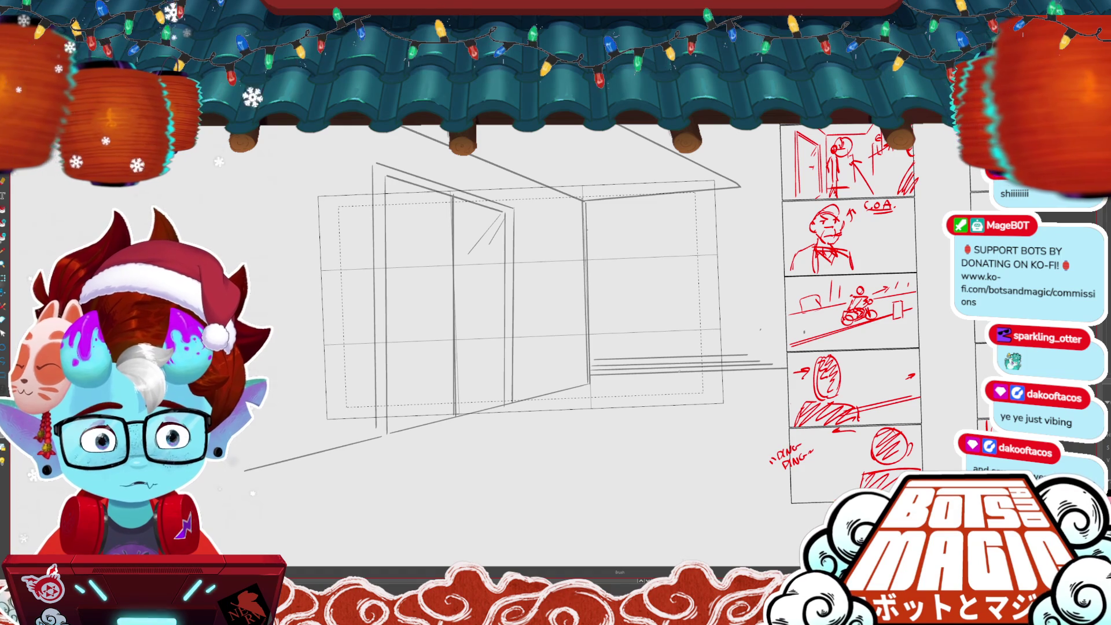
- Sketch a small arched mailbox on the curb and erase the guide lines through it
left_click_drag(679, 330, 682, 372)
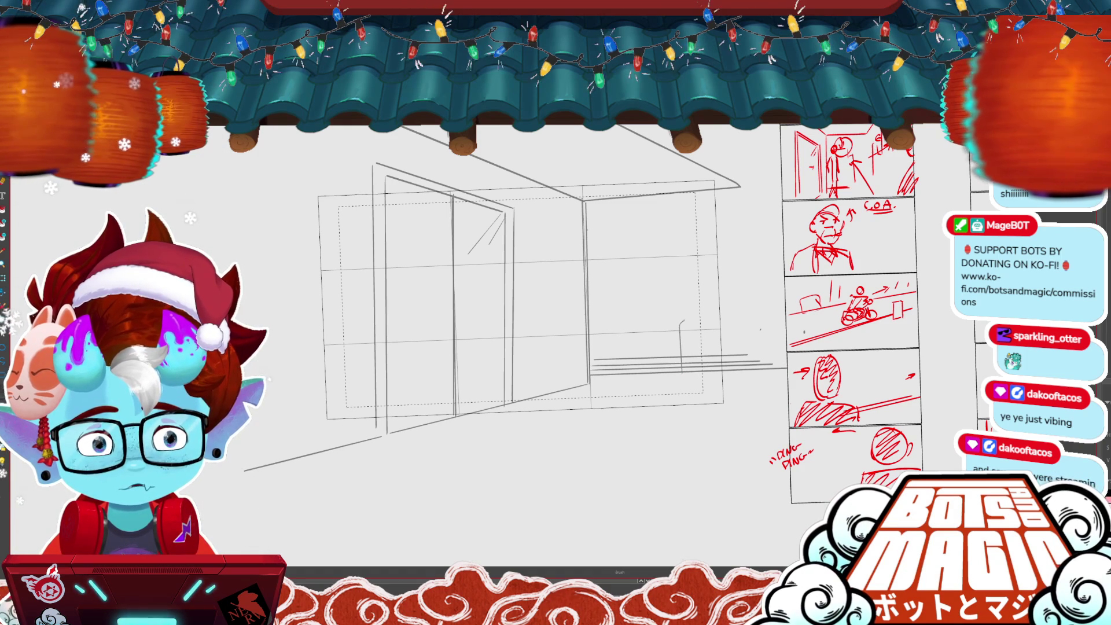
left_click_drag(720, 317, 728, 361)
mouse_move(521, 289)
left_mouse_down()
mouse_move(458, 292)
mouse_move(403, 315)
left_mouse_up()
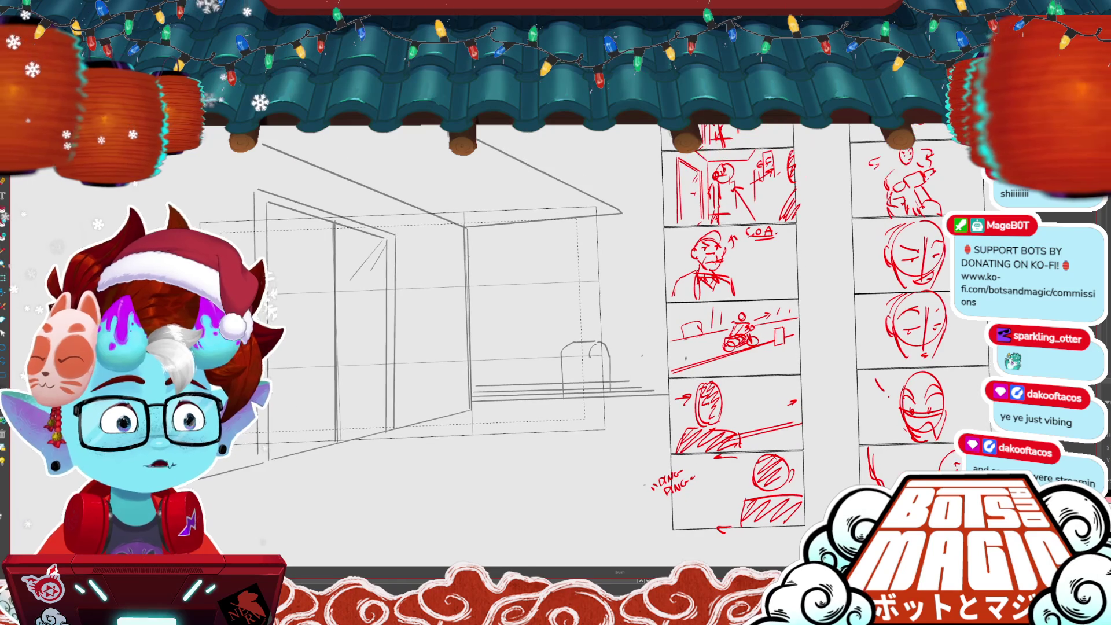
mouse_move(570, 397)
left_mouse_down()
mouse_move(596, 393)
mouse_move(620, 365)
left_mouse_up()
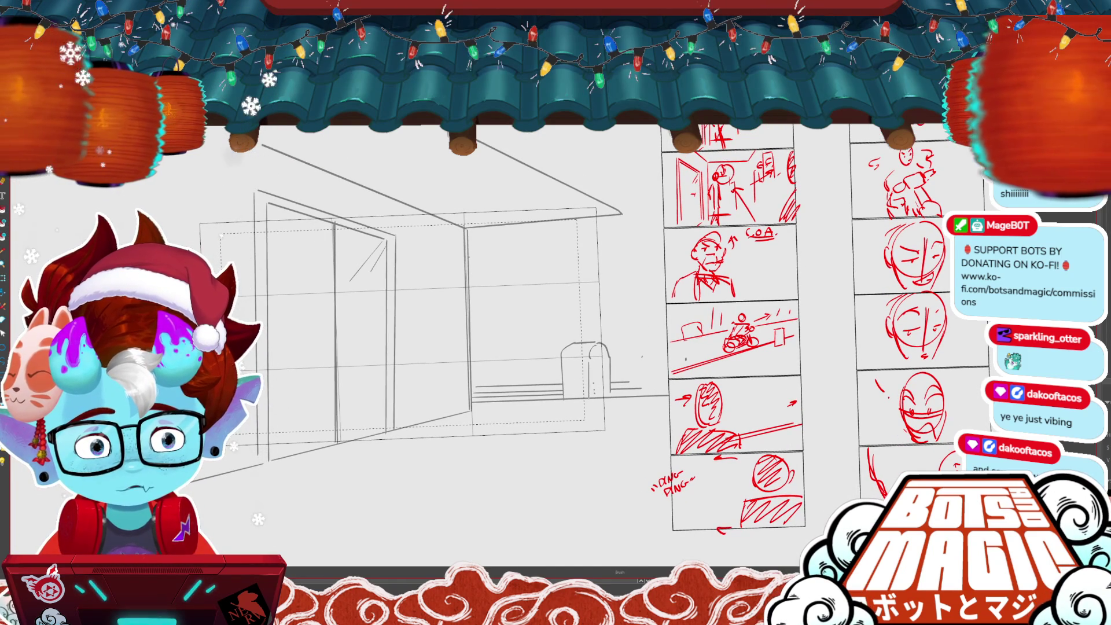
scroll(600, 361, "down", 2)
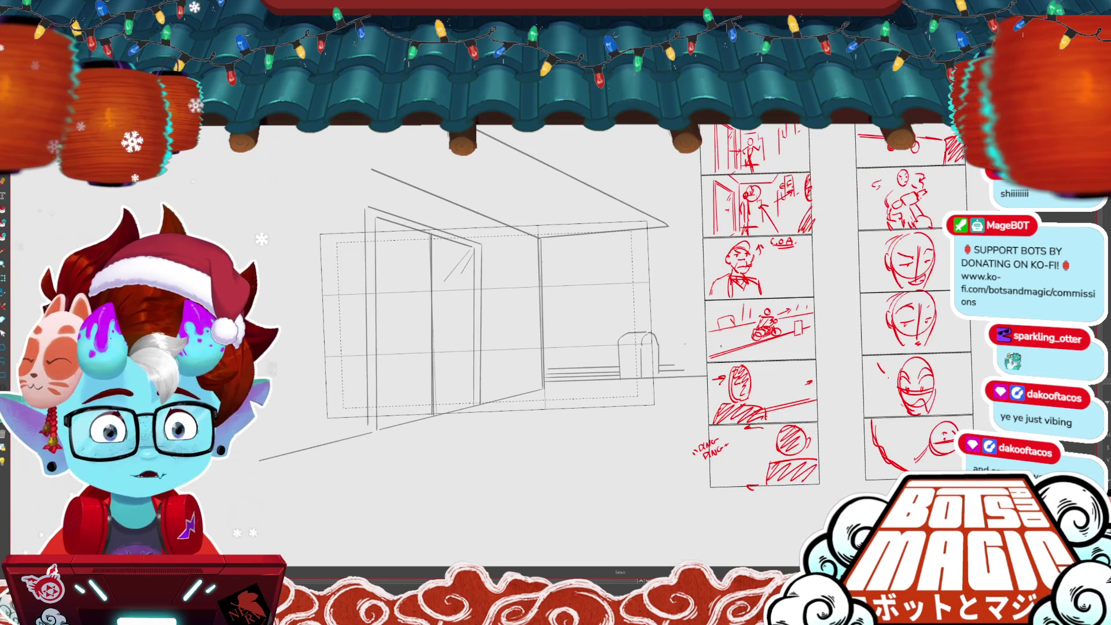
- Scale the doorway sketch up to fill the frame, nudge it left, and outline a treetop
key("ctrl+shift+x")
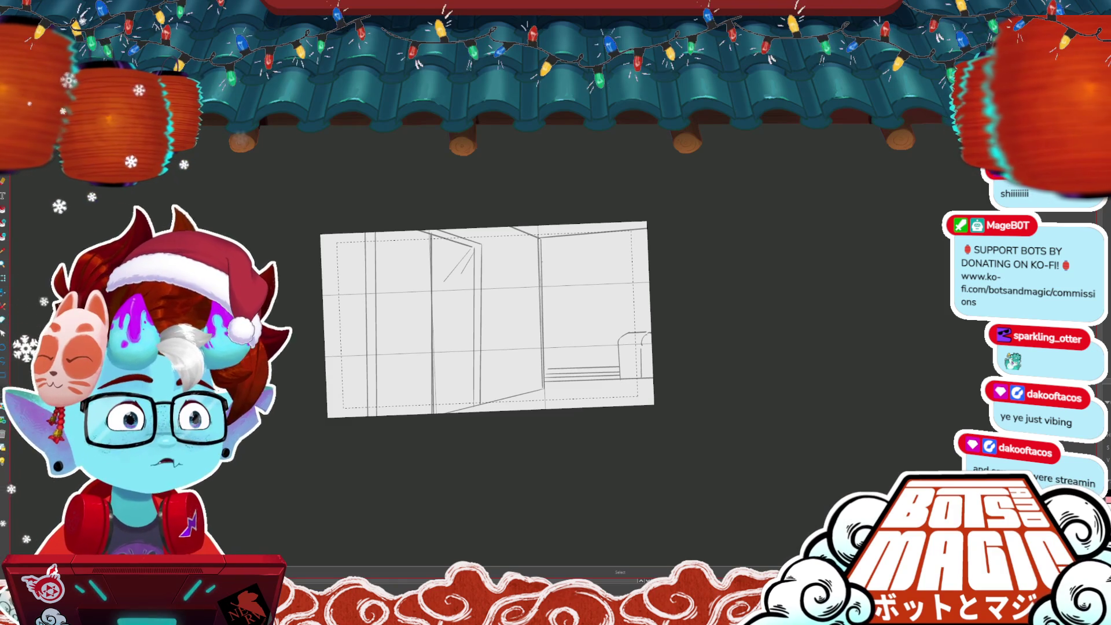
scroll(518, 325, "up", 2)
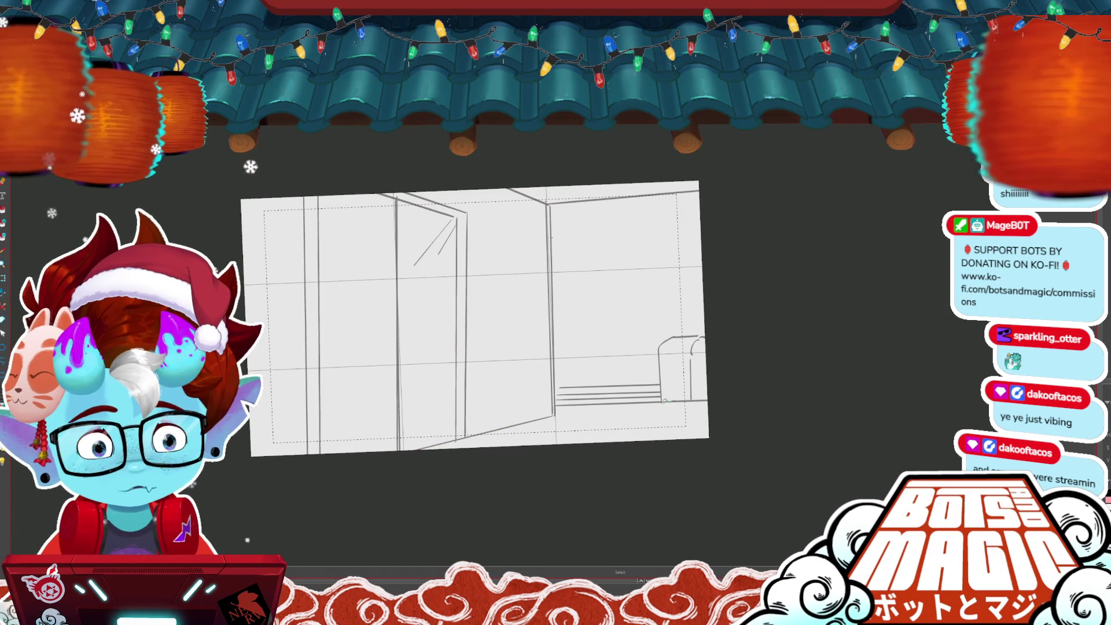
key("ctrl+t")
left_click_drag(801, 514, 749, 495)
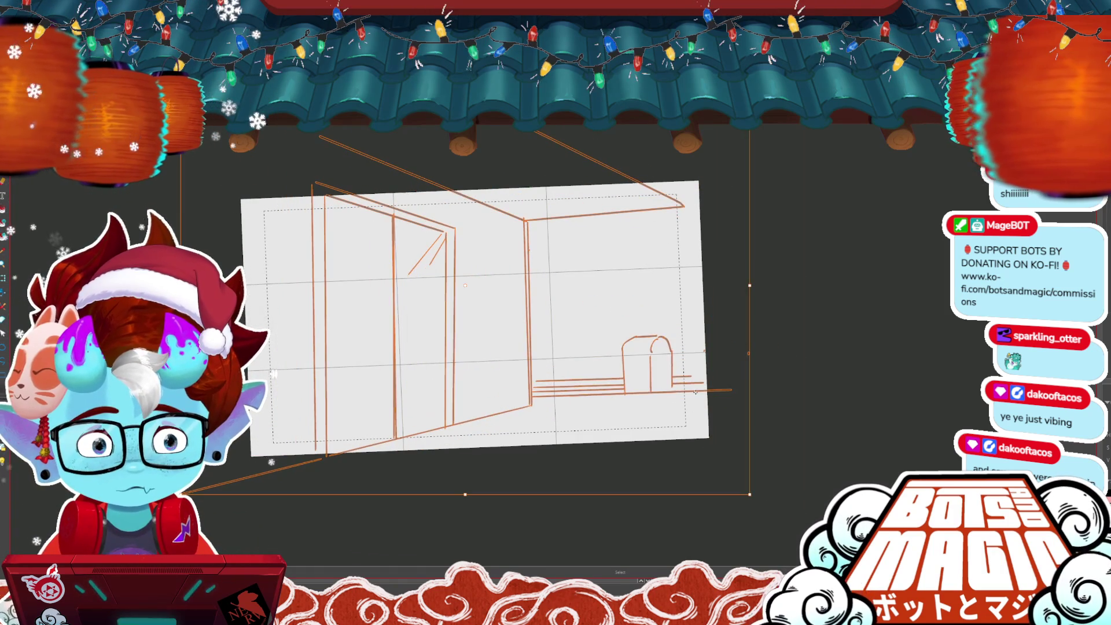
left_click_drag(695, 397, 691, 396)
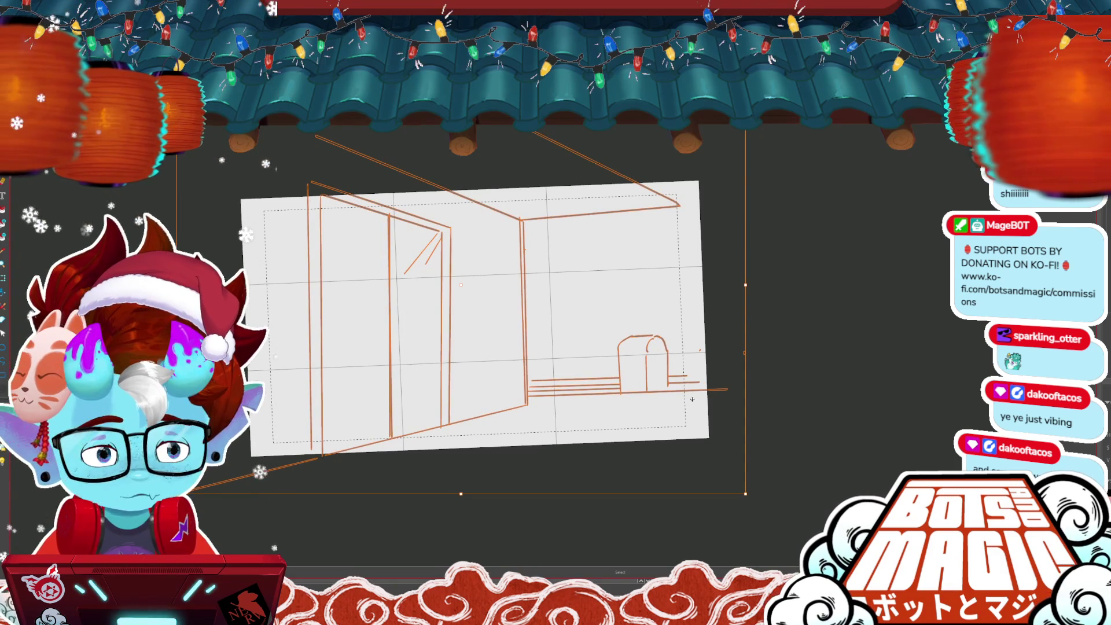
key("Return")
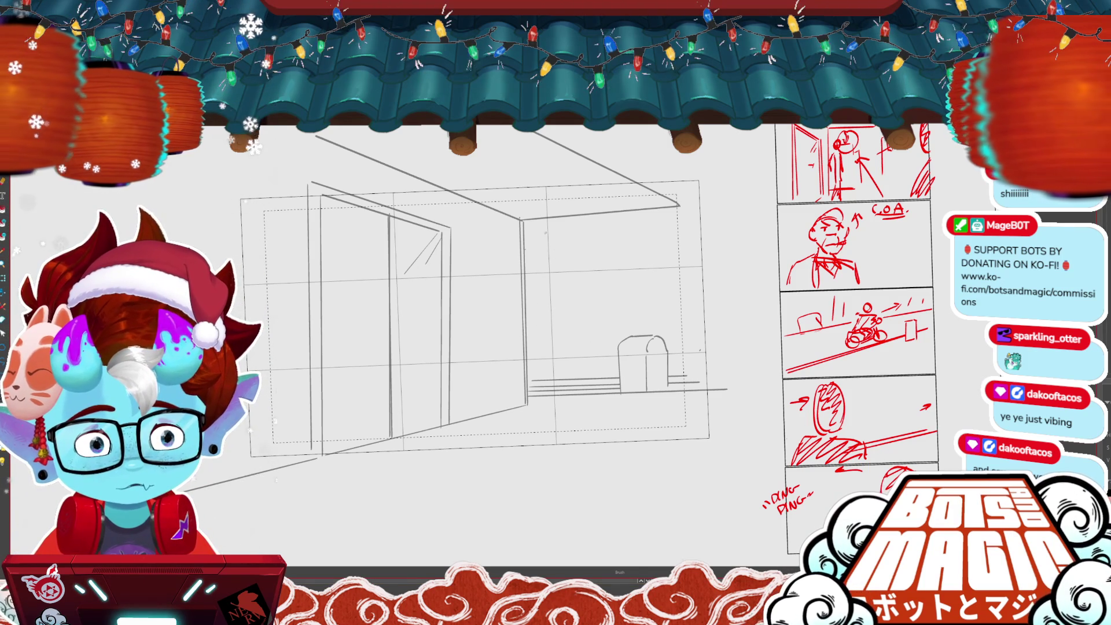
left_click_drag(531, 241, 613, 238)
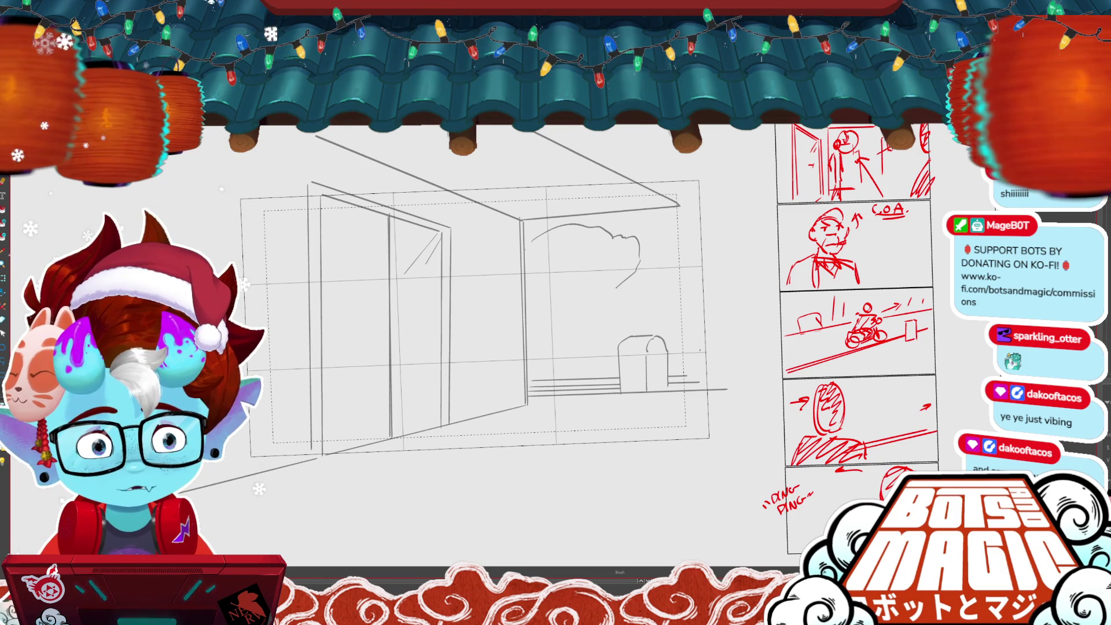
- Draw the tree's branches and trunk and a small bush by the mailbox, then fill the ceiling grey
mouse_move(604, 280)
left_mouse_down()
mouse_move(575, 299)
mouse_move(529, 302)
mouse_move(546, 368)
left_mouse_up()
mouse_move(560, 301)
left_mouse_down()
mouse_move(568, 377)
mouse_move(557, 379)
left_mouse_up()
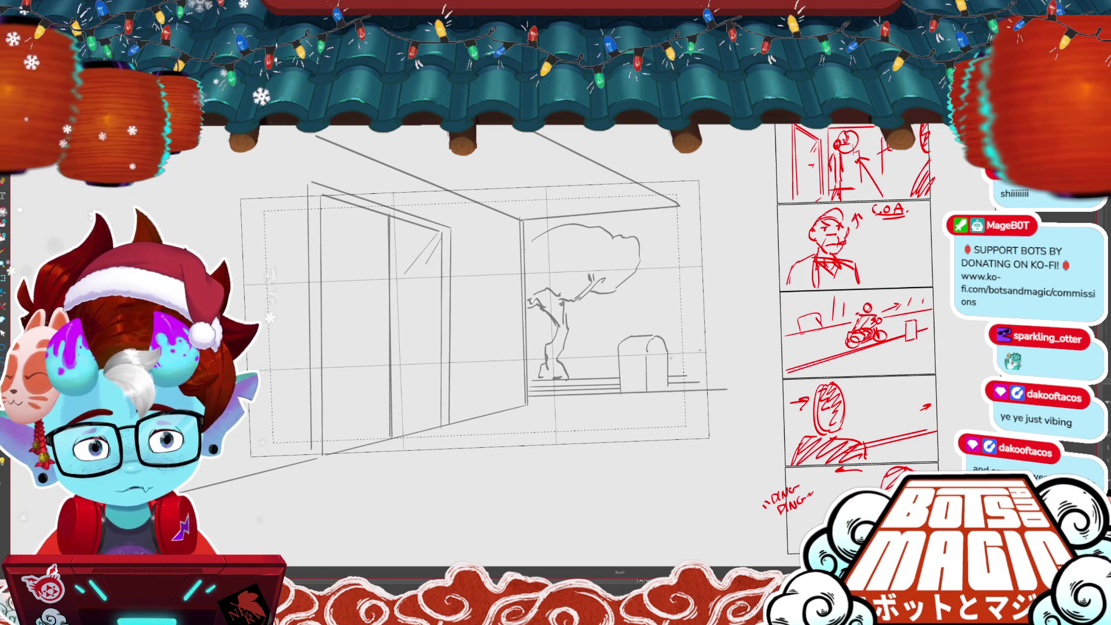
mouse_move(681, 371)
left_mouse_down()
mouse_move(704, 346)
mouse_move(691, 356)
left_mouse_up()
left_click_drag(606, 366, 580, 370)
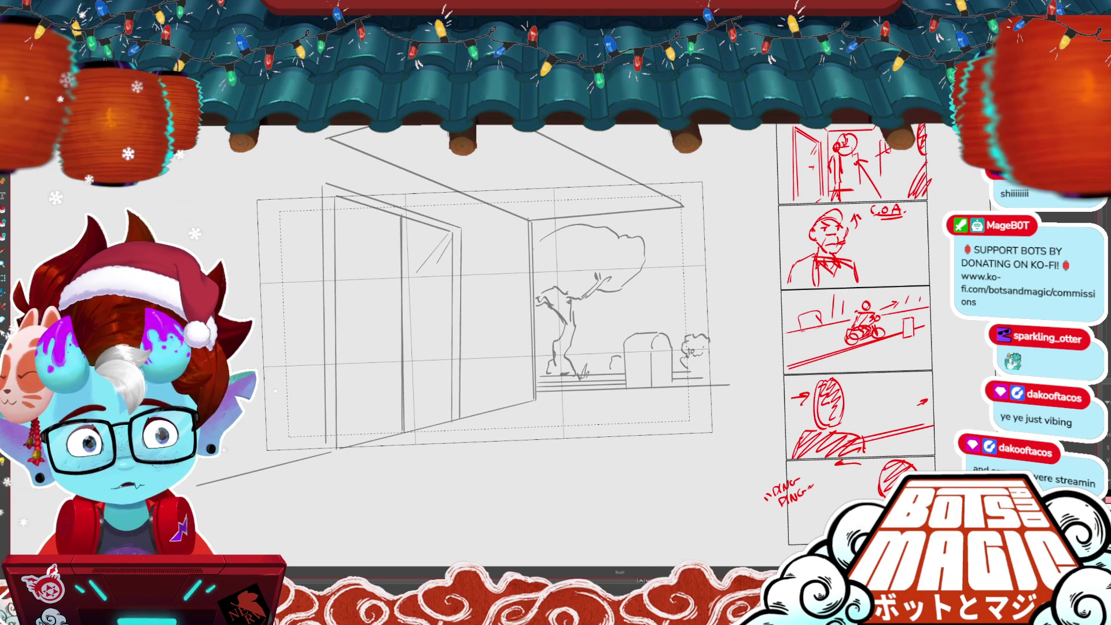
left_click(511, 157)
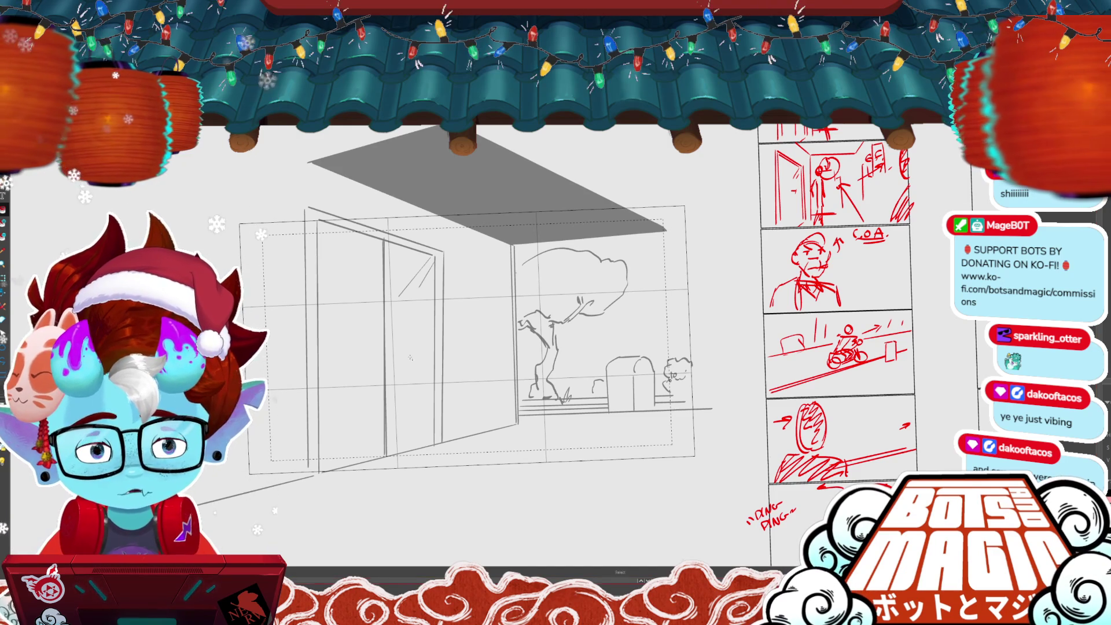
- Draw two vertical pencil lines for the door panel's edges and fill between them grey
left_click_drag(357, 234, 360, 465)
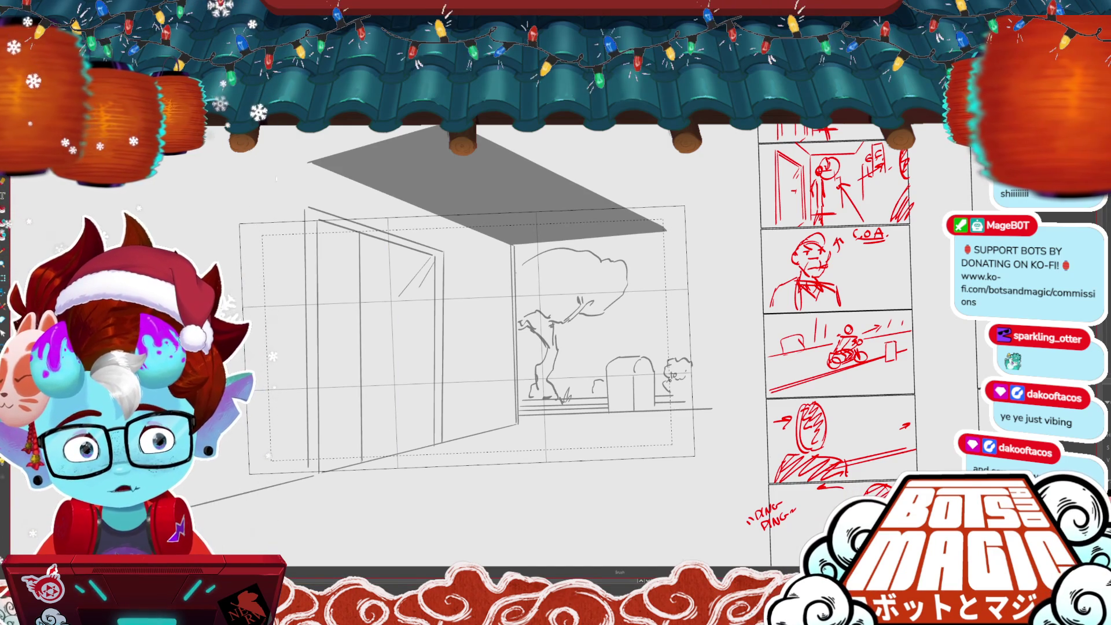
key("ctrl+z")
left_click_drag(402, 246, 395, 454)
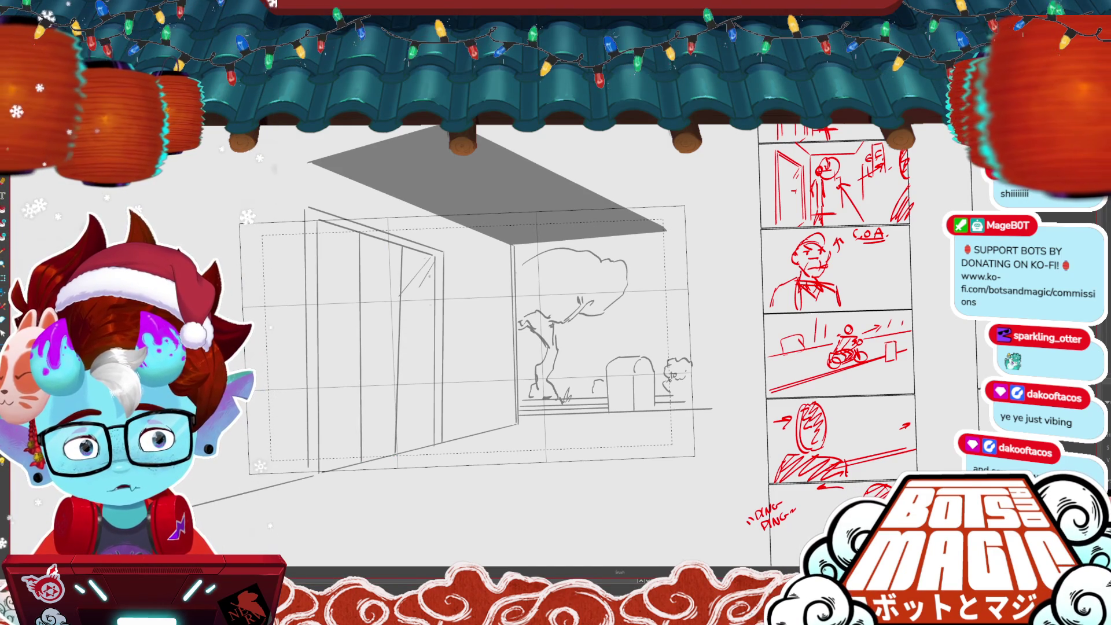
left_click_drag(435, 260, 417, 287)
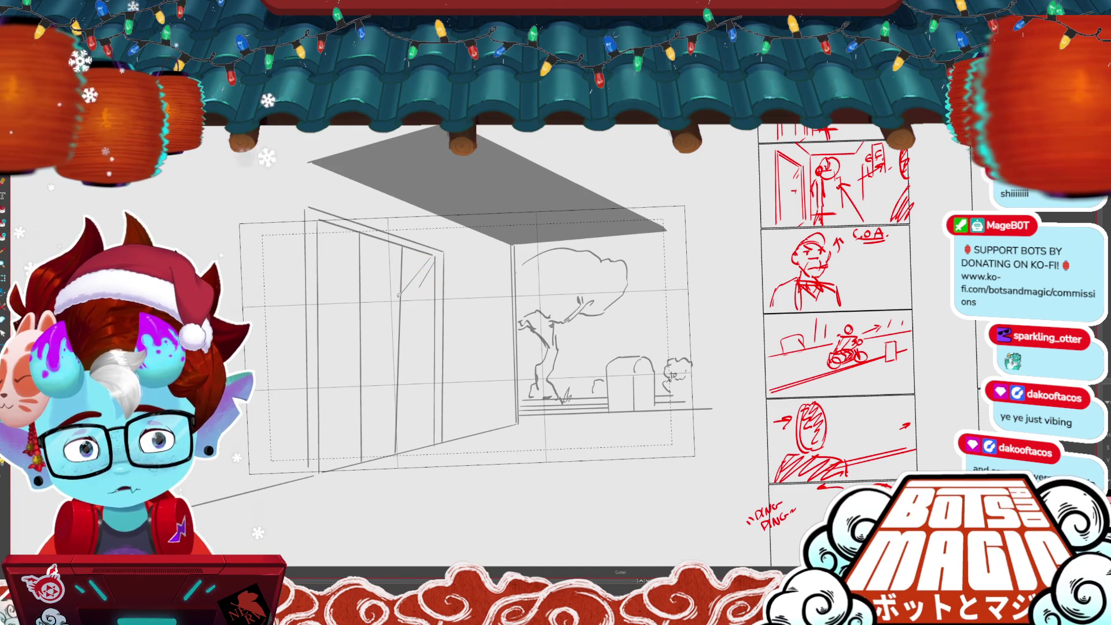
left_click(410, 450)
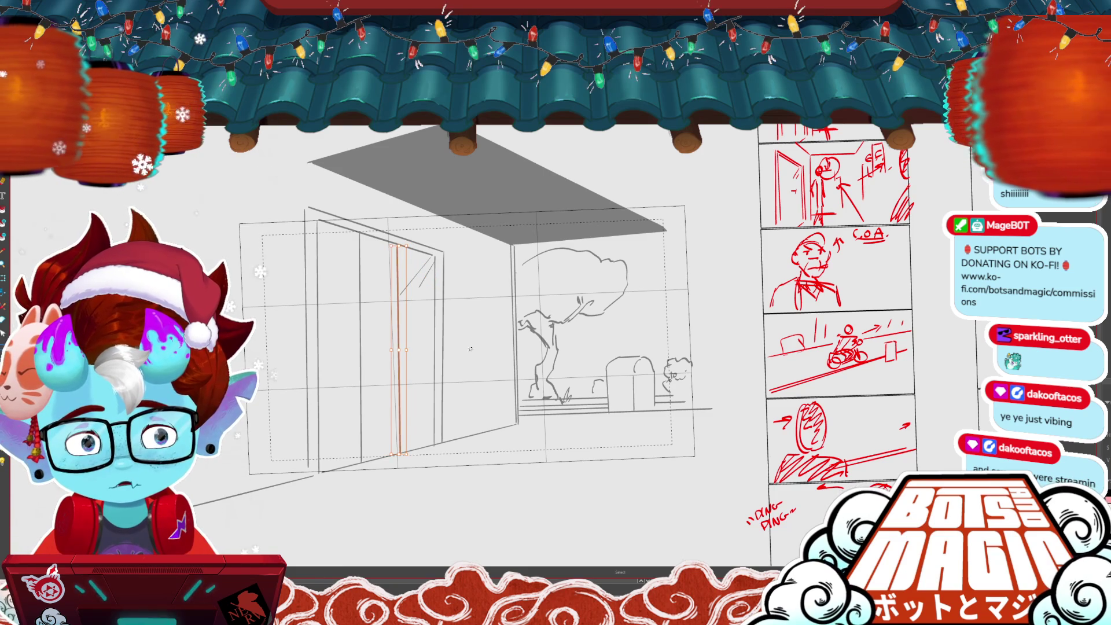
key("ctrl+z")
key("ctrl+z")
key("ctrl+y")
key("ctrl+z")
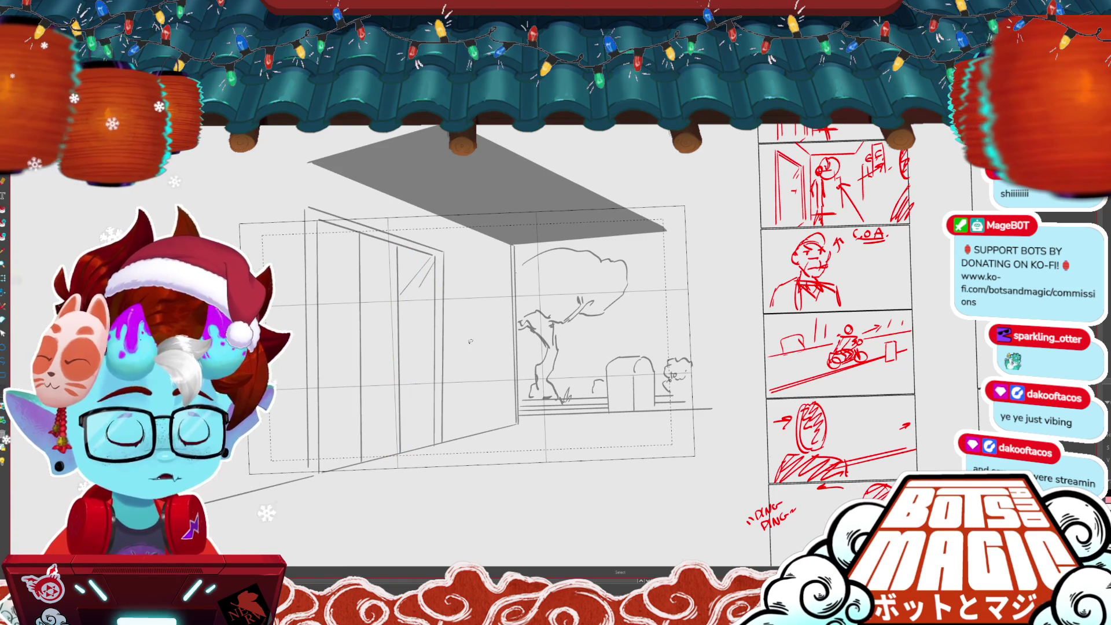
left_click(394, 446)
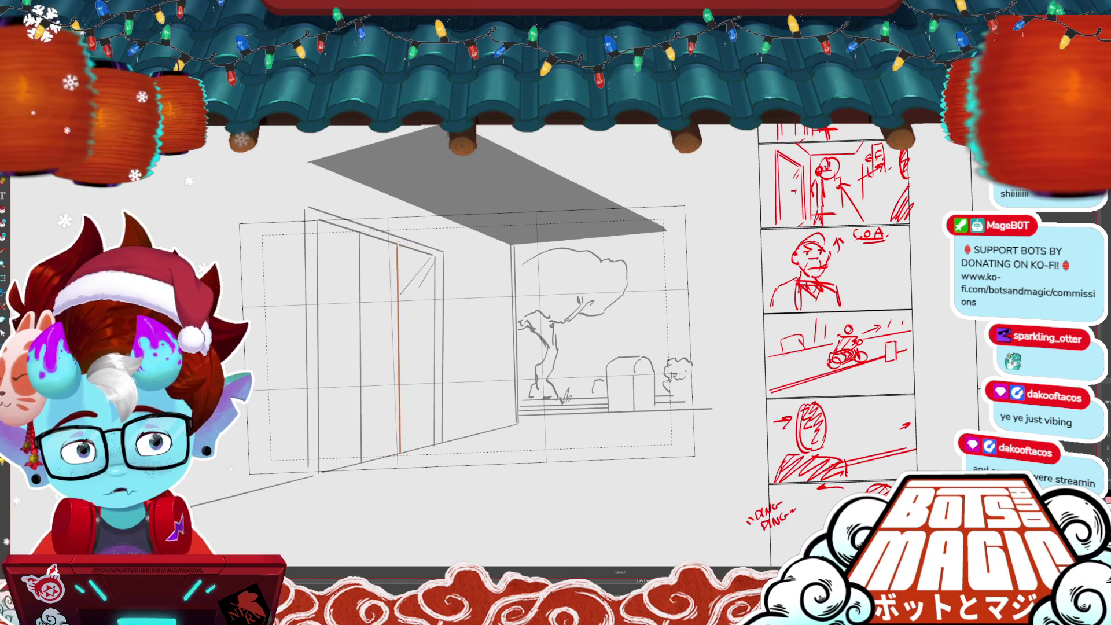
left_click(380, 402)
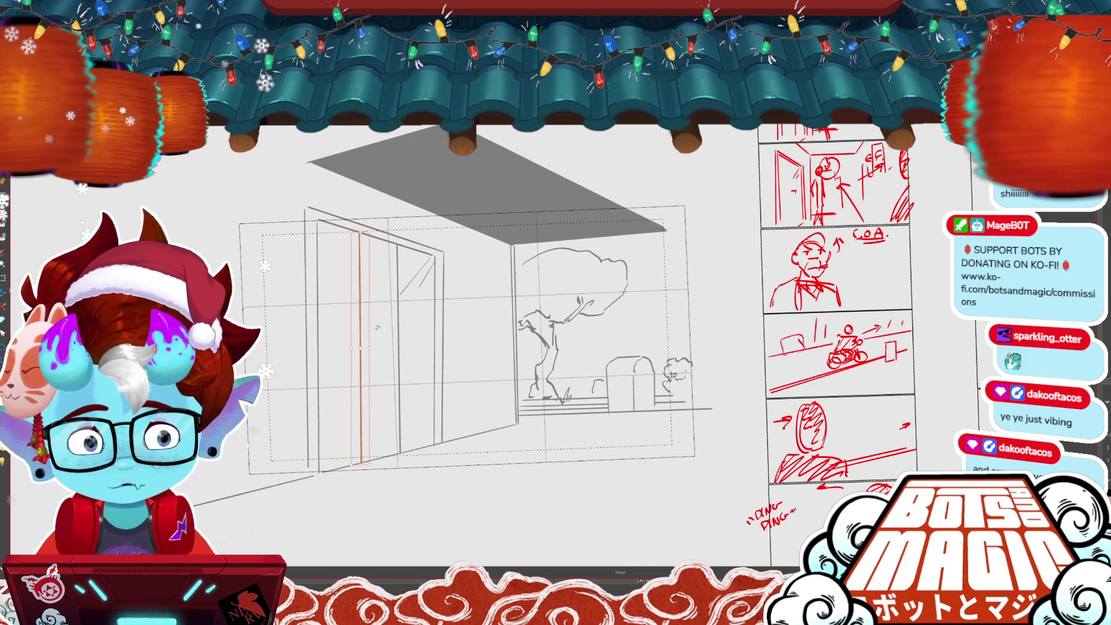
key("g")
left_click(376, 248)
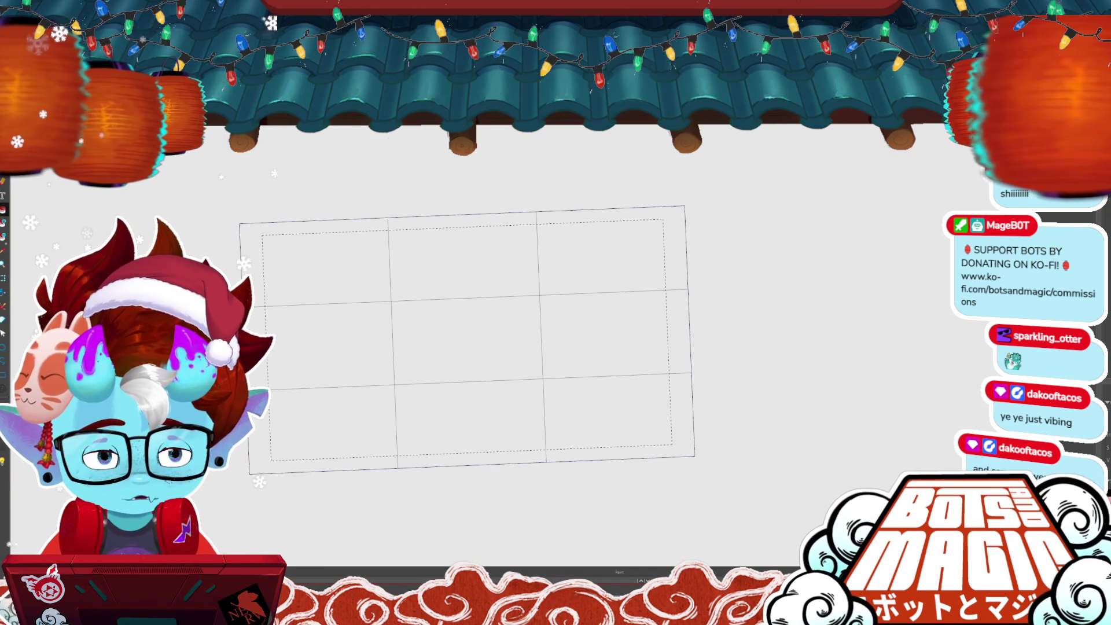
- Add two more vertical door edge lines and refill the door panel with dark grey
key("b")
left_click_drag(331, 224, 335, 470)
left_click_drag(422, 254, 422, 450)
key("g")
left_click(414, 347)
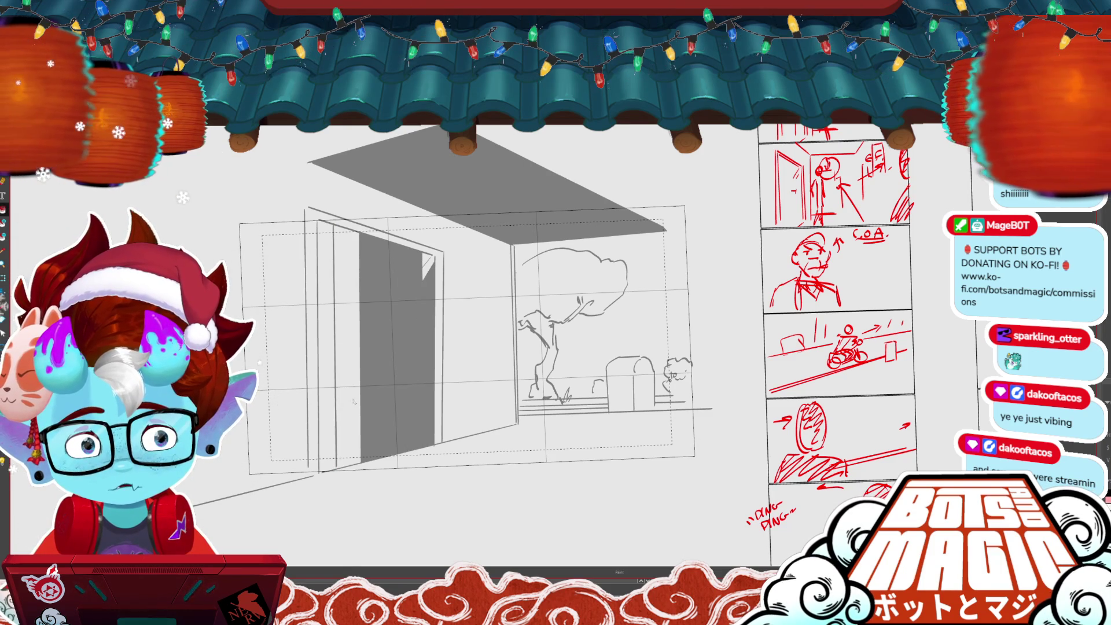
key("ctrl+z")
left_click(416, 303)
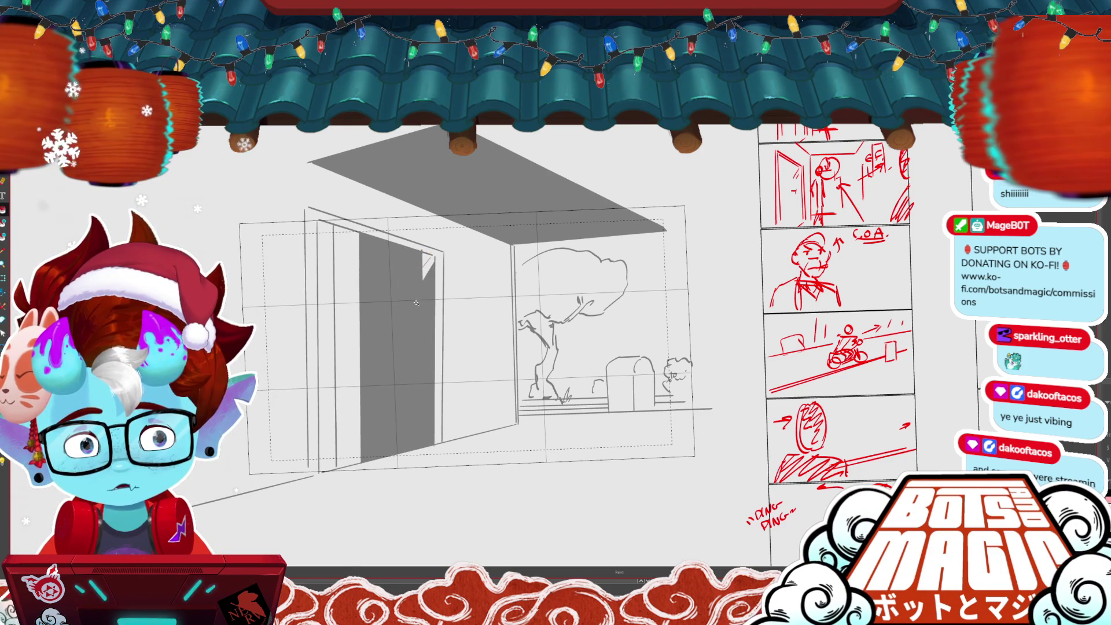
key("ctrl+z")
left_click(422, 347)
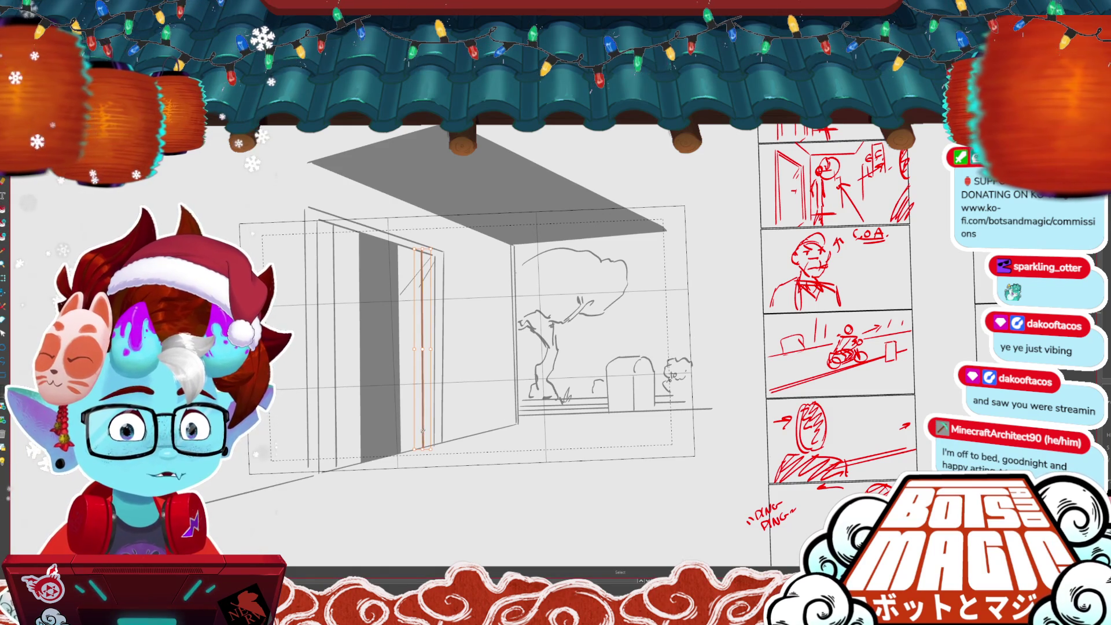
key("g")
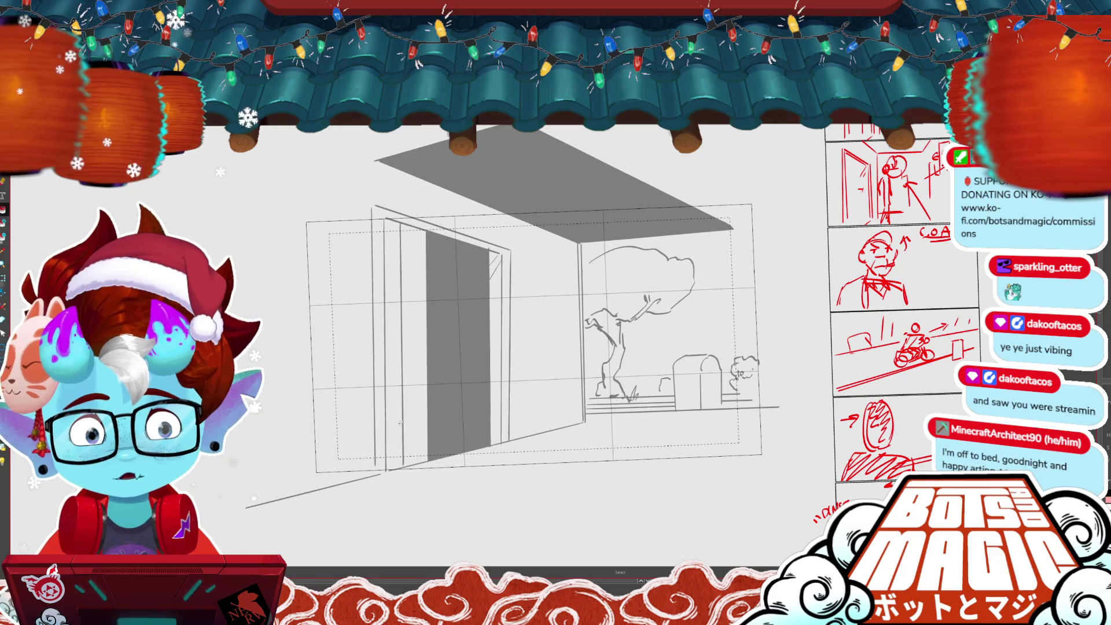
left_click(413, 431)
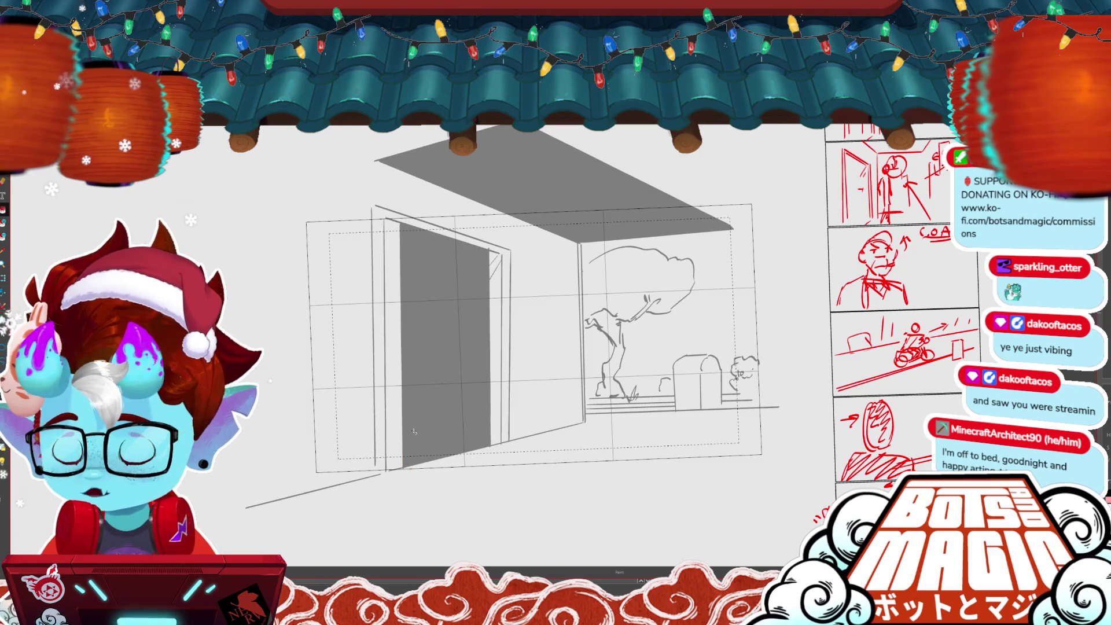
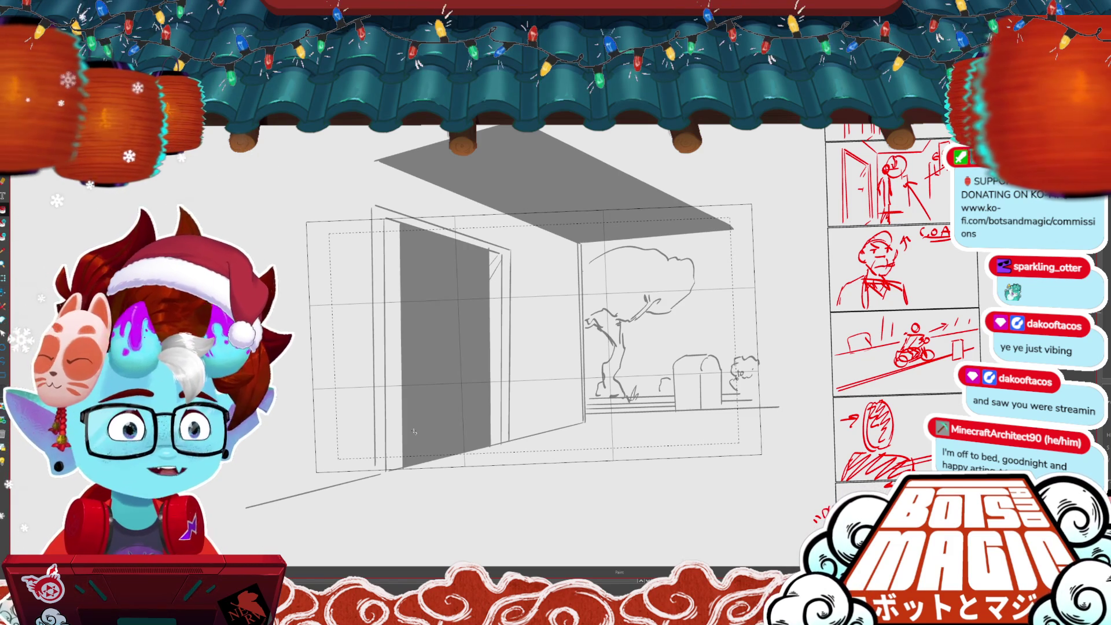
- Center the door drawing and select its bottom edge and top diagonal lines
left_click_drag(414, 431, 301, 452)
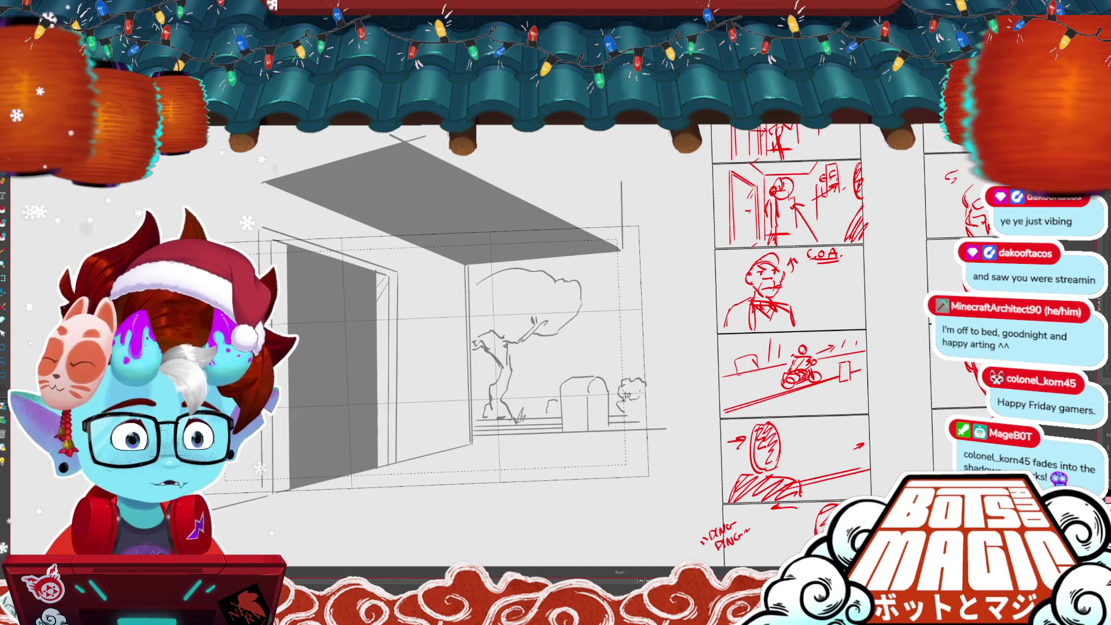
key("ctrl+plus")
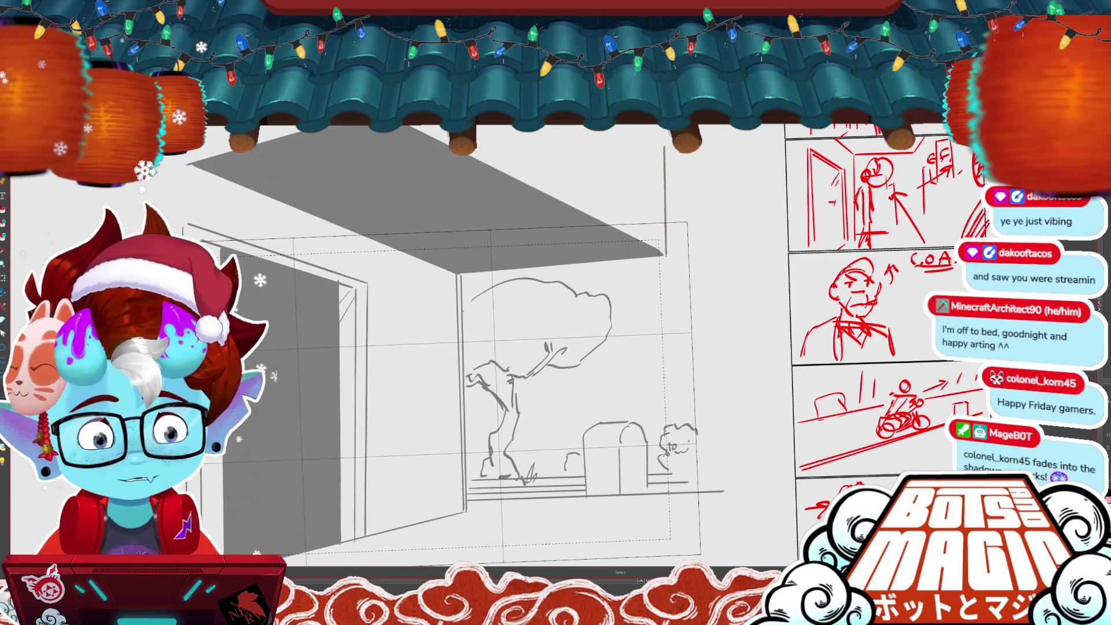
key("ctrl+minus")
key("ctrl+minus")
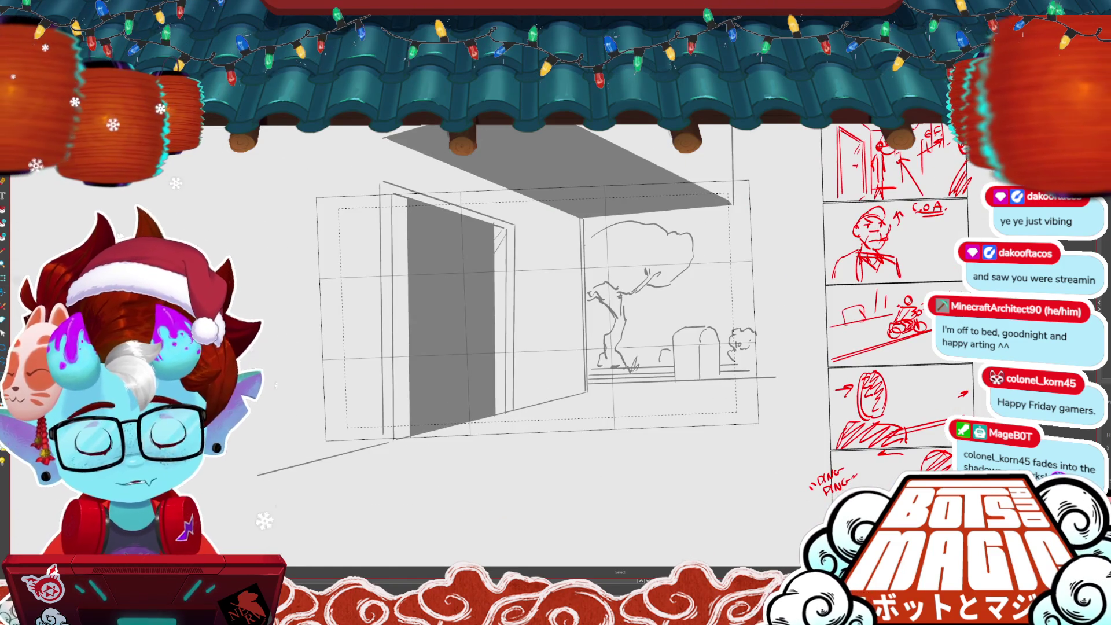
left_click_drag(521, 289, 621, 272)
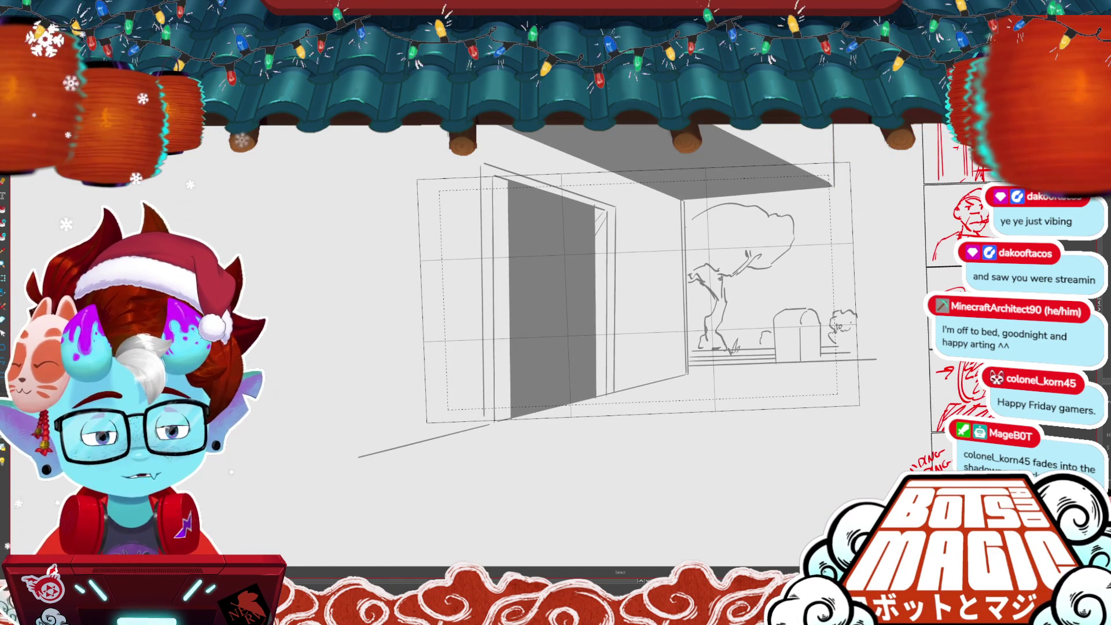
left_click_drag(521, 290, 465, 261)
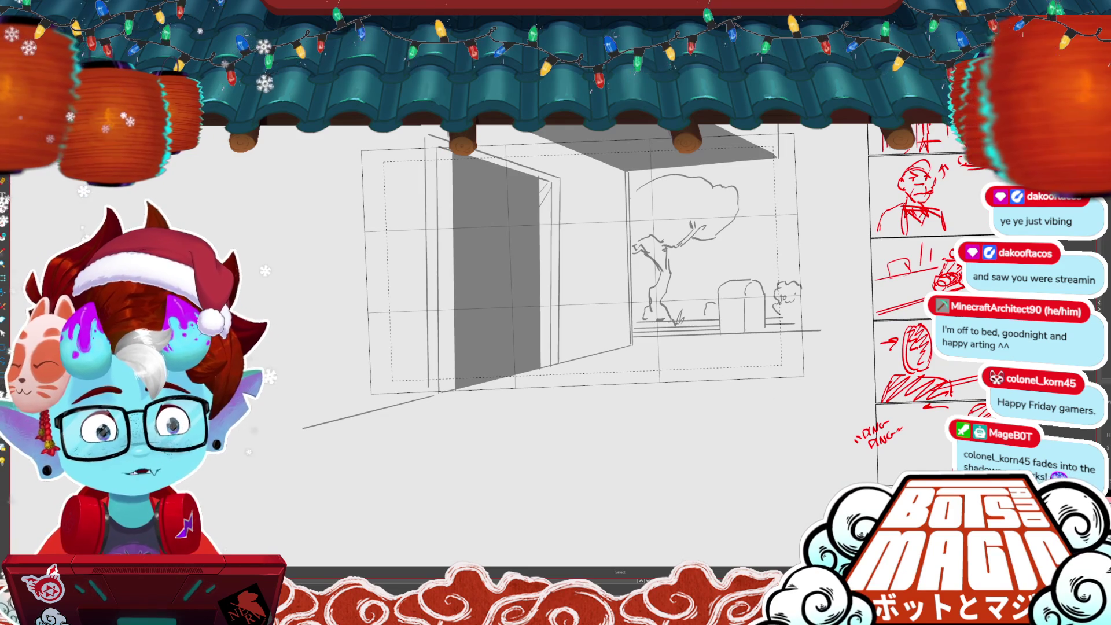
key("ctrl+plus")
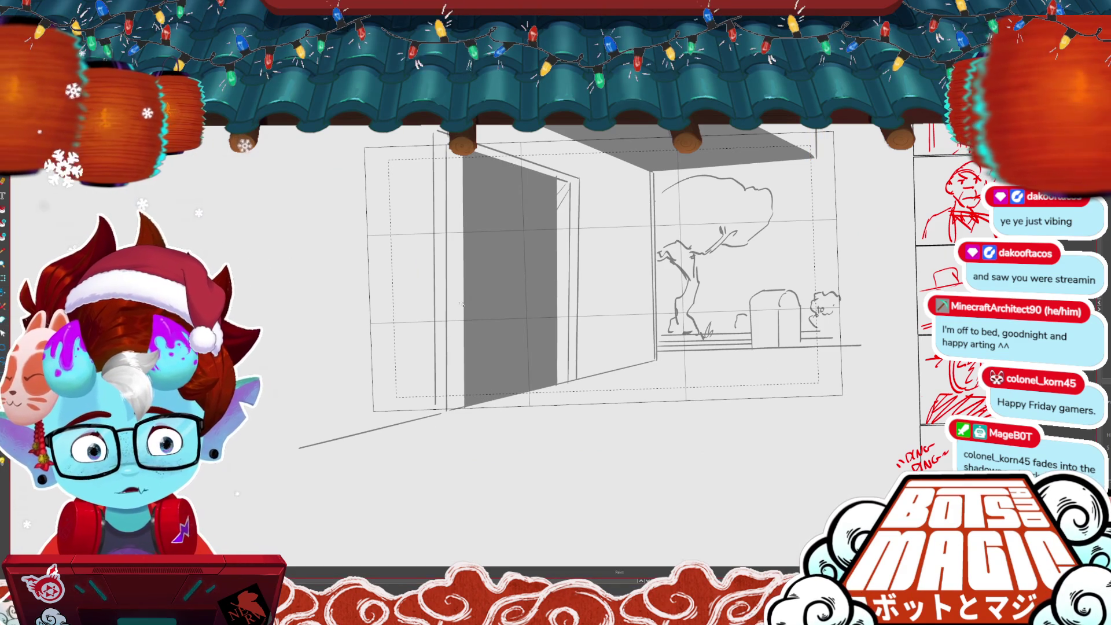
left_click(453, 411)
key("ctrl+d")
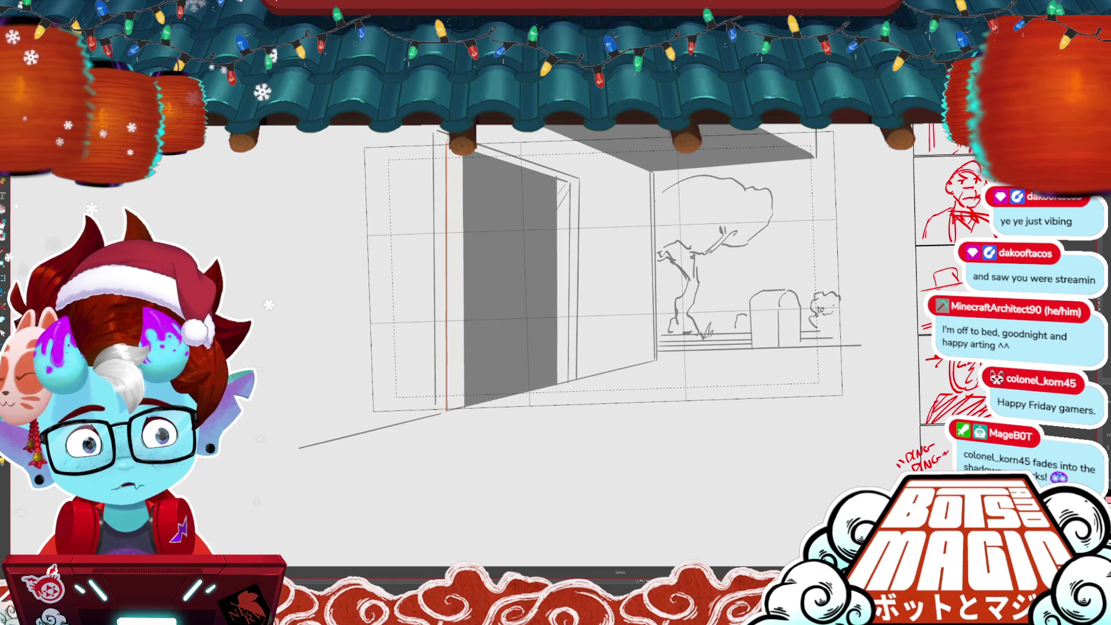
left_click(506, 163)
- Widen the grey door fill, compare wide and narrow versions, and keep the narrow strip
key("ctrl+d")
left_click(454, 272)
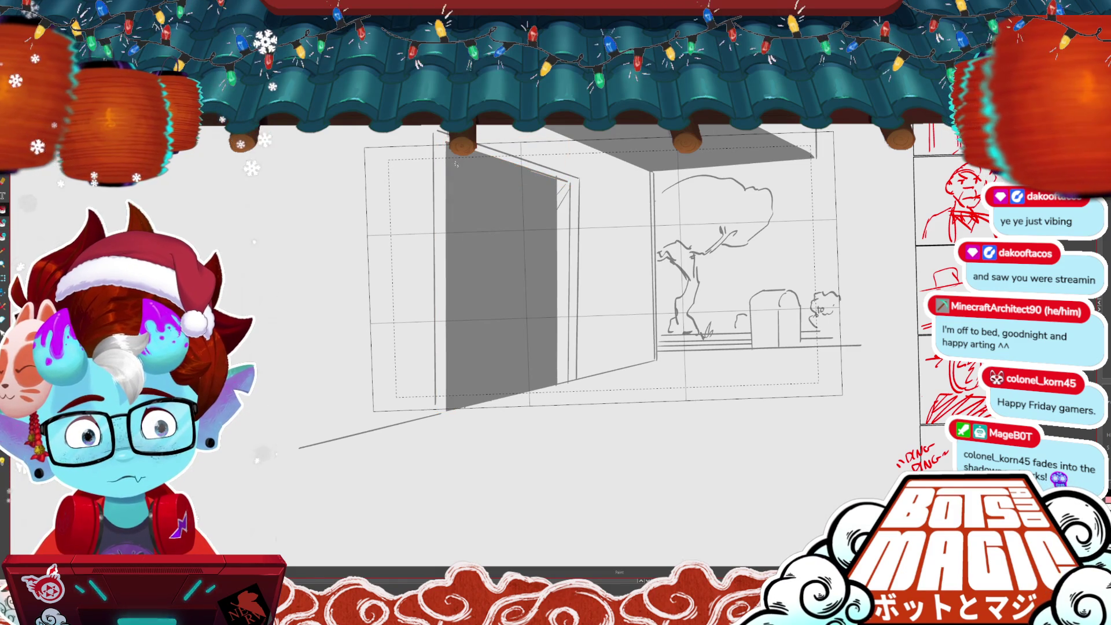
key("ctrl")
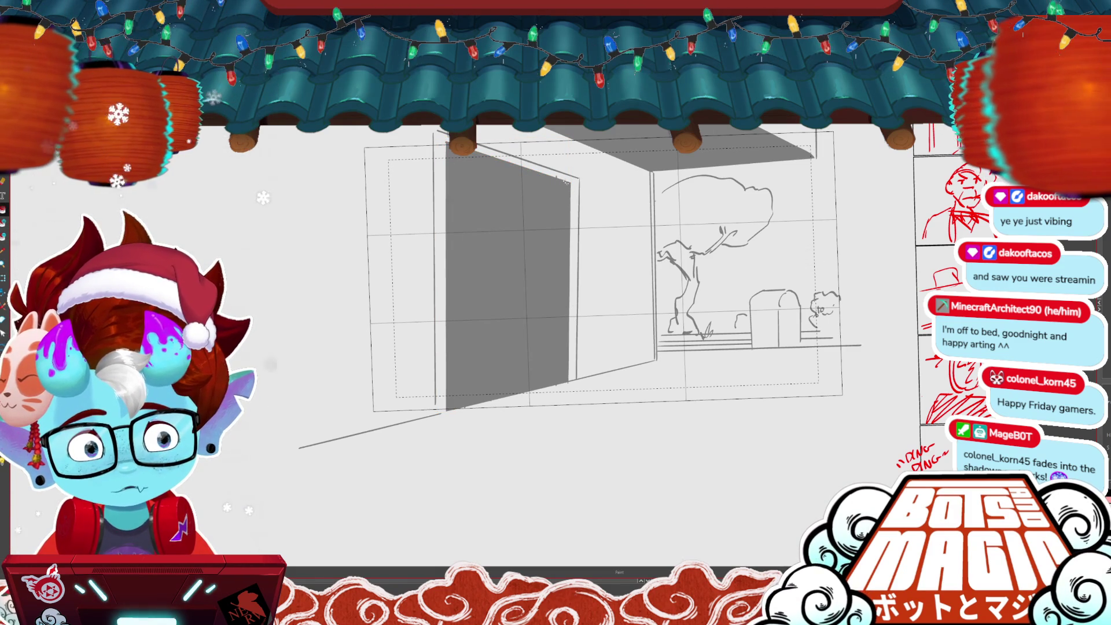
key("ctrl+z")
key("ctrl+z")
key("ctrl+z")
key("ctrl+z")
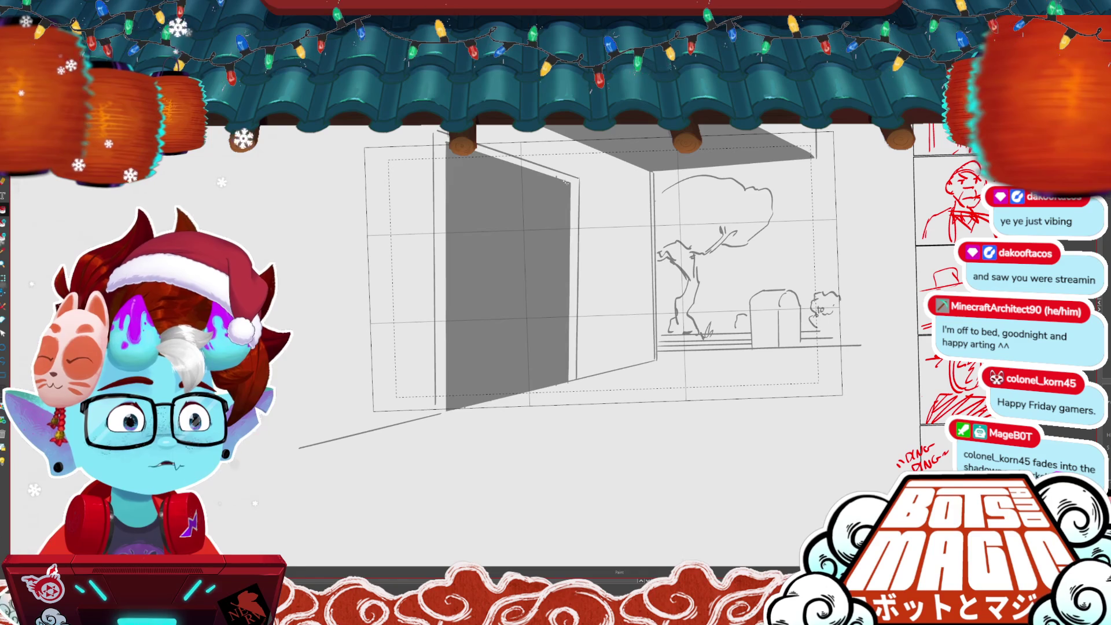
key("ctrl+y")
key("ctrl+y")
key("ctrl+z")
key("ctrl+z")
key("ctrl+z")
key("ctrl+y")
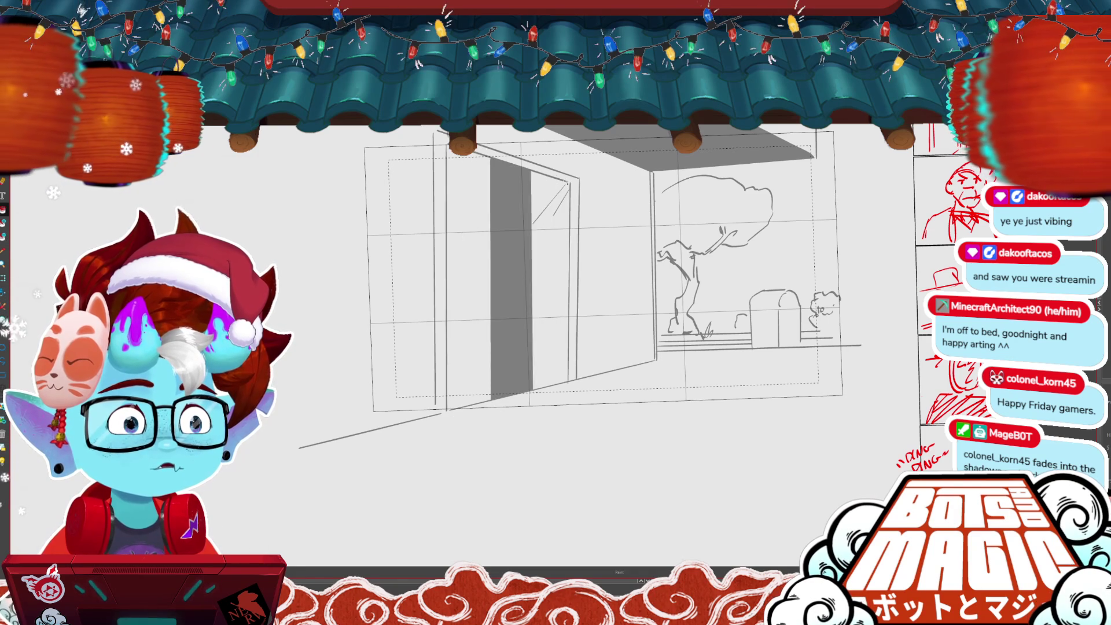
key("ctrl+y")
key("ctrl+y")
key("ctrl+z")
key("ctrl+z")
key("ctrl+z")
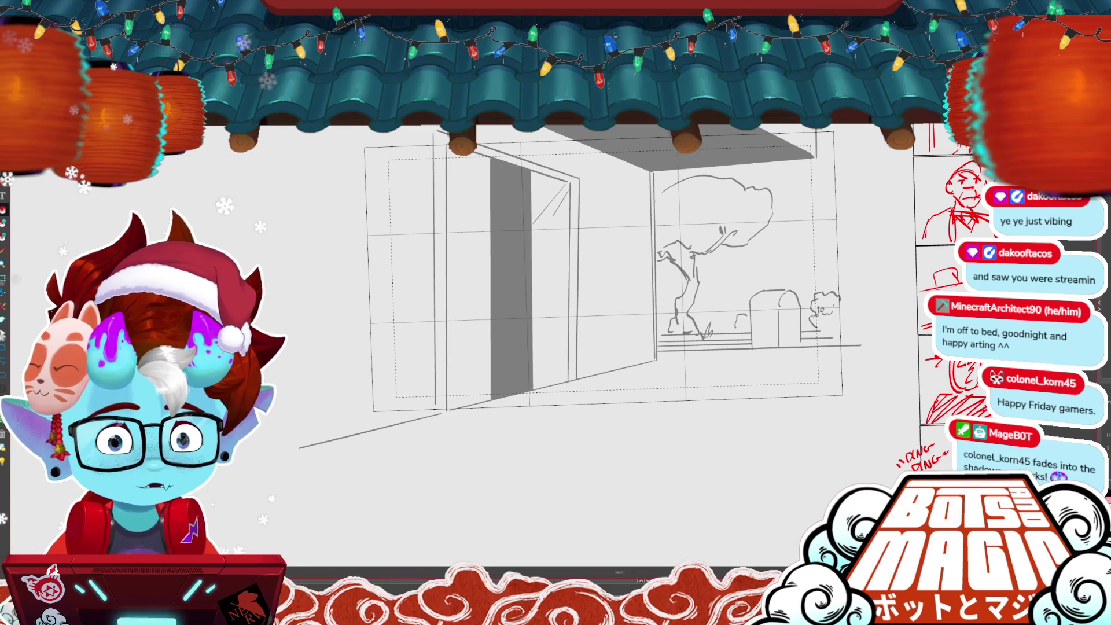
key("ctrl+plus")
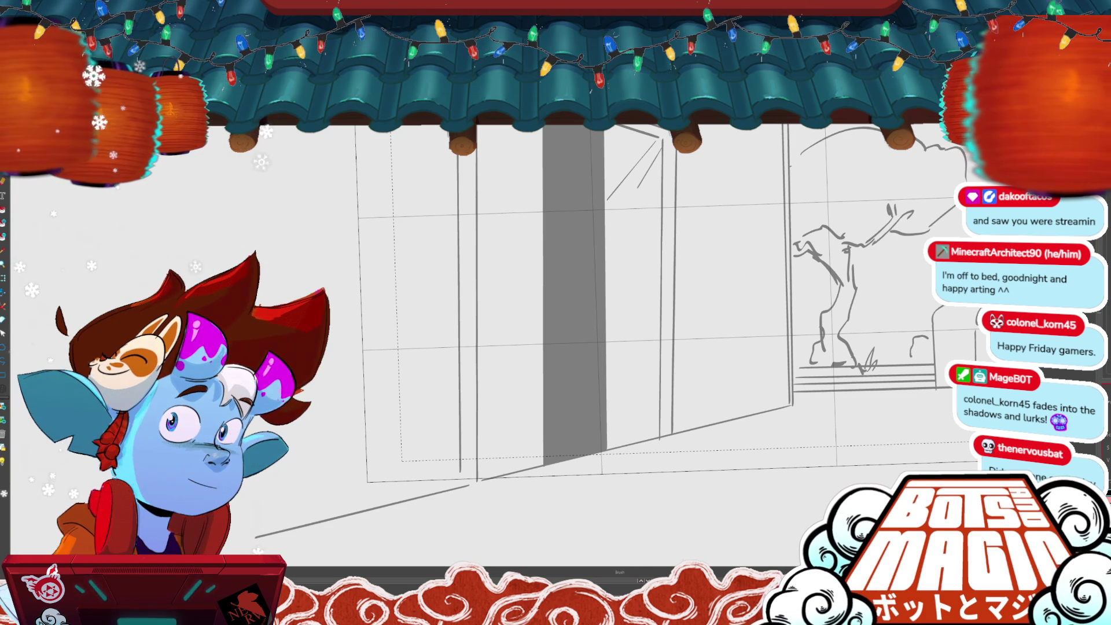
- Sketch arm and back strokes over the door, undoing the stray squiggle and hand
left_click_drag(552, 299, 584, 288)
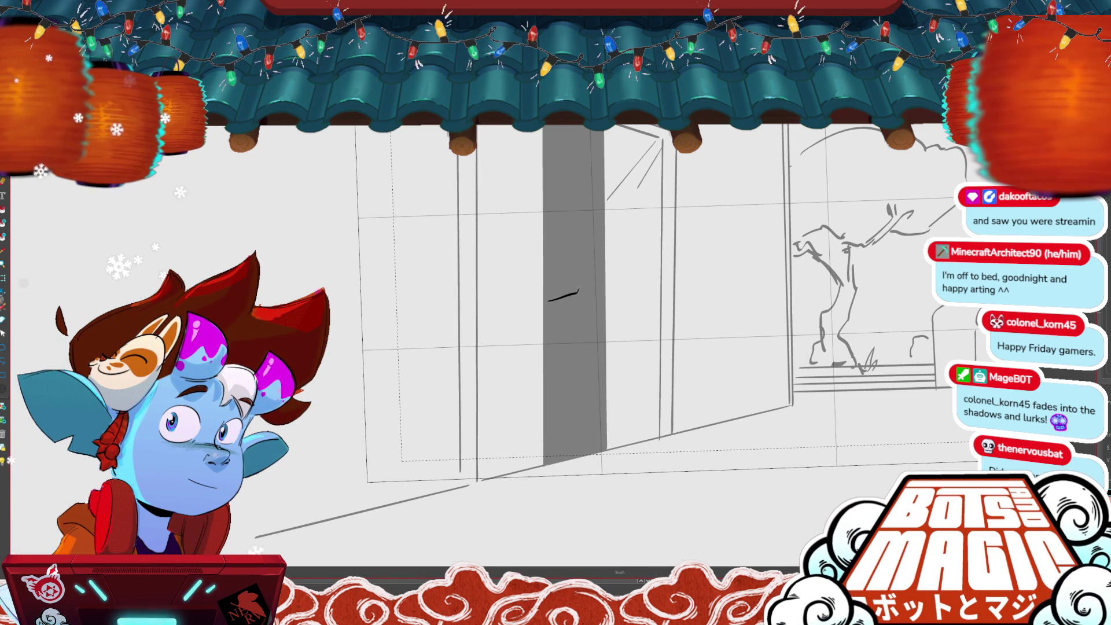
mouse_move(547, 248)
left_mouse_down()
mouse_move(548, 276)
mouse_move(595, 292)
left_mouse_up()
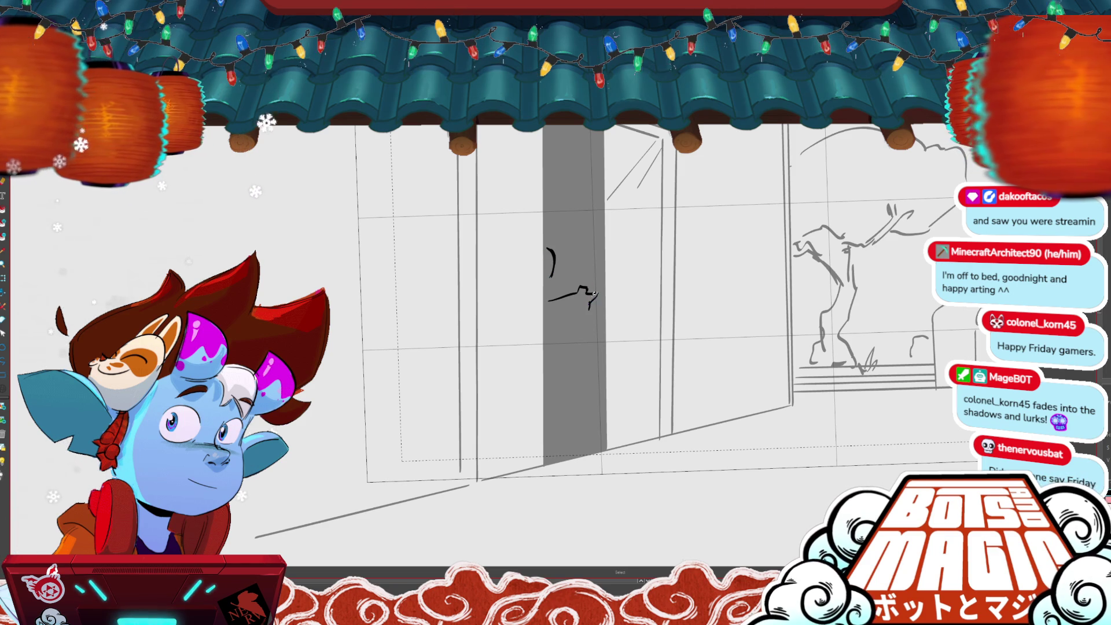
key("ctrl+z")
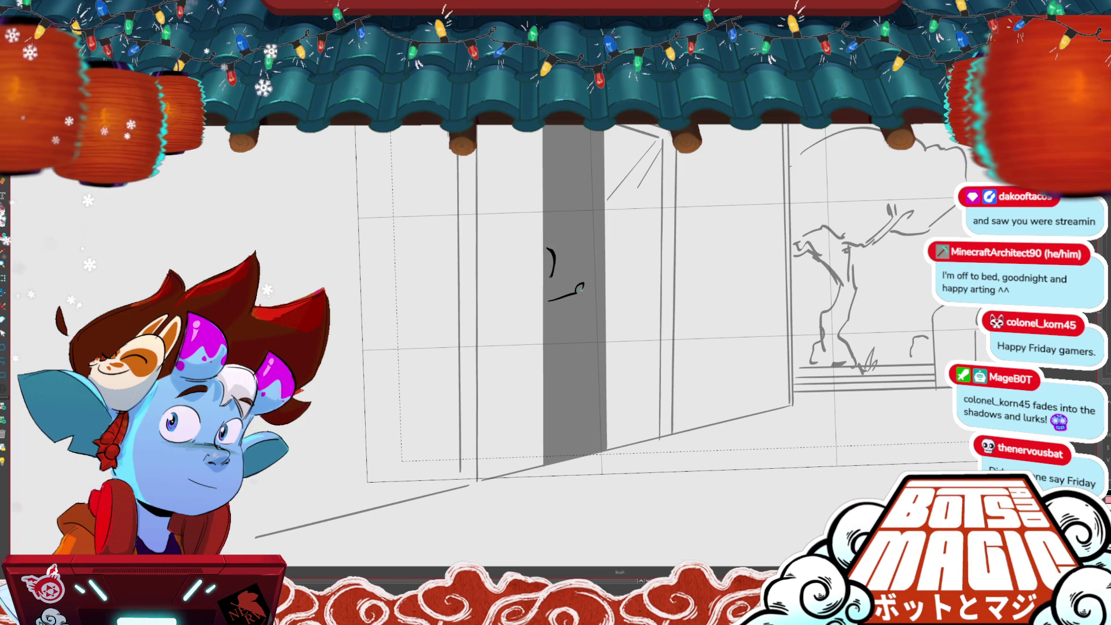
left_click_drag(592, 301, 548, 319)
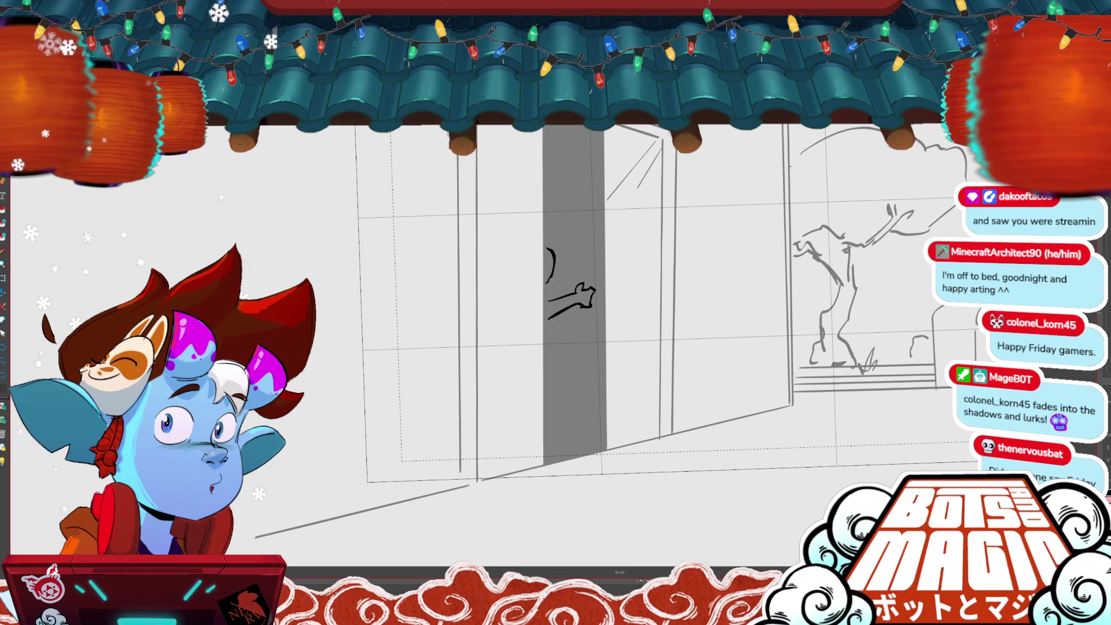
key("ctrl+z")
key("ctrl+z")
key("ctrl+z")
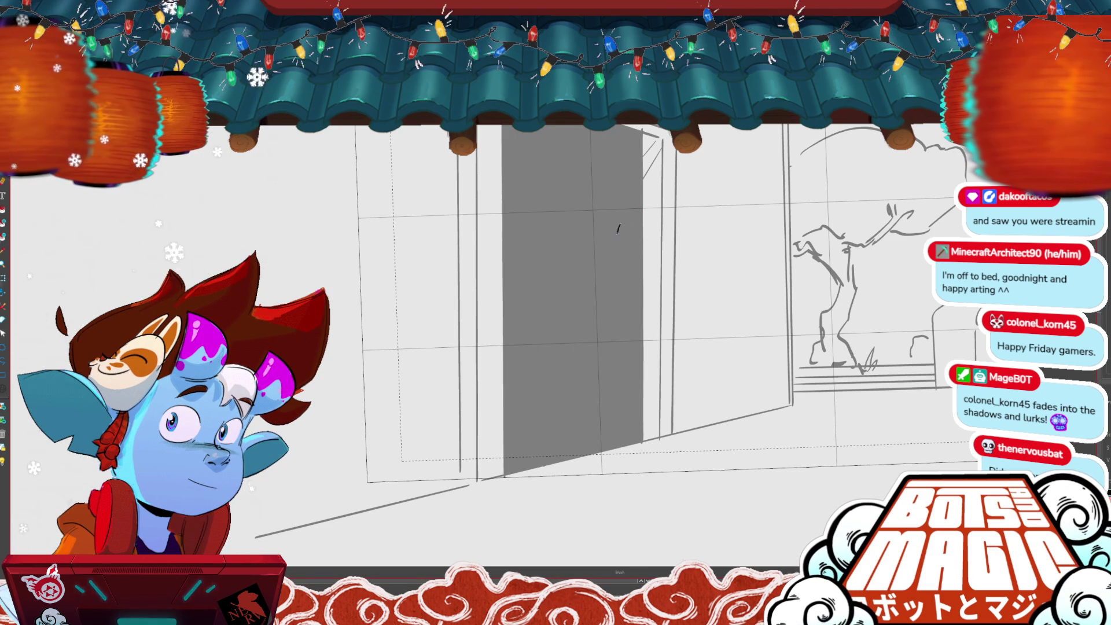
- Draw the head guide line, reaching hand, body curve, arms, legs and a fist
left_click_drag(623, 230, 652, 234)
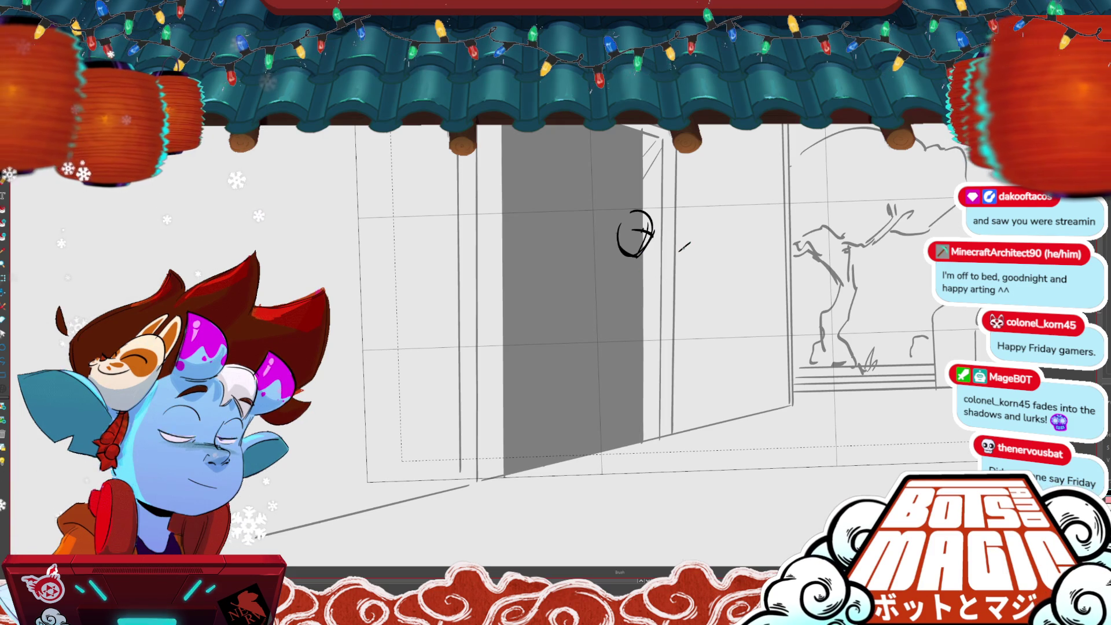
mouse_move(680, 258)
left_mouse_down()
mouse_move(699, 260)
mouse_move(675, 258)
left_mouse_up()
mouse_move(621, 225)
left_mouse_down()
mouse_move(609, 261)
mouse_move(628, 269)
mouse_move(549, 257)
mouse_move(562, 278)
left_mouse_up()
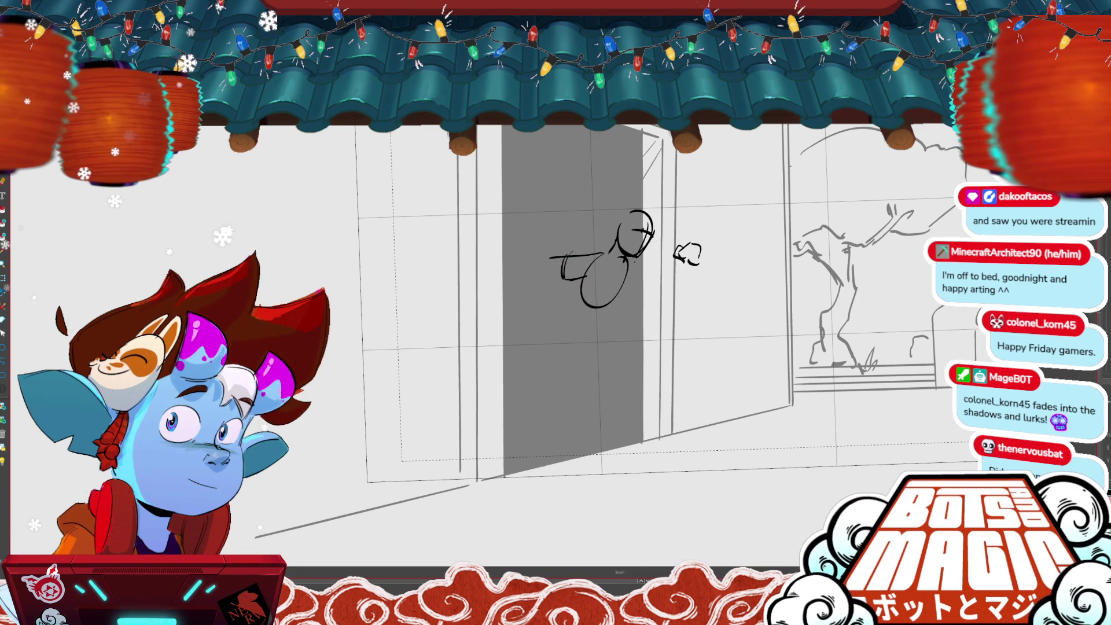
left_click_drag(636, 258, 645, 282)
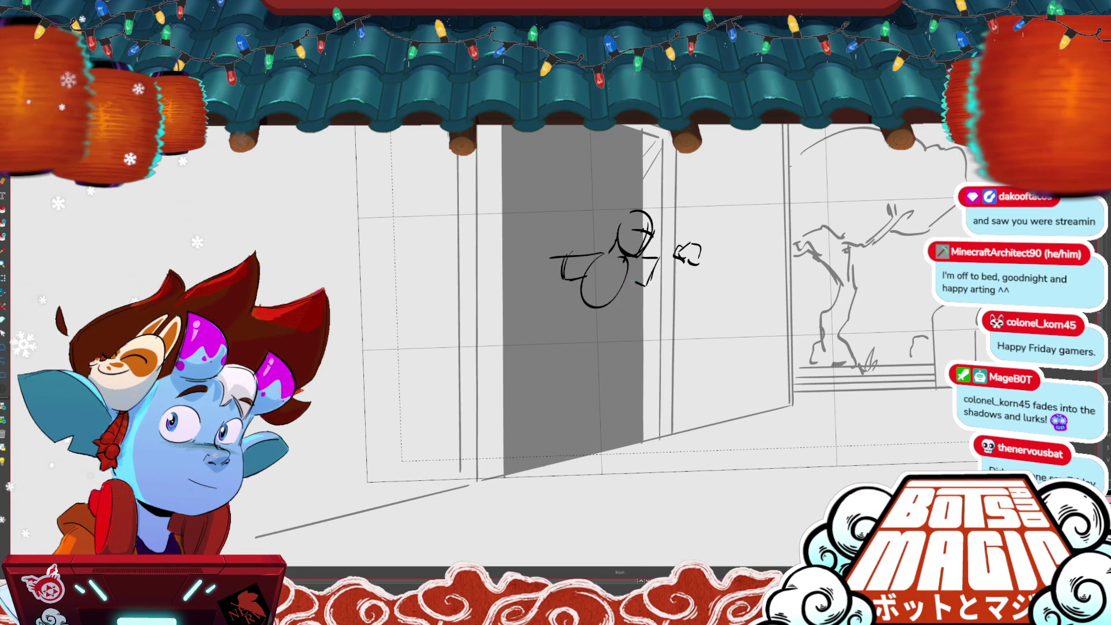
left_click_drag(564, 260, 531, 295)
left_click_drag(628, 272, 610, 315)
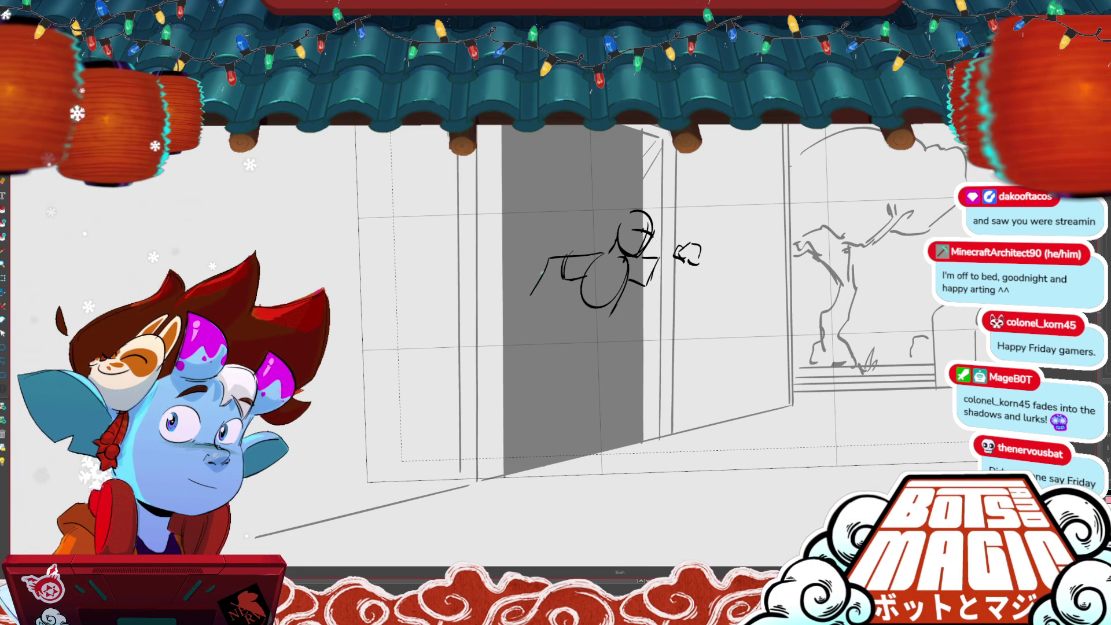
left_click_drag(551, 256, 527, 294)
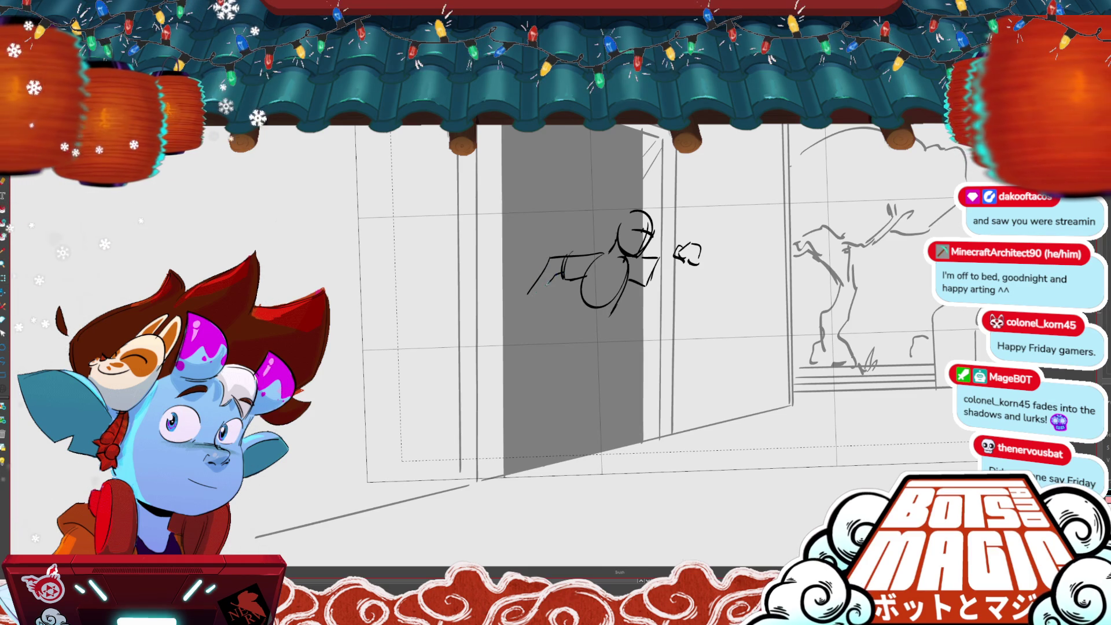
left_click_drag(535, 299, 514, 315)
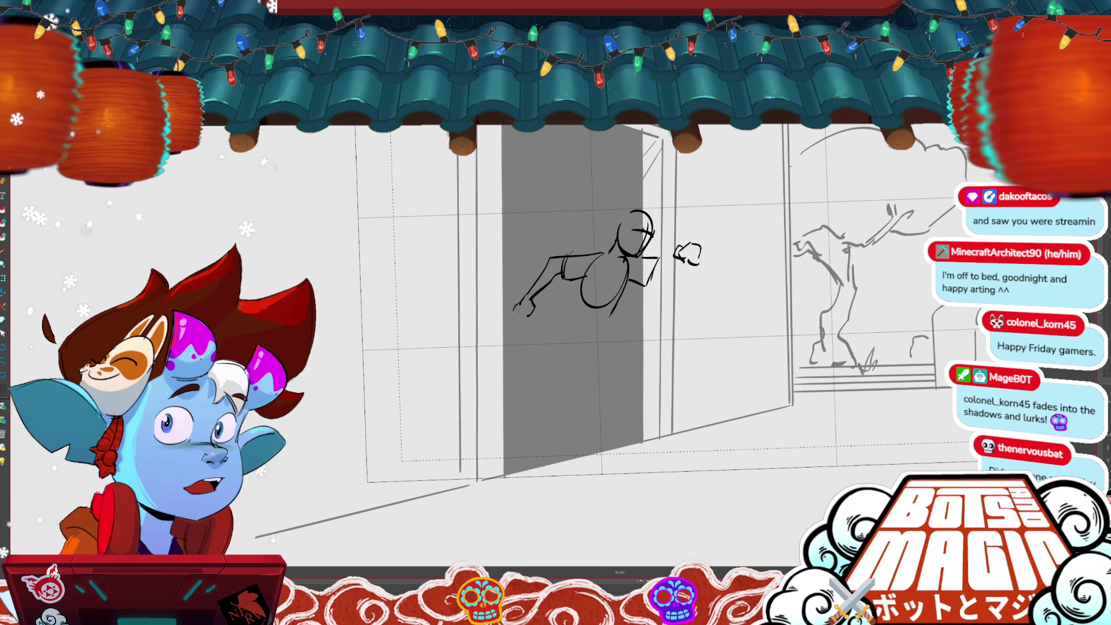
- Move the fist further left, extend its outline, and redraw the face lines
key("alt+s")
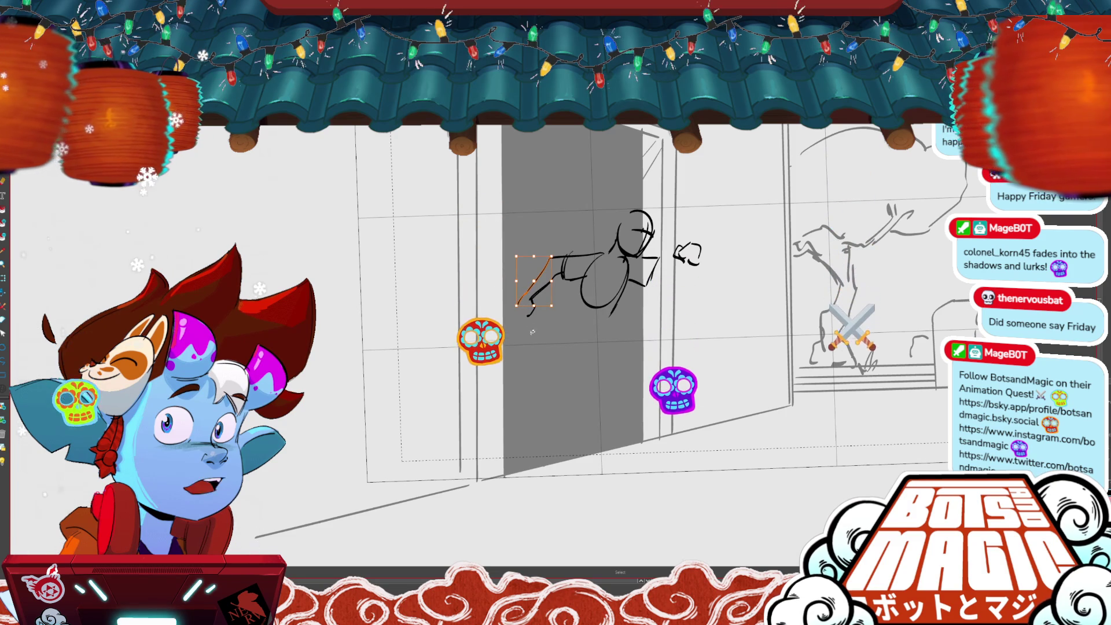
left_click_drag(536, 317, 524, 318)
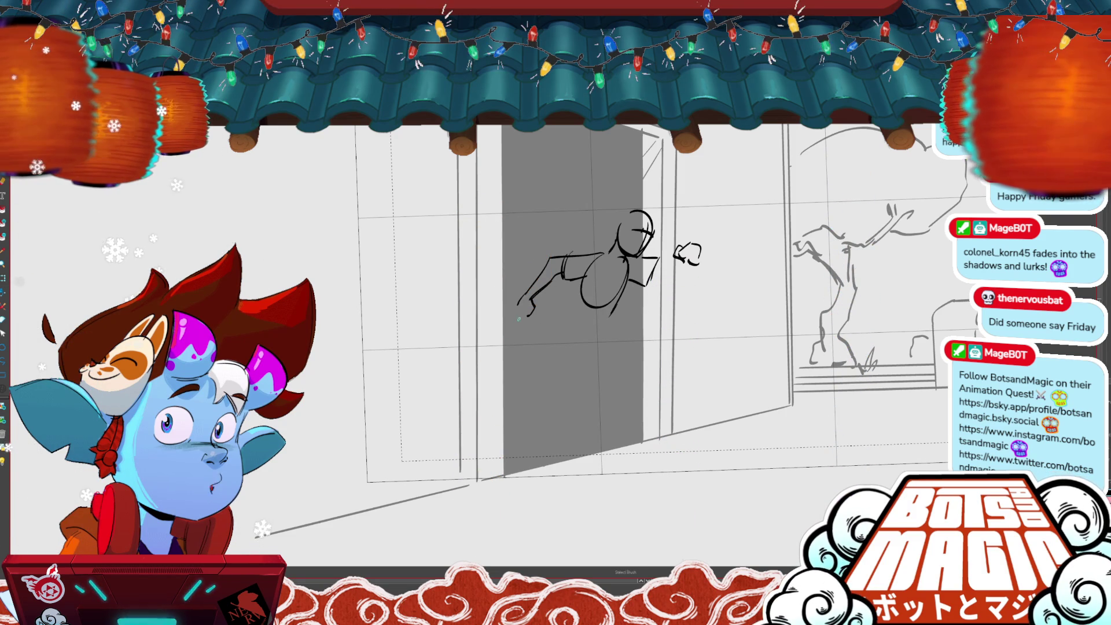
key("alt+b")
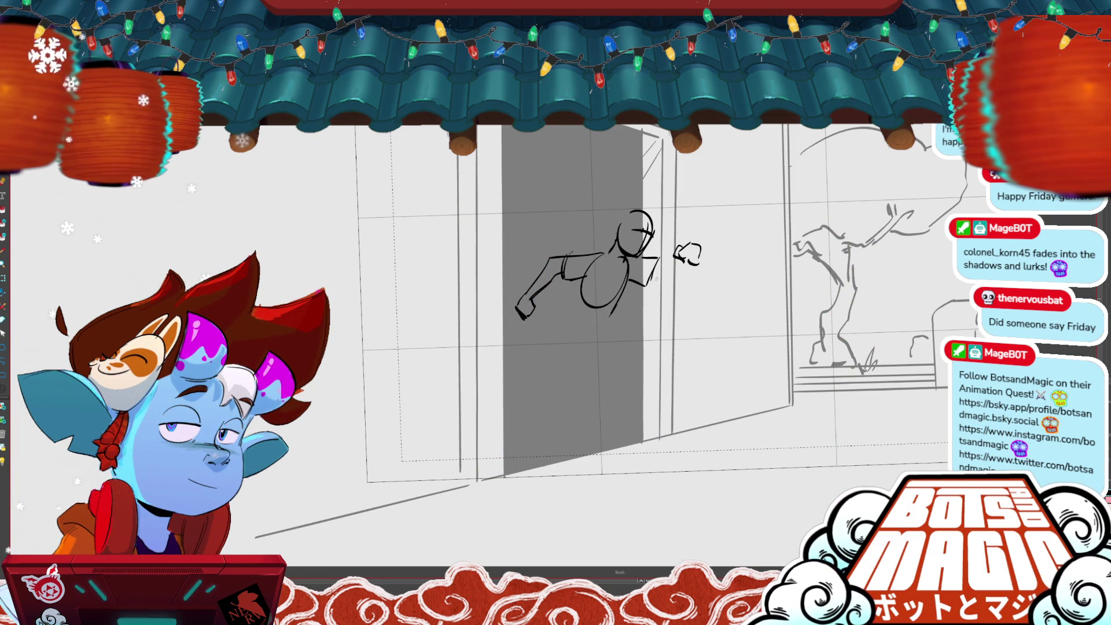
left_click_drag(682, 259, 692, 272)
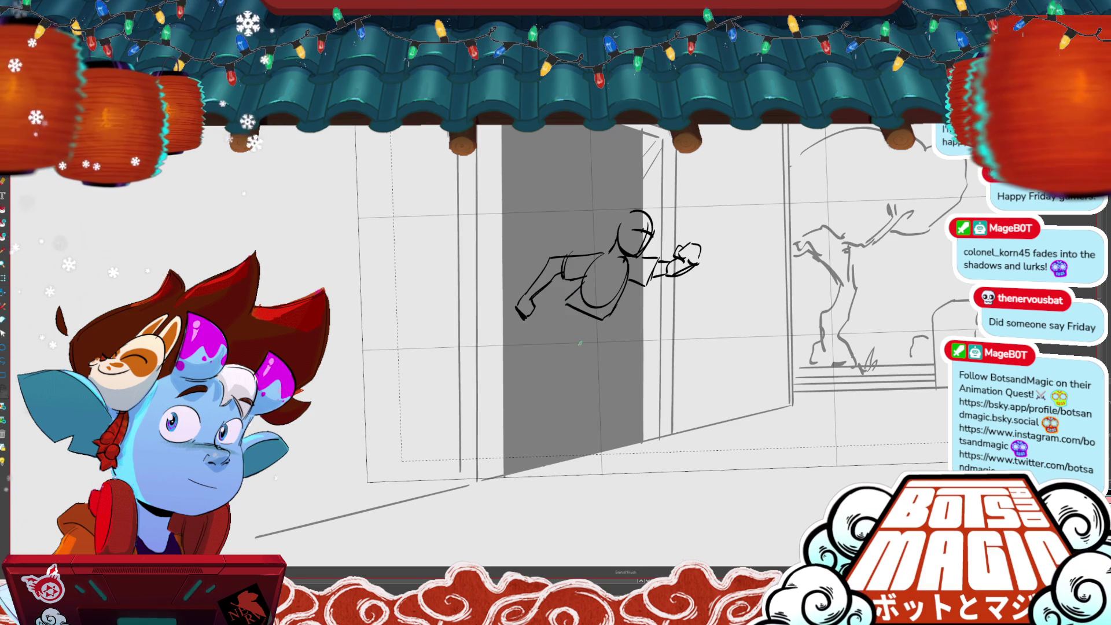
left_click_drag(577, 313, 570, 325)
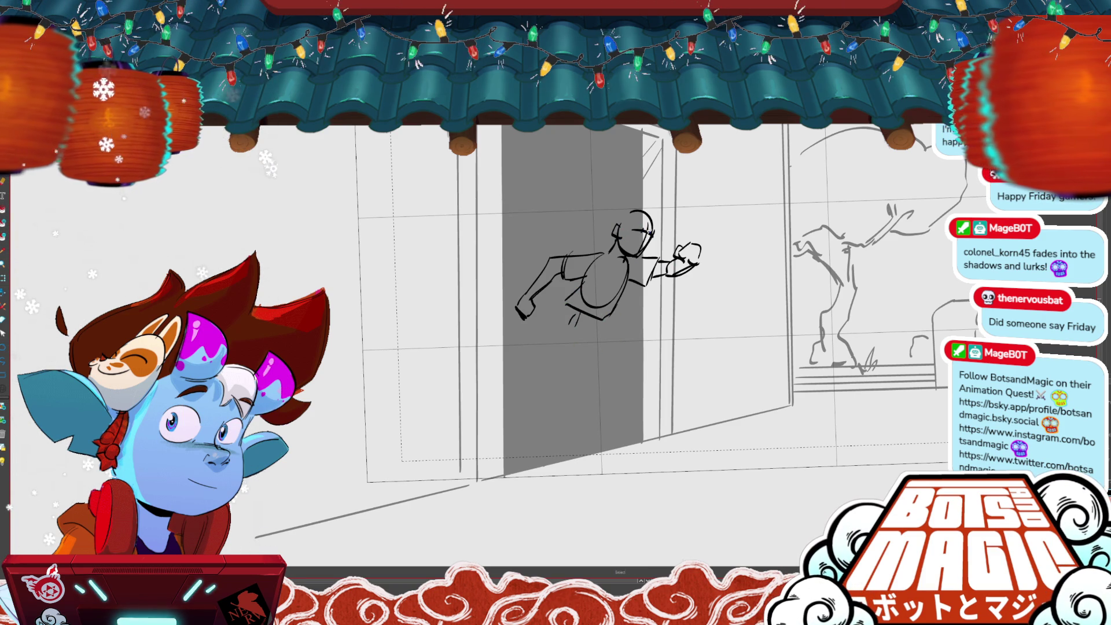
key("b")
left_click_drag(633, 228, 643, 246)
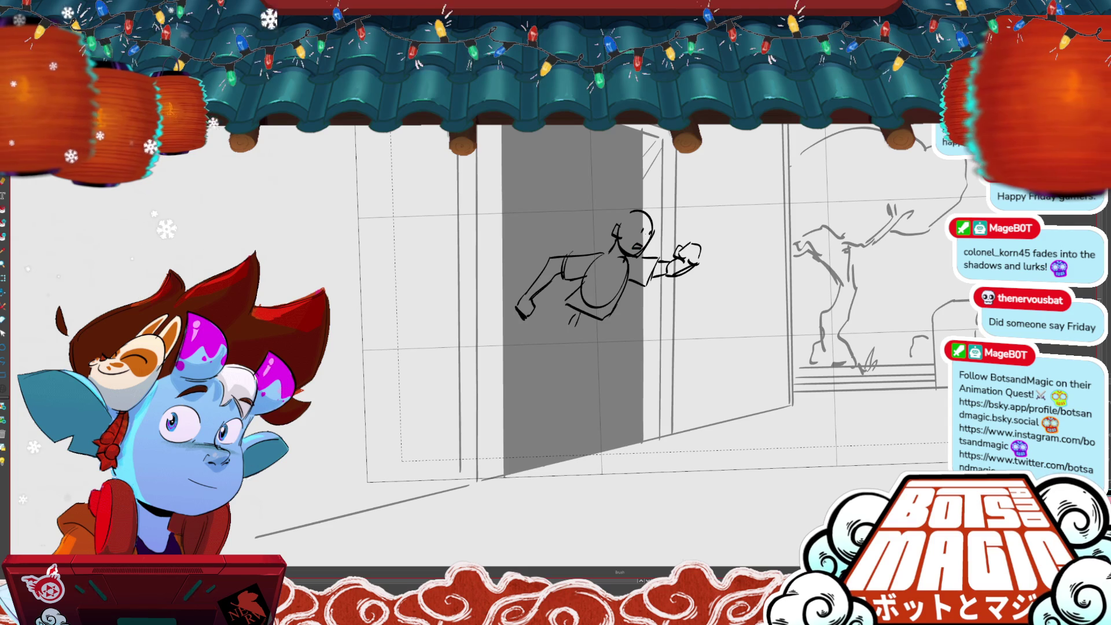
key("ctrl+z")
- Draw the hip stroke, rounded lower body and legs reaching toward the ground
left_click_drag(613, 313, 601, 335)
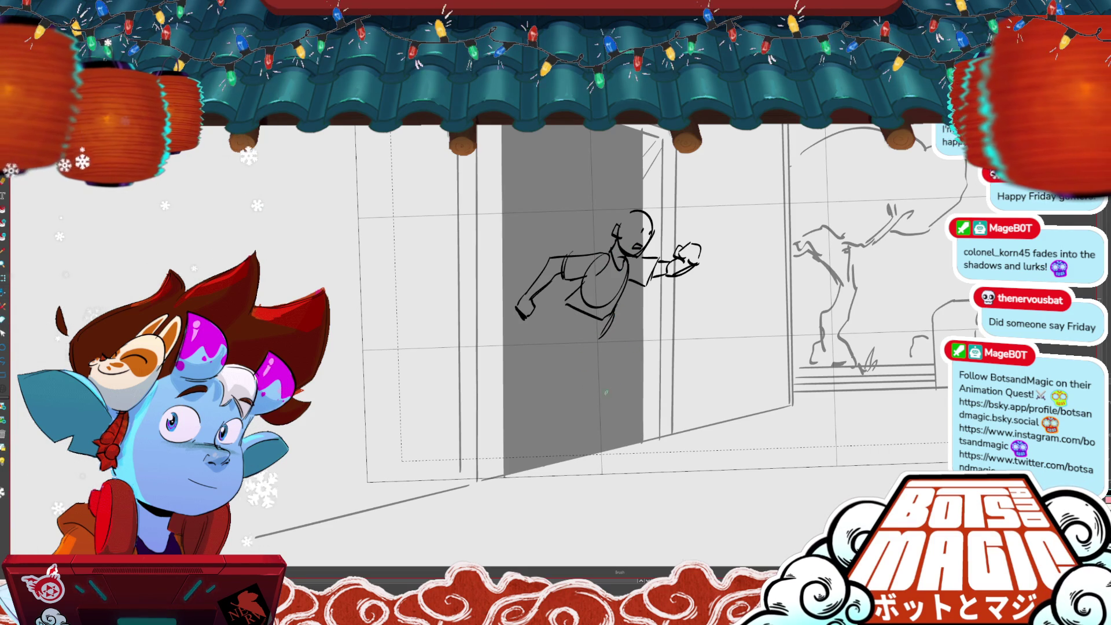
left_click_drag(569, 308, 556, 329)
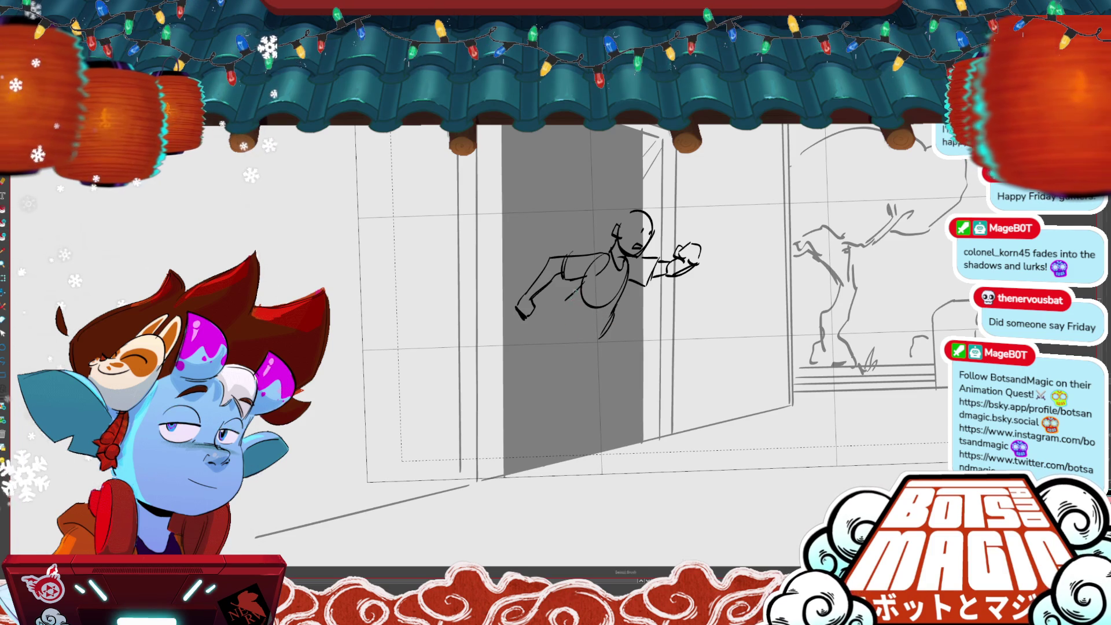
mouse_move(605, 312)
left_mouse_down()
mouse_move(596, 325)
mouse_move(616, 425)
left_mouse_up()
mouse_move(593, 341)
left_mouse_down()
mouse_move(610, 402)
mouse_move(650, 420)
mouse_move(616, 448)
left_mouse_up()
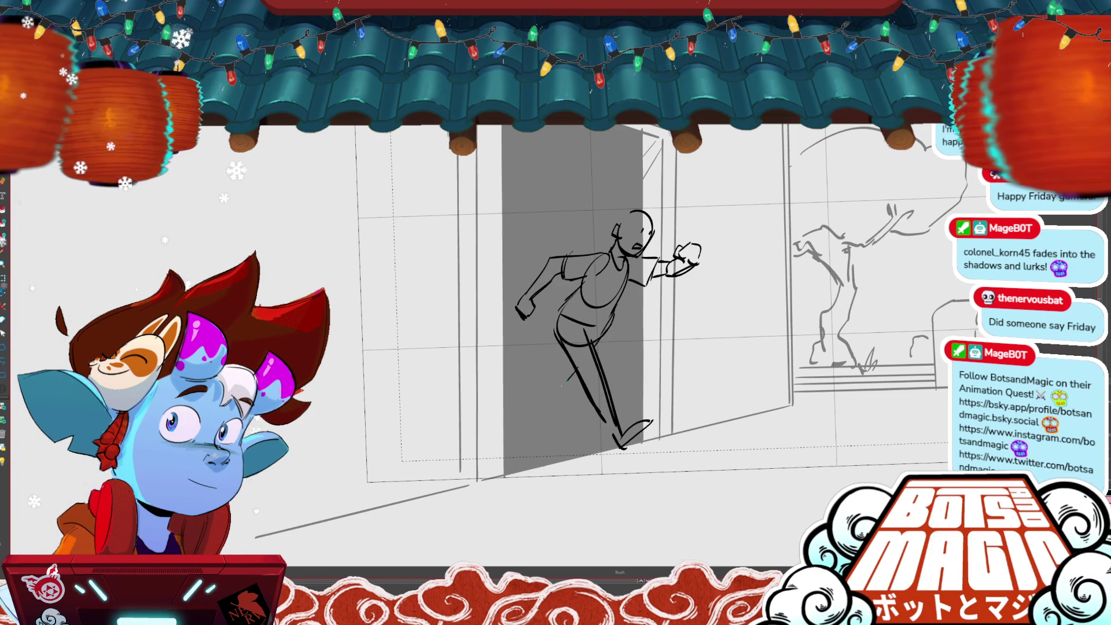
mouse_move(558, 387)
left_mouse_down()
mouse_move(517, 365)
mouse_move(500, 385)
mouse_move(559, 382)
left_mouse_up()
key("ctrl+z")
- Erase the hand on the previous frame's arm, then sketch an oval head left of the tree
key("comma")
key("period")
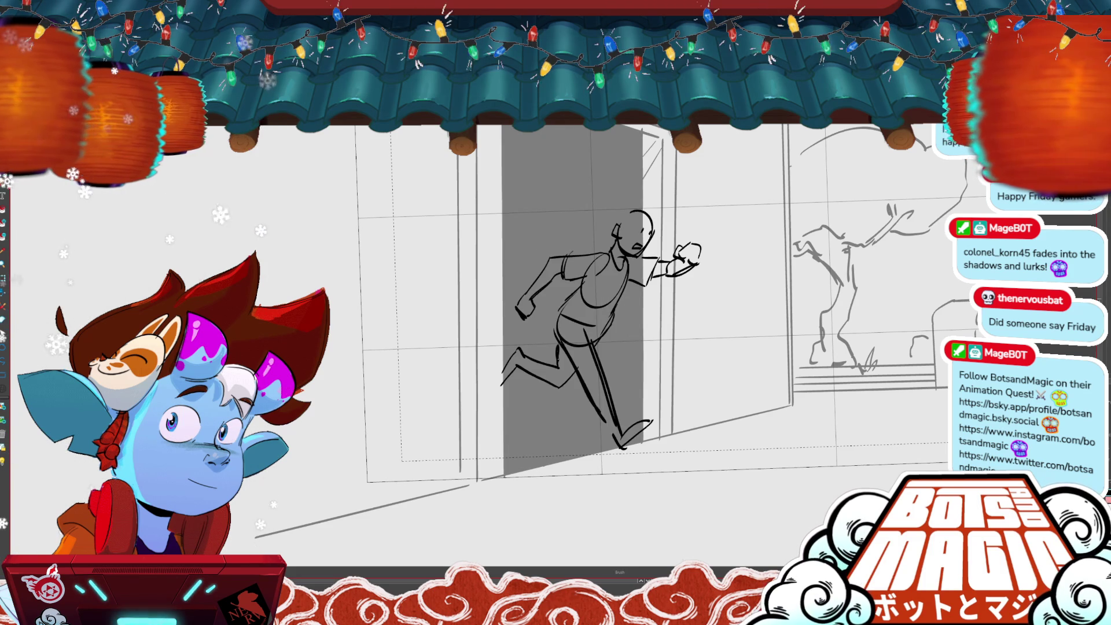
key("period")
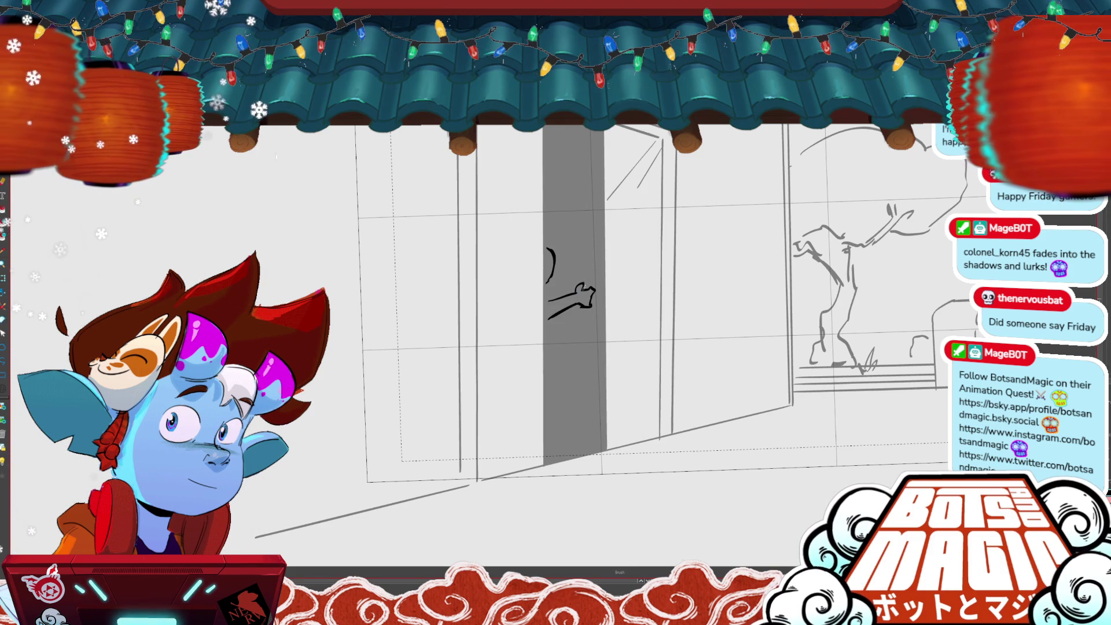
mouse_move(593, 296)
left_mouse_down()
mouse_move(575, 293)
mouse_move(595, 285)
mouse_move(594, 307)
left_mouse_up()
key("comma")
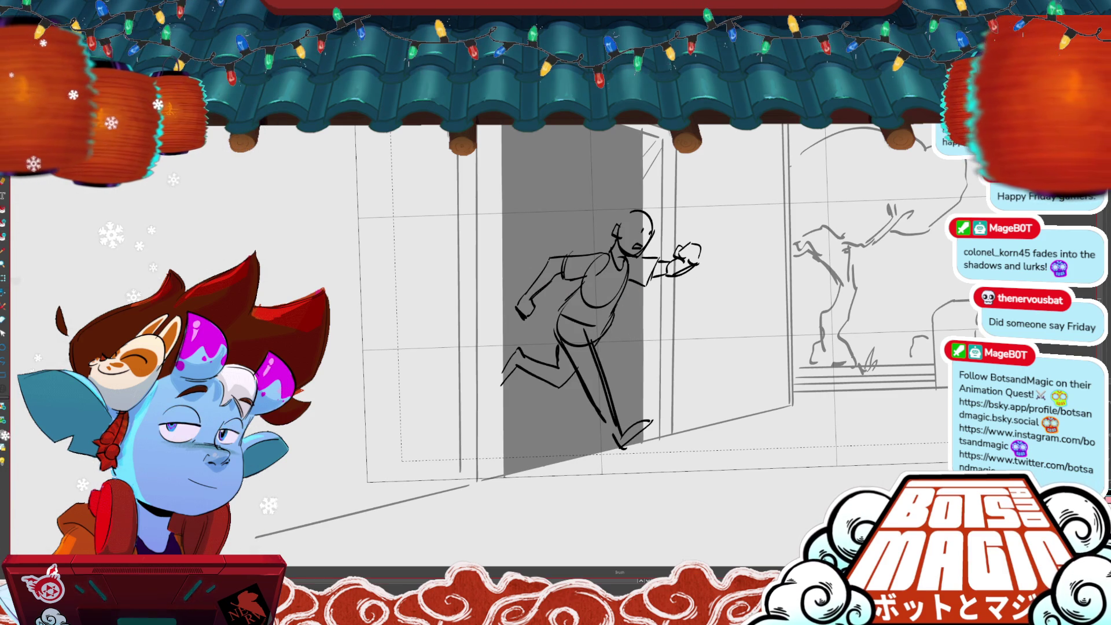
scroll(220, 266, "down", 3)
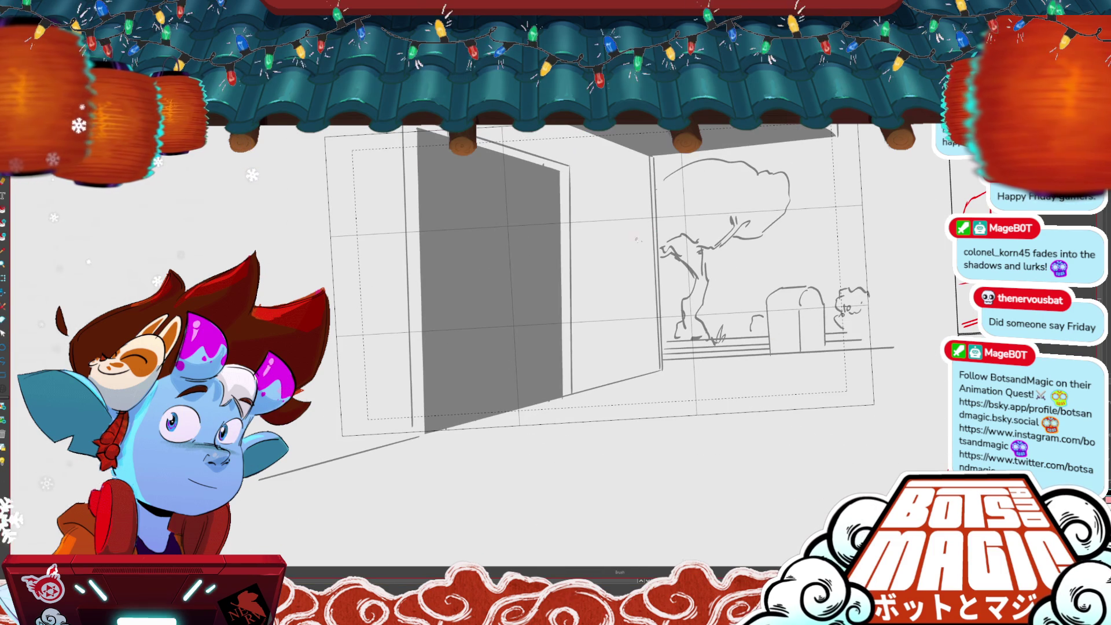
left_click_drag(652, 214, 651, 215)
- Draw the frowning face in the new head oval and scale it slightly smaller
key("alt+s")
left_click(637, 237)
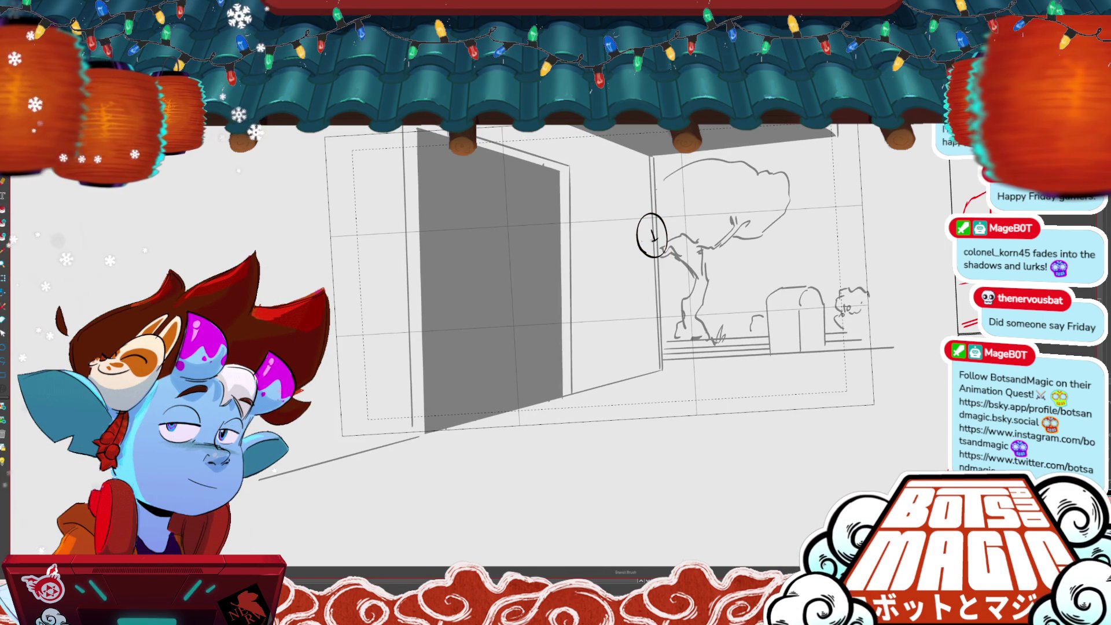
left_click_drag(647, 233, 657, 237)
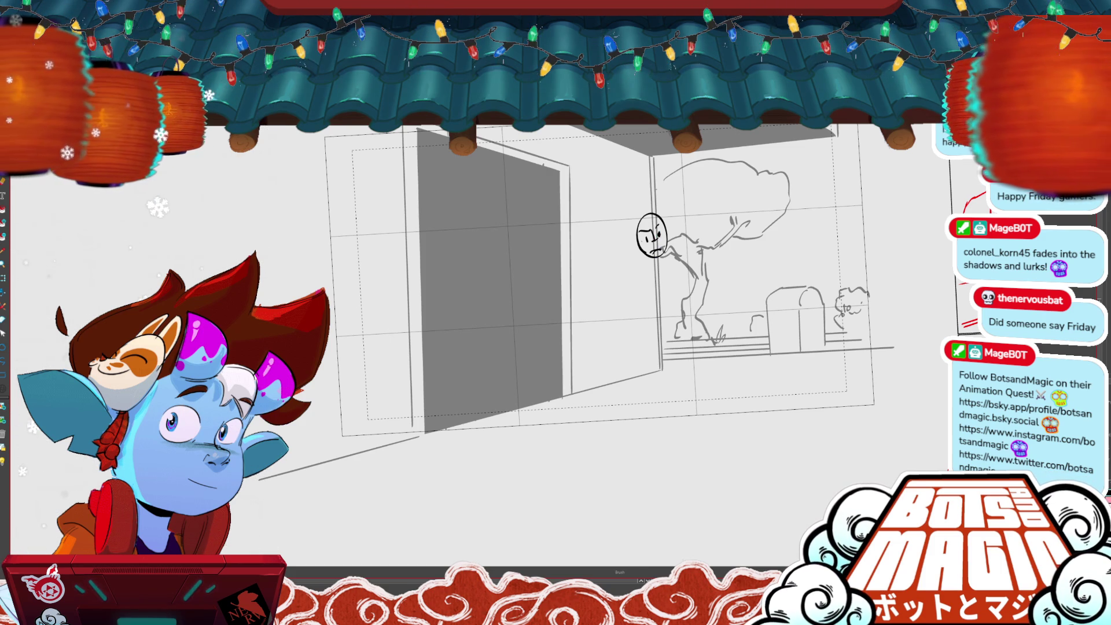
key("alt+s")
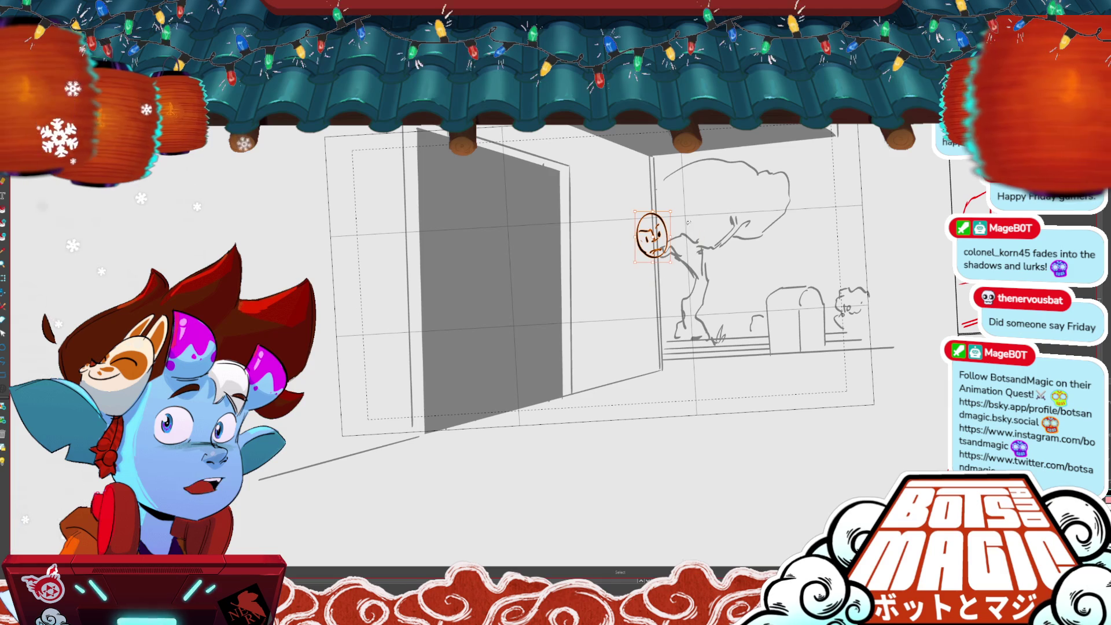
left_click_drag(669, 261, 652, 233)
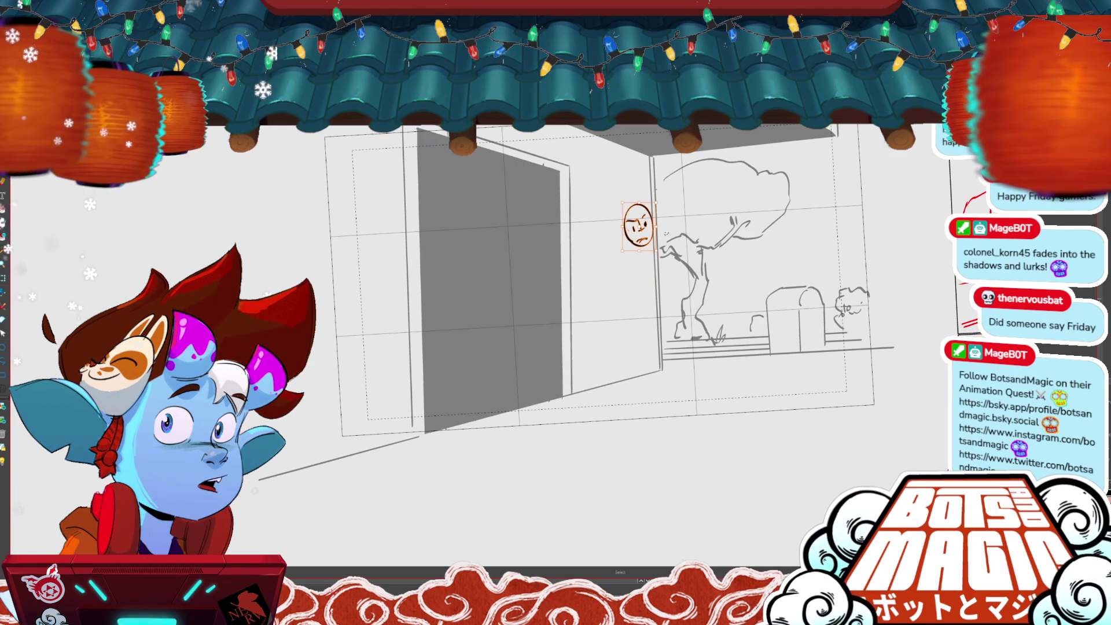
- Brush the body outline with shoulders and arms below the head
key("b")
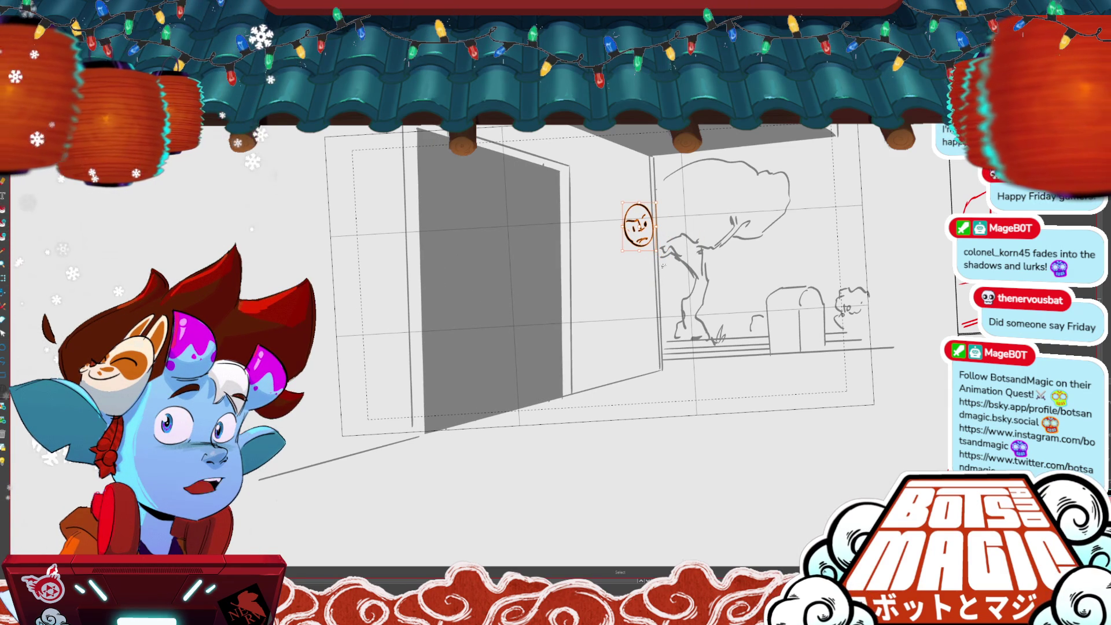
key("Right")
key("Left")
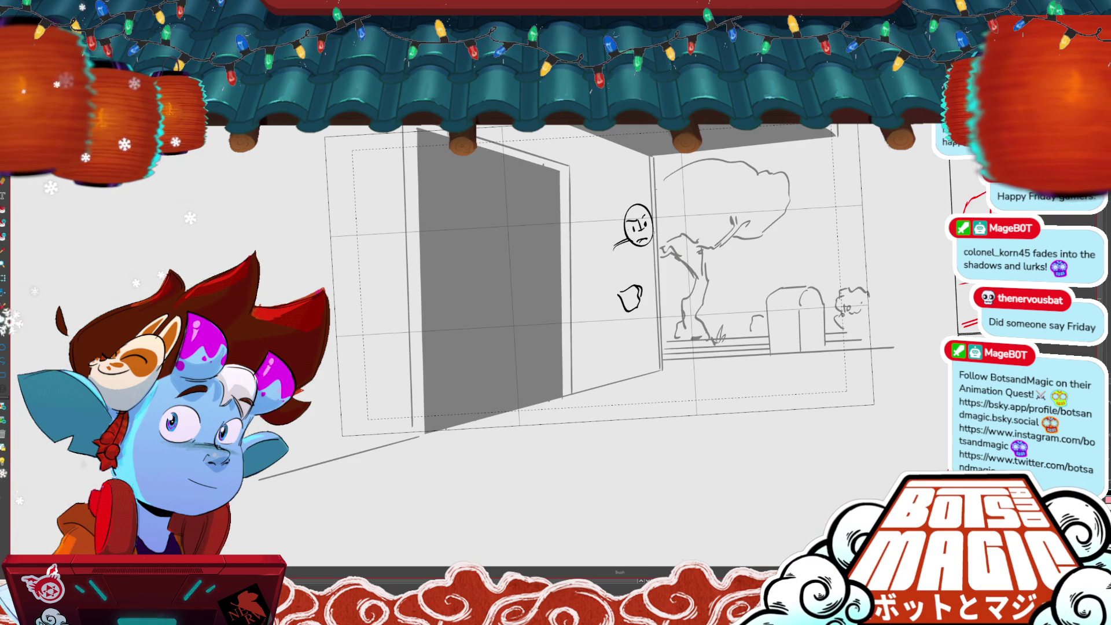
mouse_move(623, 242)
left_mouse_down()
mouse_move(604, 292)
mouse_move(649, 258)
left_mouse_up()
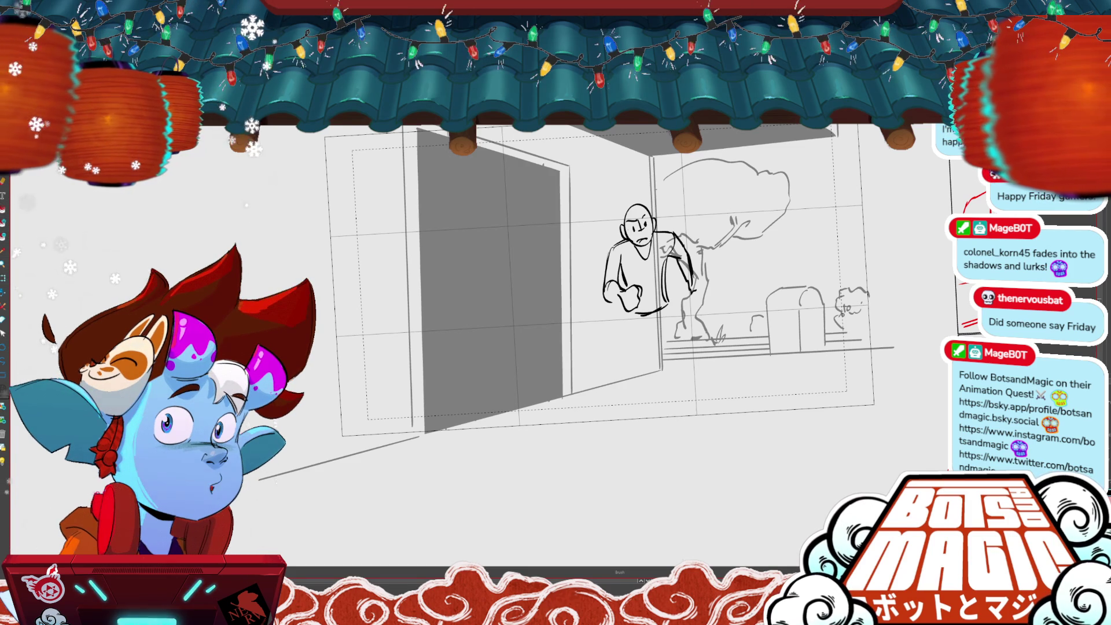
mouse_move(651, 315)
left_mouse_down()
mouse_move(598, 288)
mouse_move(616, 278)
left_mouse_up()
- Select the whole doorway figure, check neighbouring frames, then advance to the next drawing
key("b")
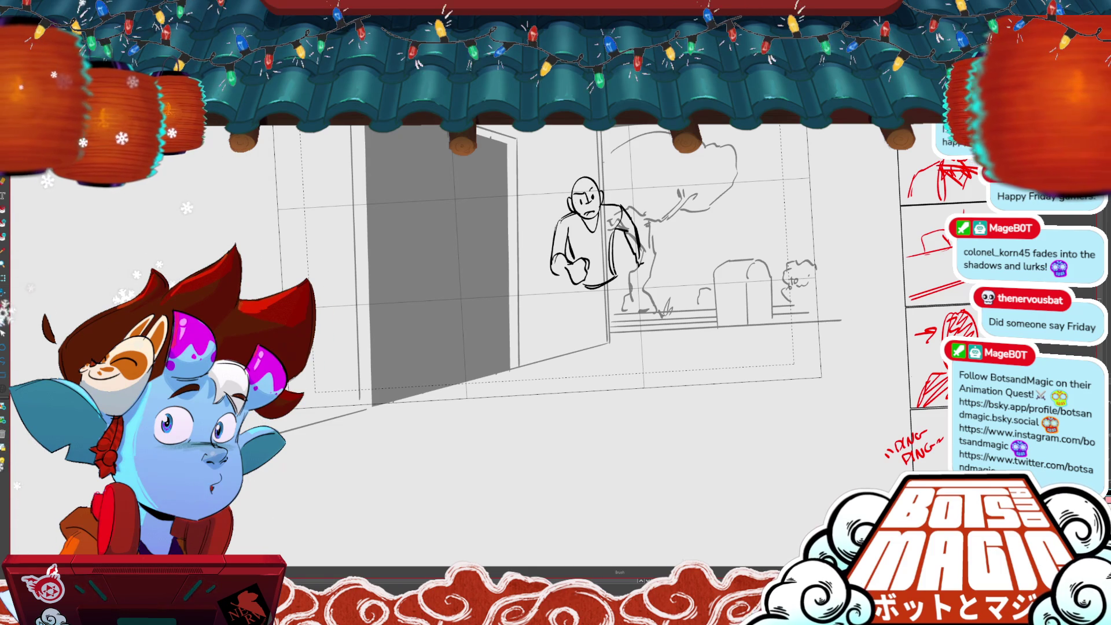
key("Left")
key("Left")
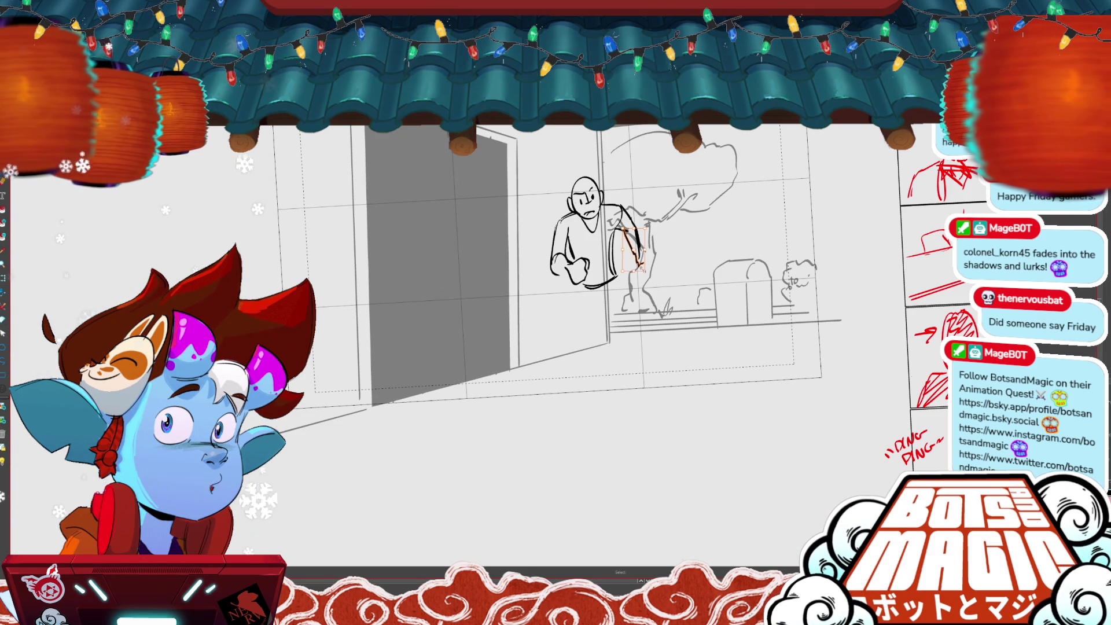
key("alt+b")
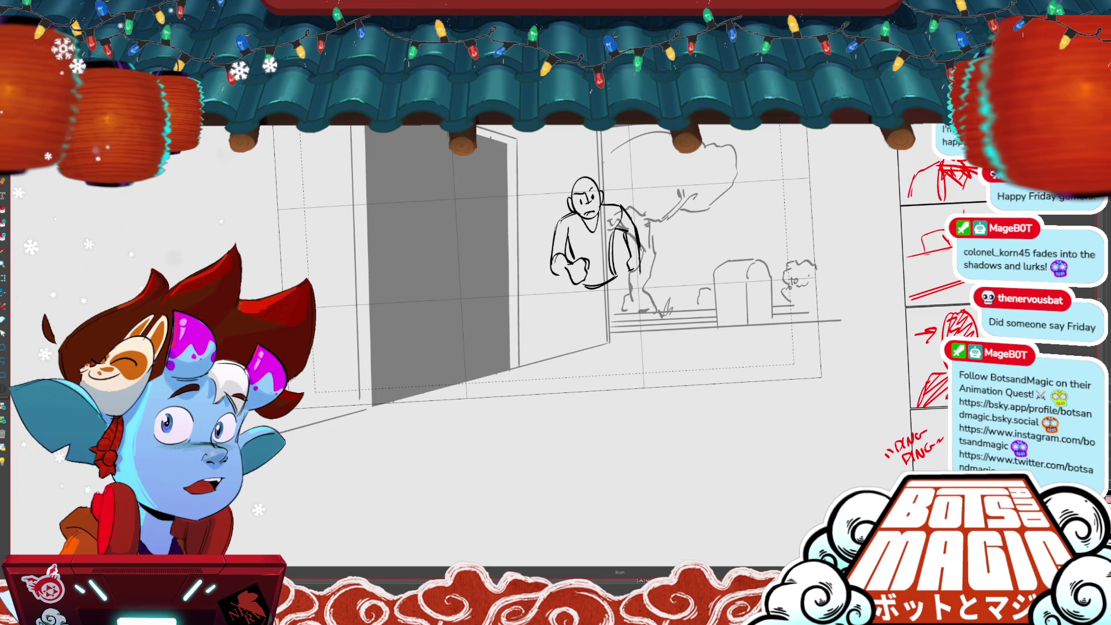
key("alt+s")
key("ctrl+a")
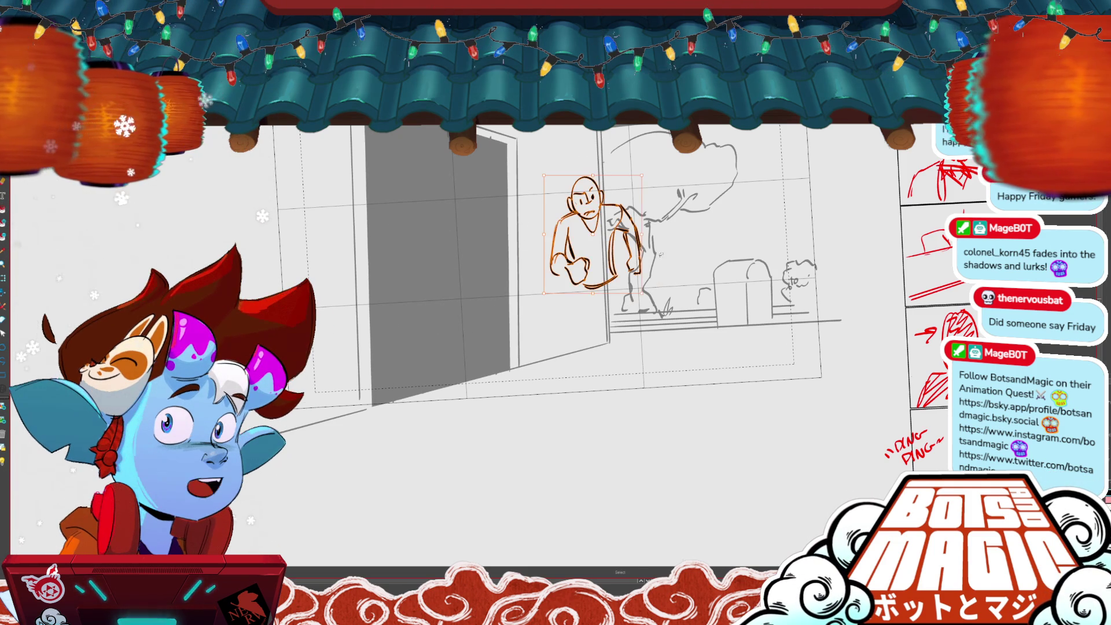
key("alt+b")
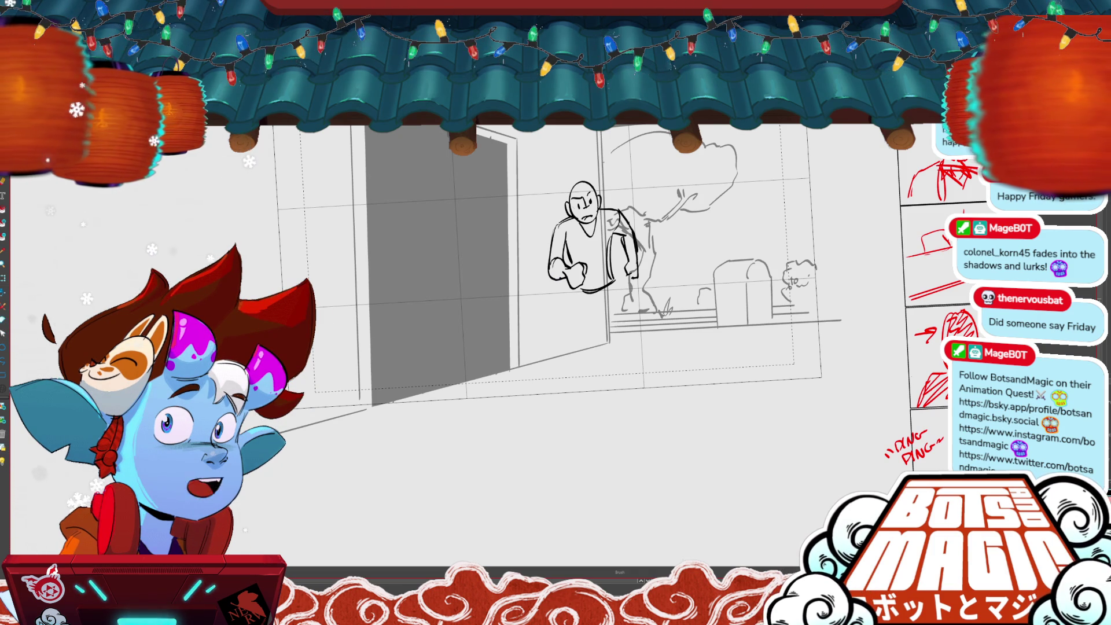
key("Left")
key("Right")
key("Right")
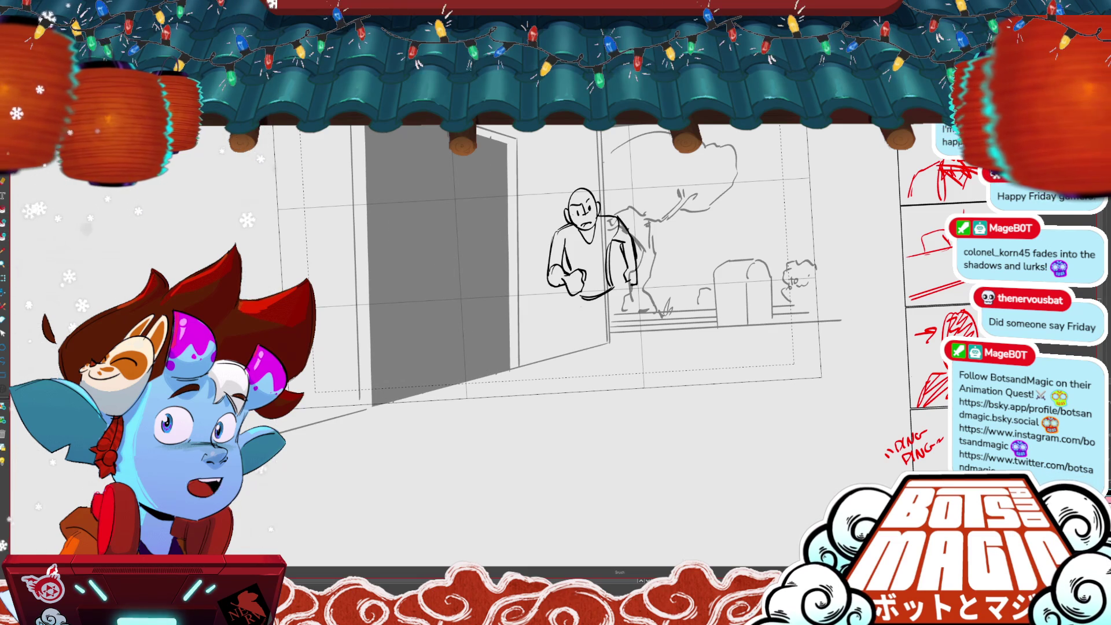
key("Left")
key("Right")
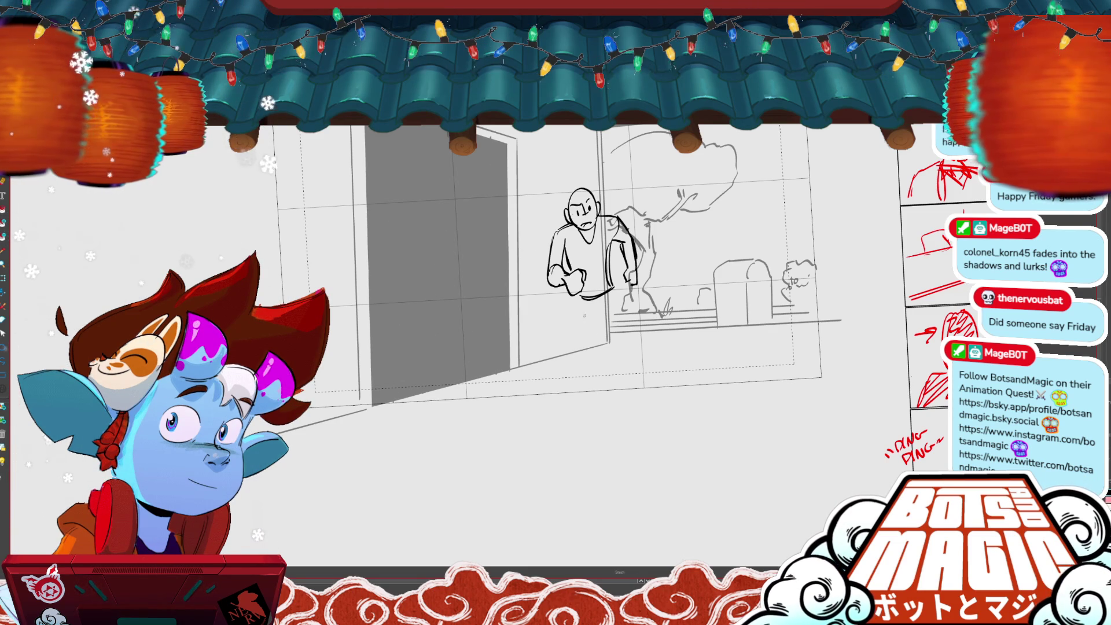
key("Right")
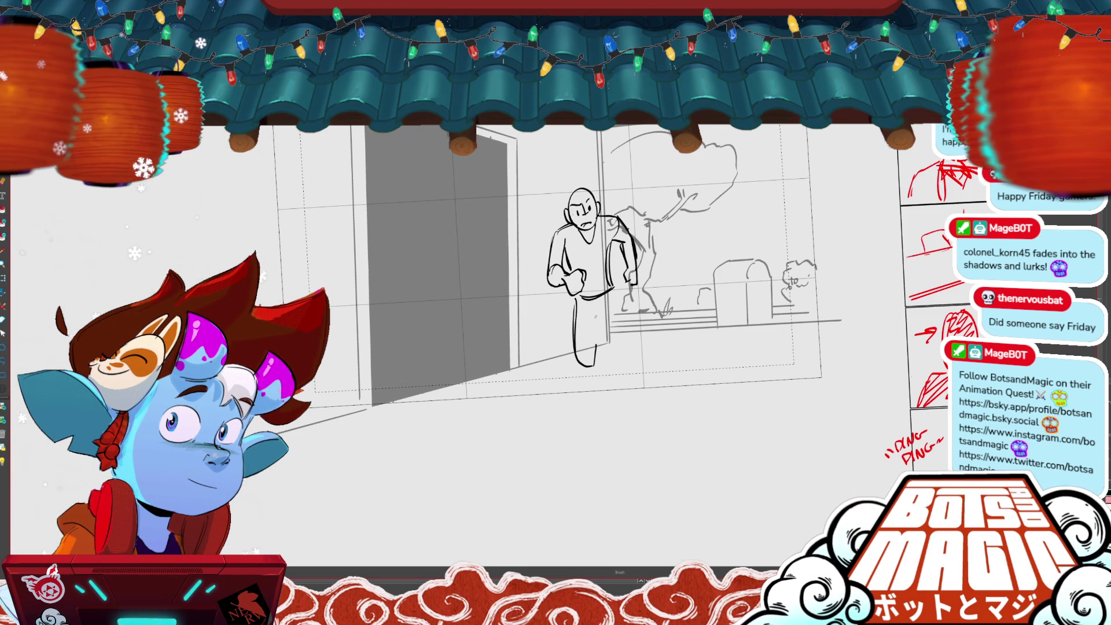
- Draw a long leg line and lower leg with foot, then step through and play the run
key("Right")
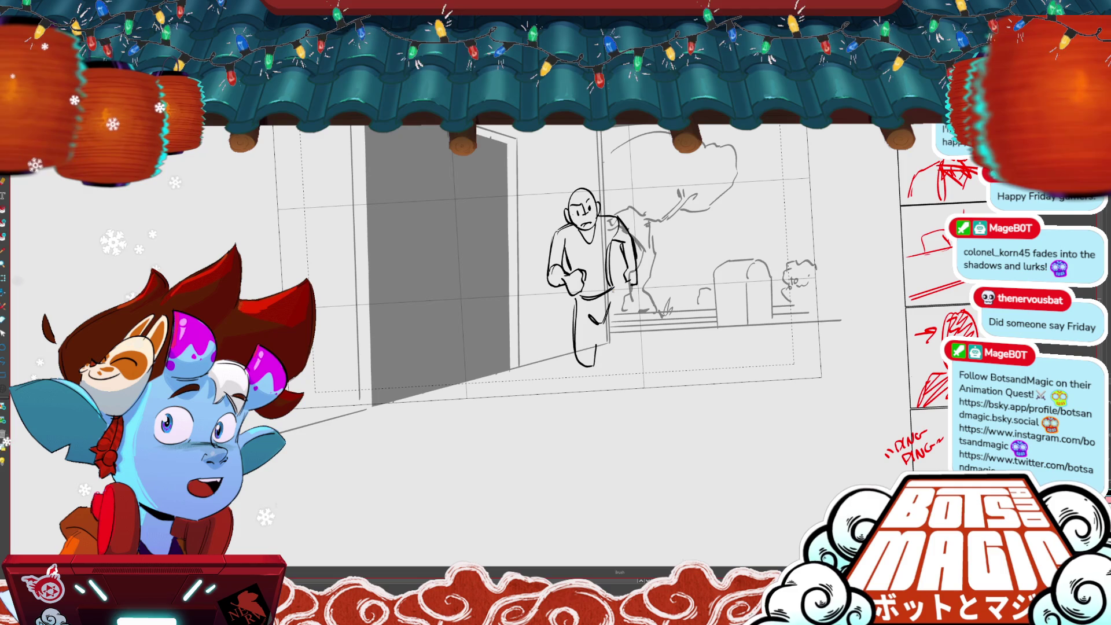
left_click_drag(616, 289, 639, 373)
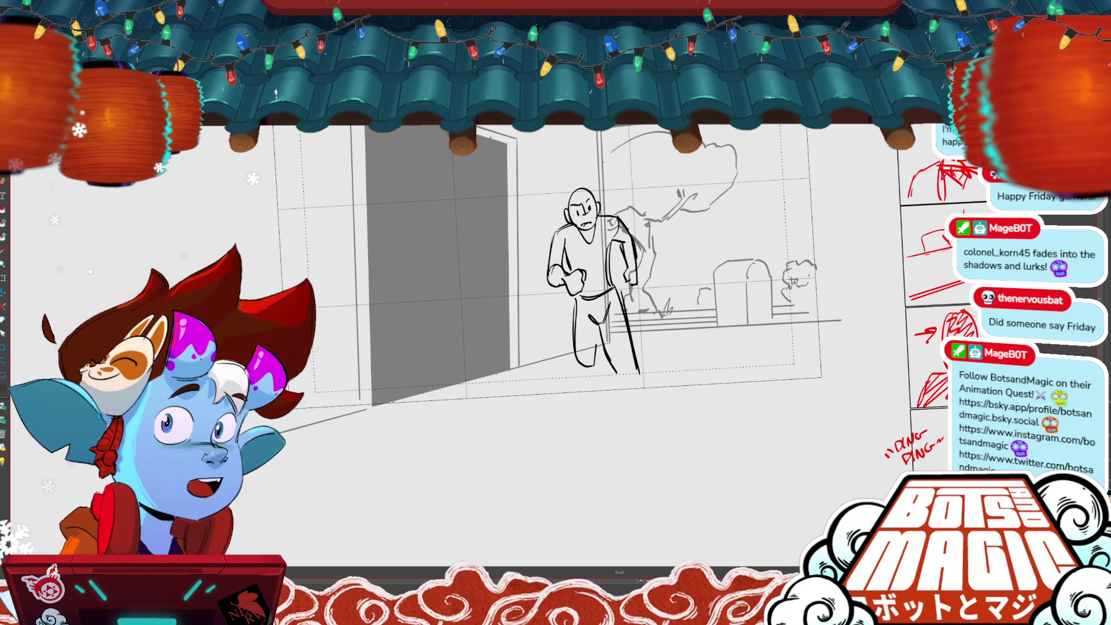
left_click_drag(577, 347, 600, 376)
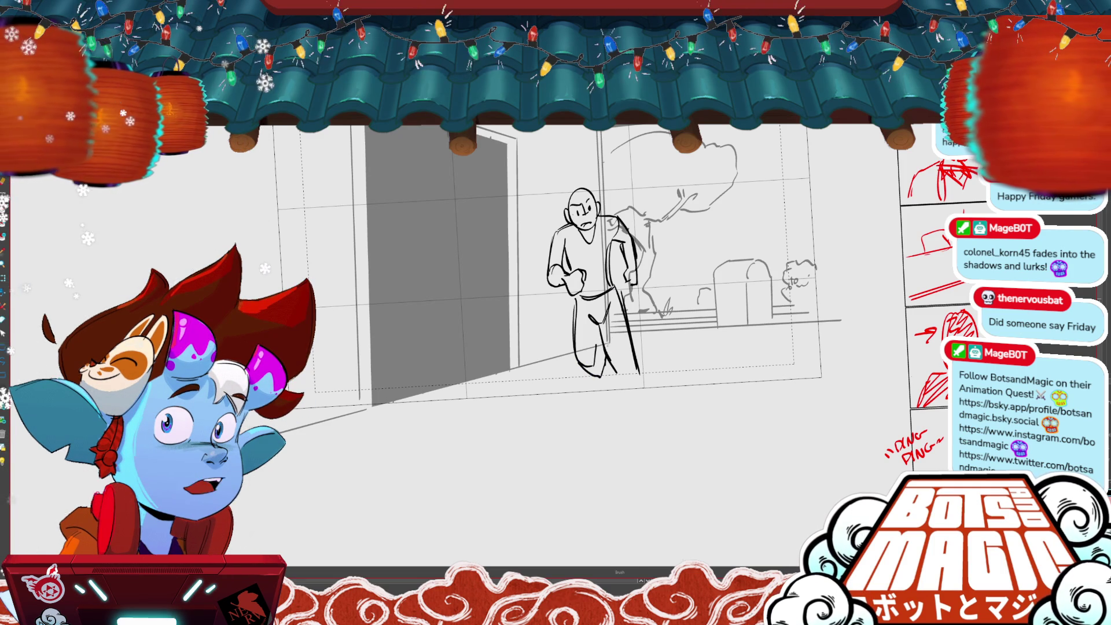
key("period")
key("period")
key("period")
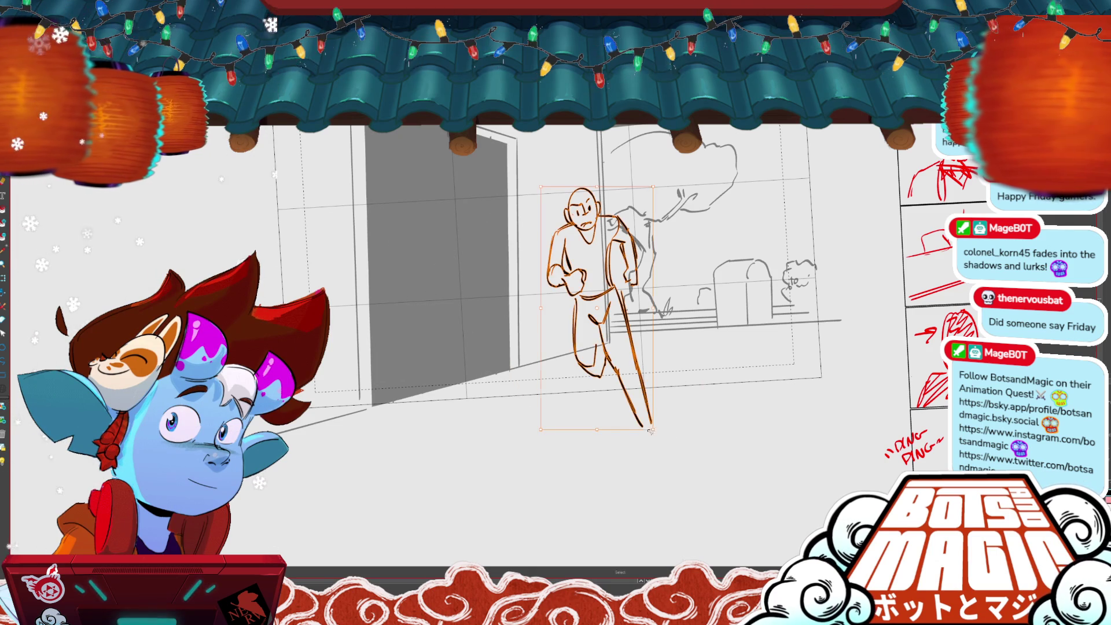
key("period")
key("period")
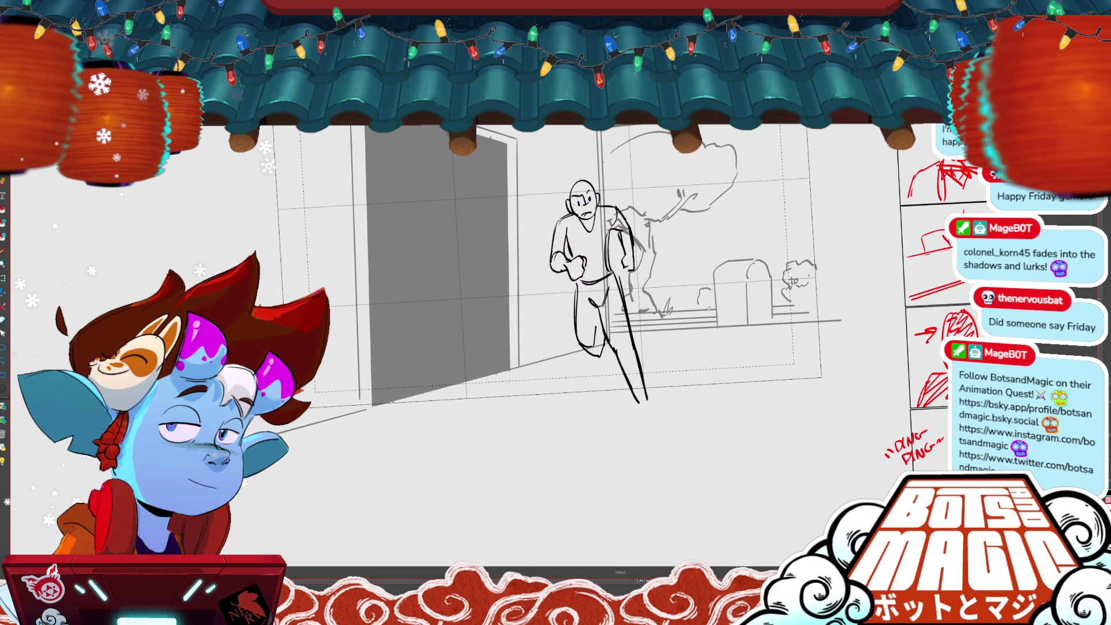
key("space")
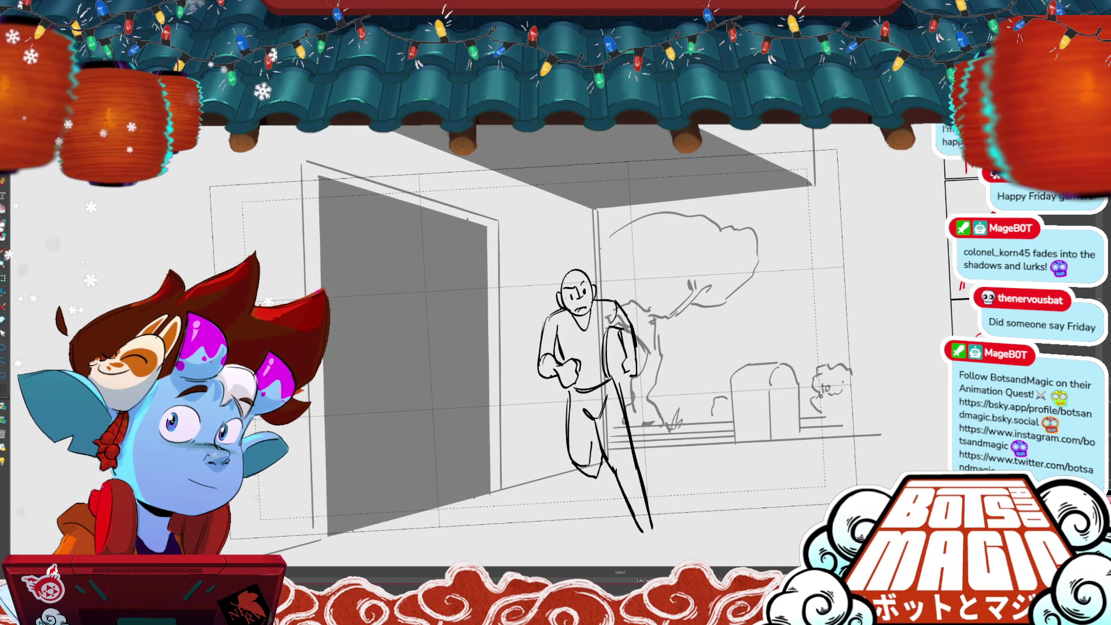
- Lasso the whole running figure, deselect it, shift the doorway view, and play the frames
key("b")
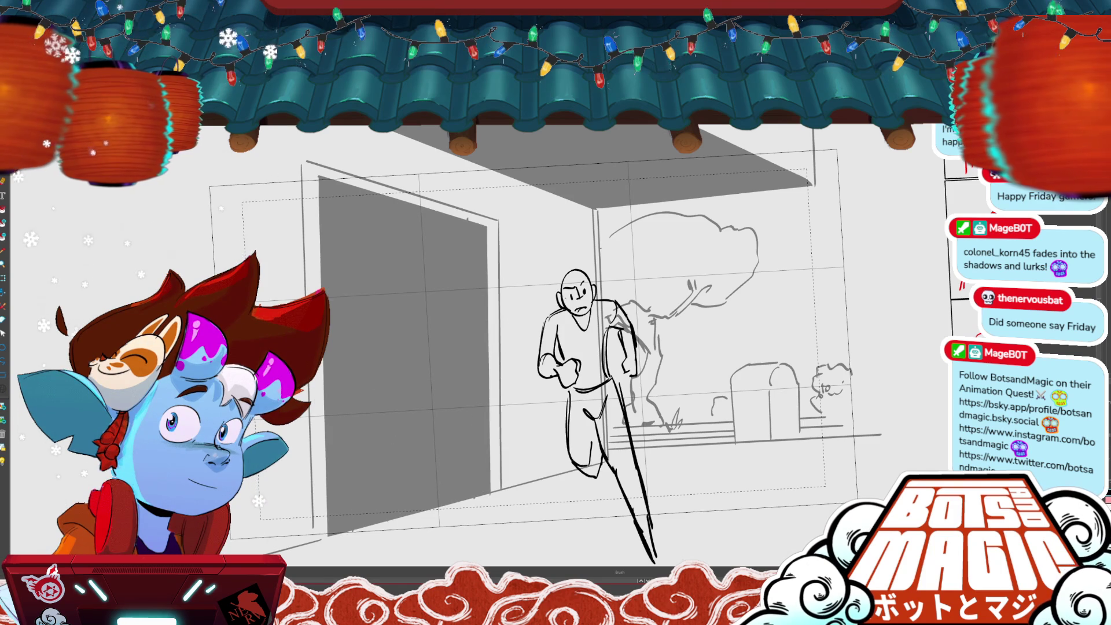
scroll(555, 312, "down", 2)
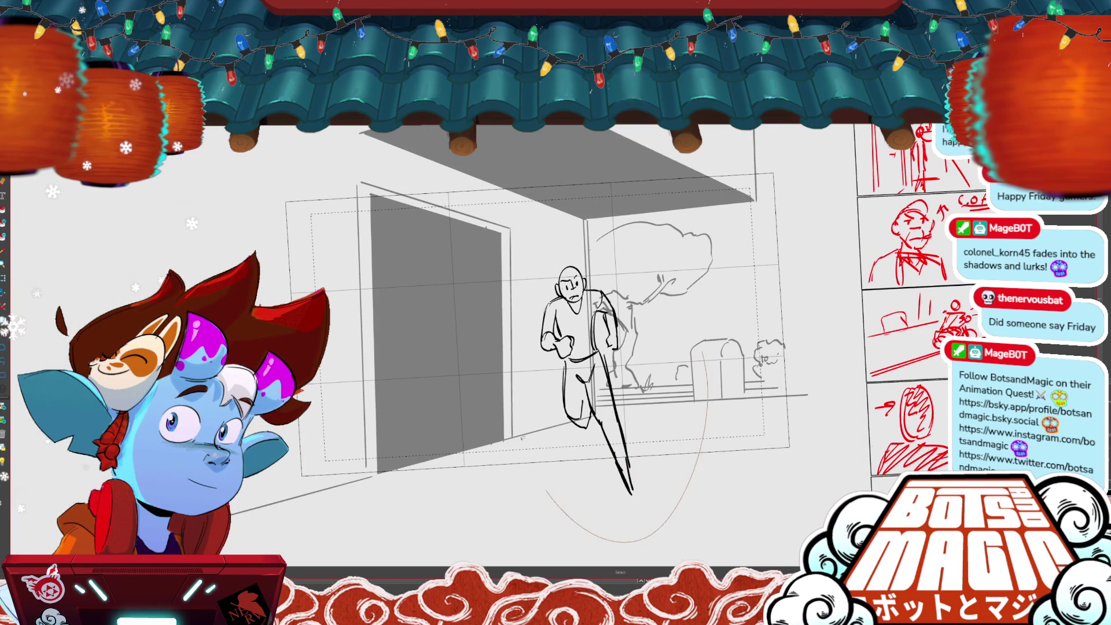
left_click_drag(522, 438, 723, 552)
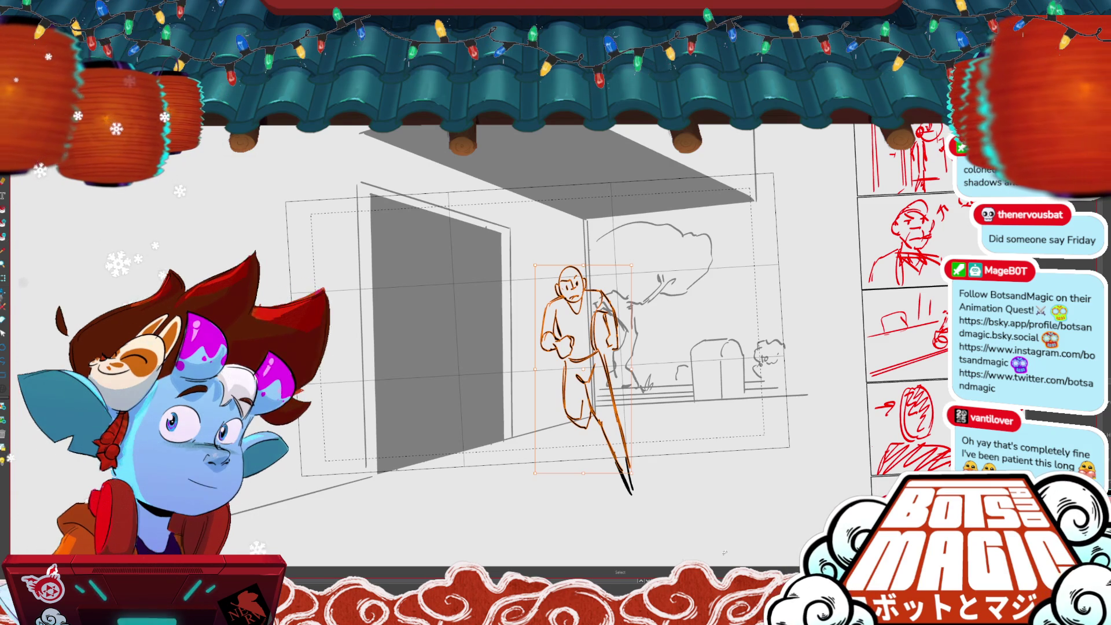
key("Escape")
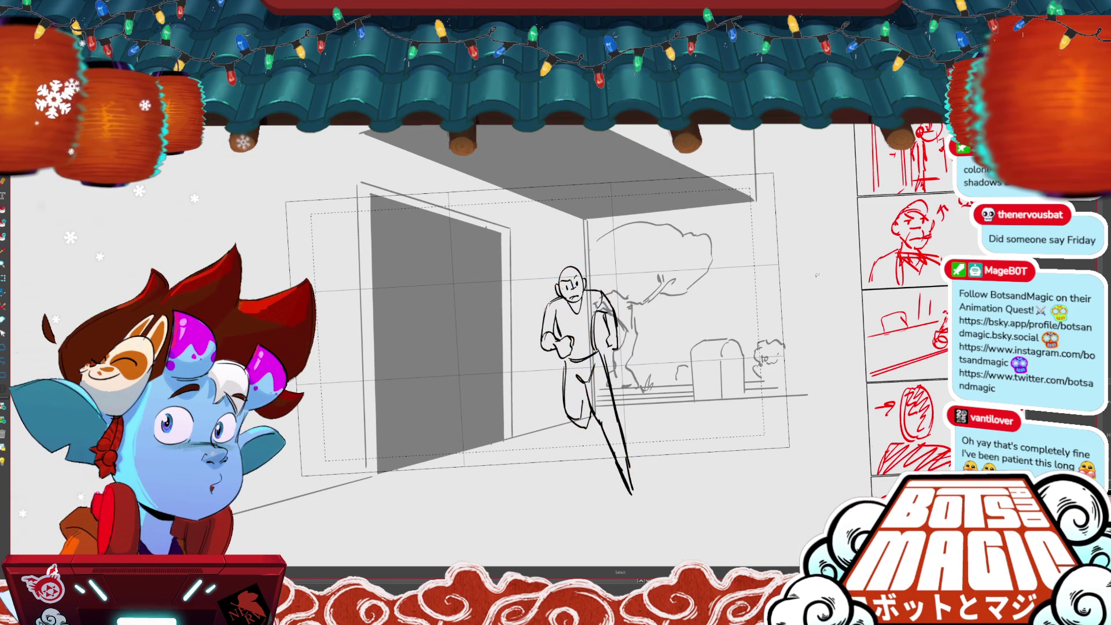
left_click_drag(521, 313, 474, 282)
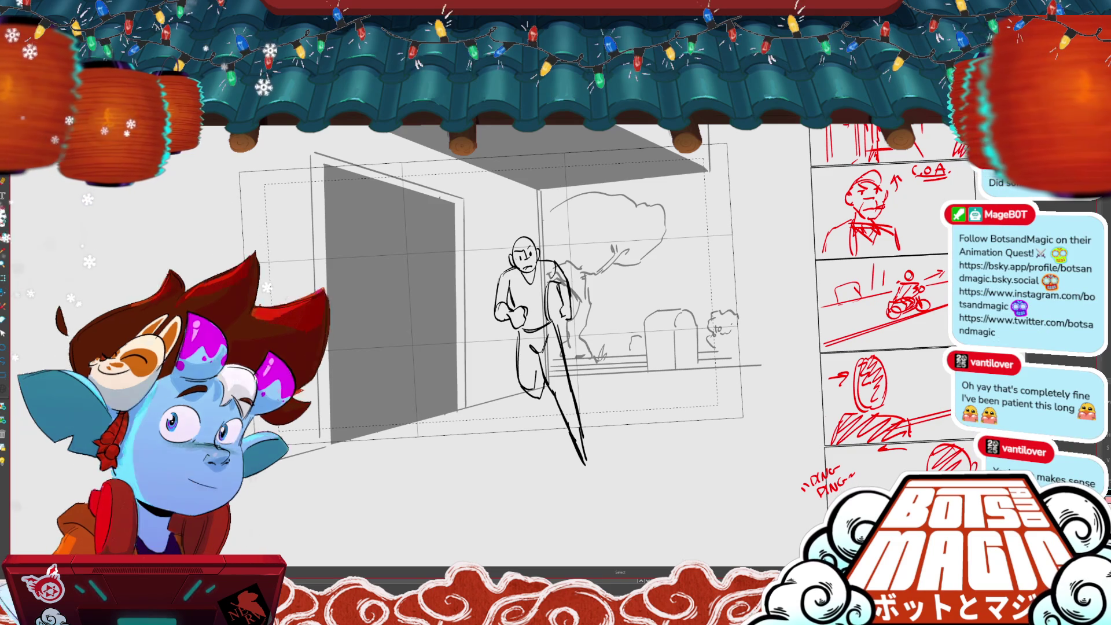
key("space")
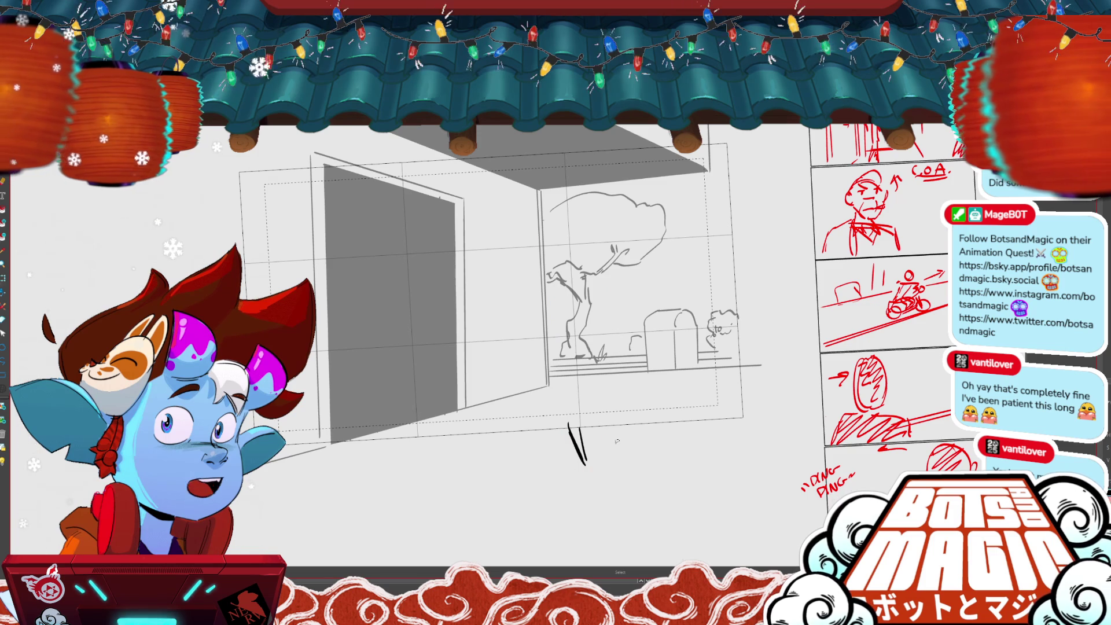
- Delete the small leftover stroke below the doorway and sketch a large head oval over the tree
scroll(617, 441, "down", 2)
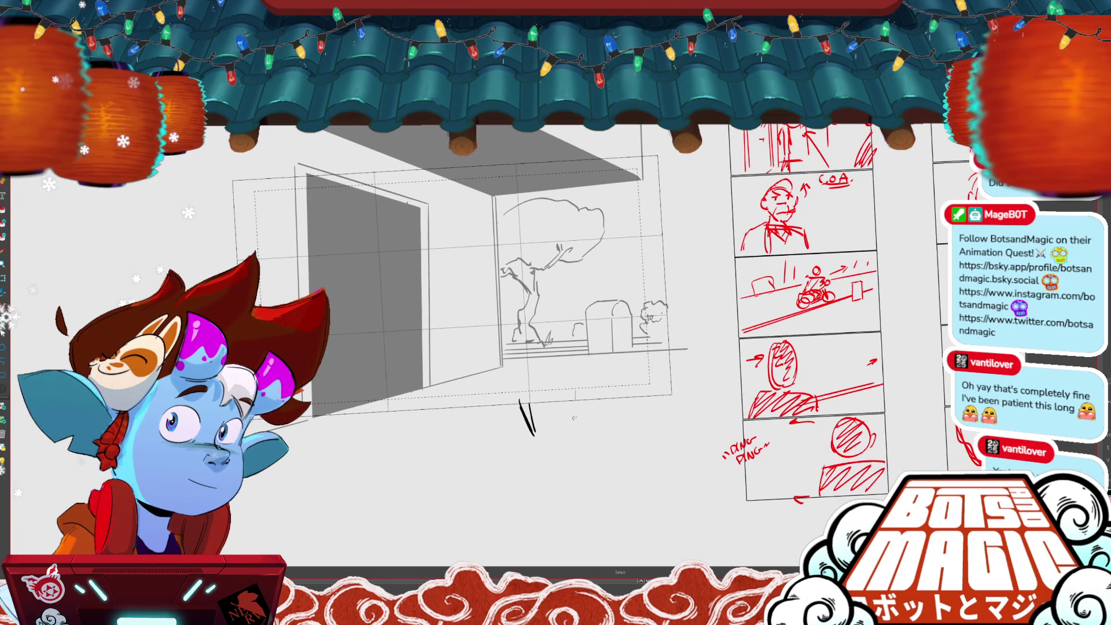
key("ctrl+a")
key("Delete")
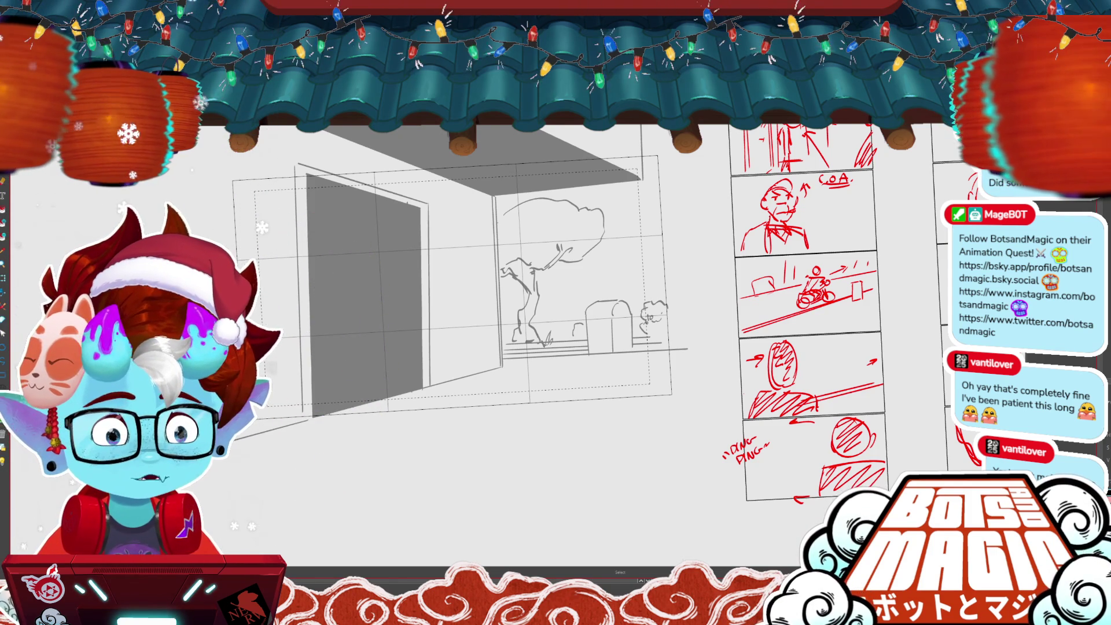
key("Right")
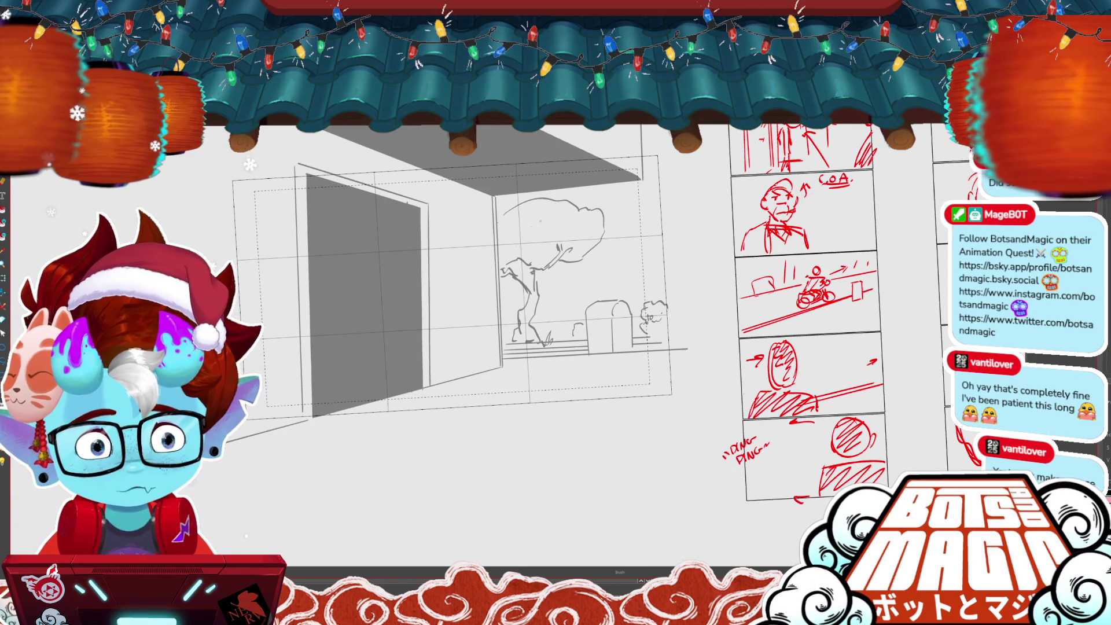
left_click_drag(555, 196, 532, 349)
- Add face strokes in the head oval, delete the vertical line, and redraw the curving jaw
left_click_drag(529, 227, 534, 351)
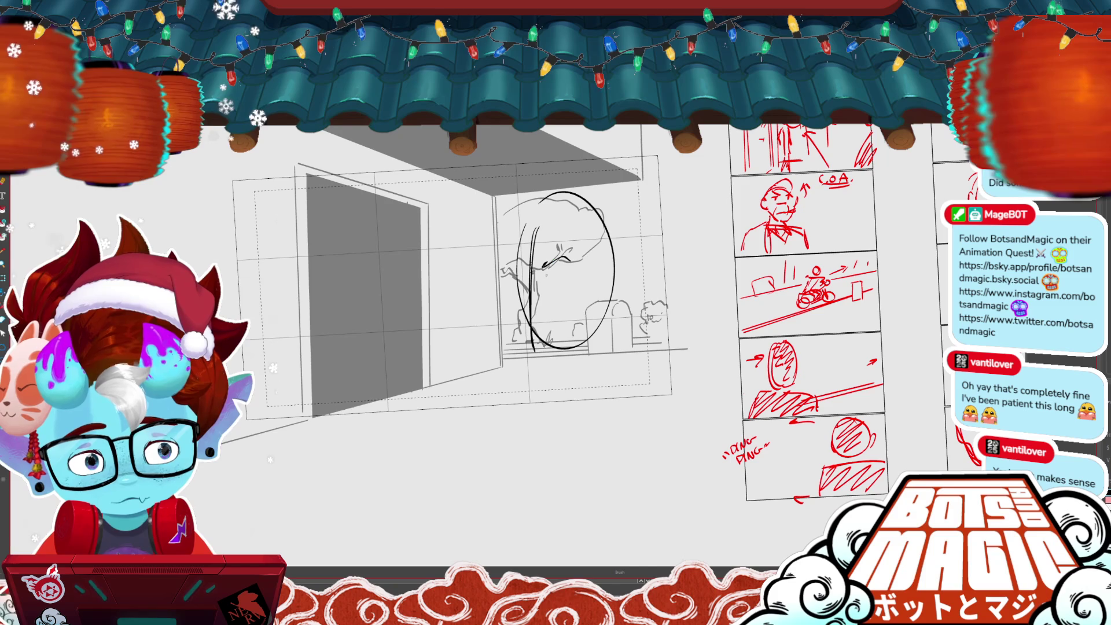
left_click_drag(547, 276, 521, 280)
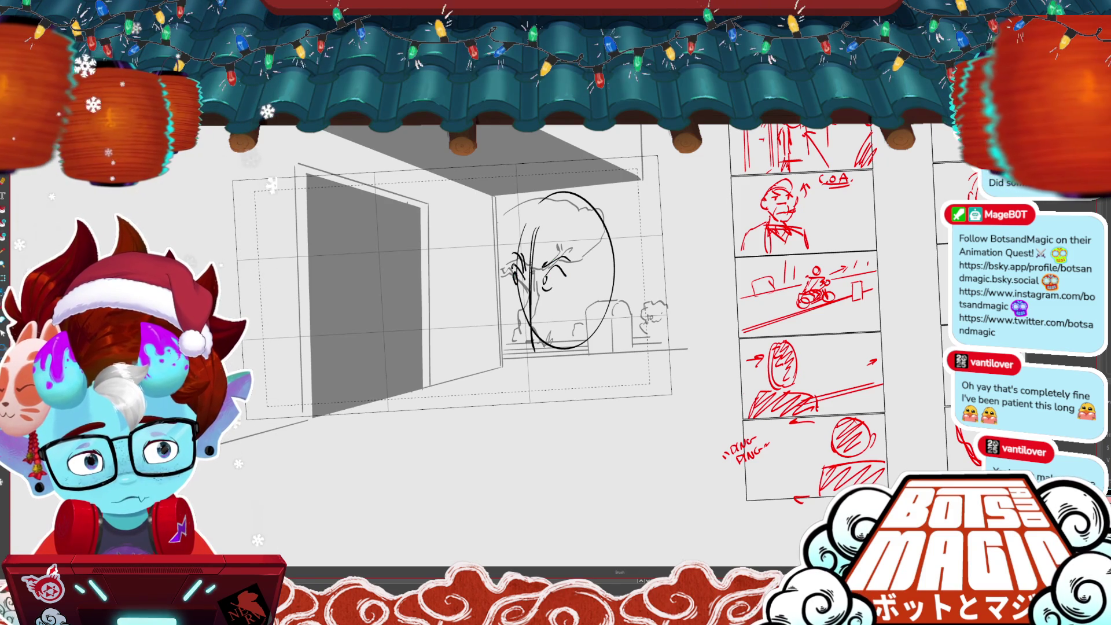
key("alt+s")
left_click(539, 301)
key("Delete")
key("alt+b")
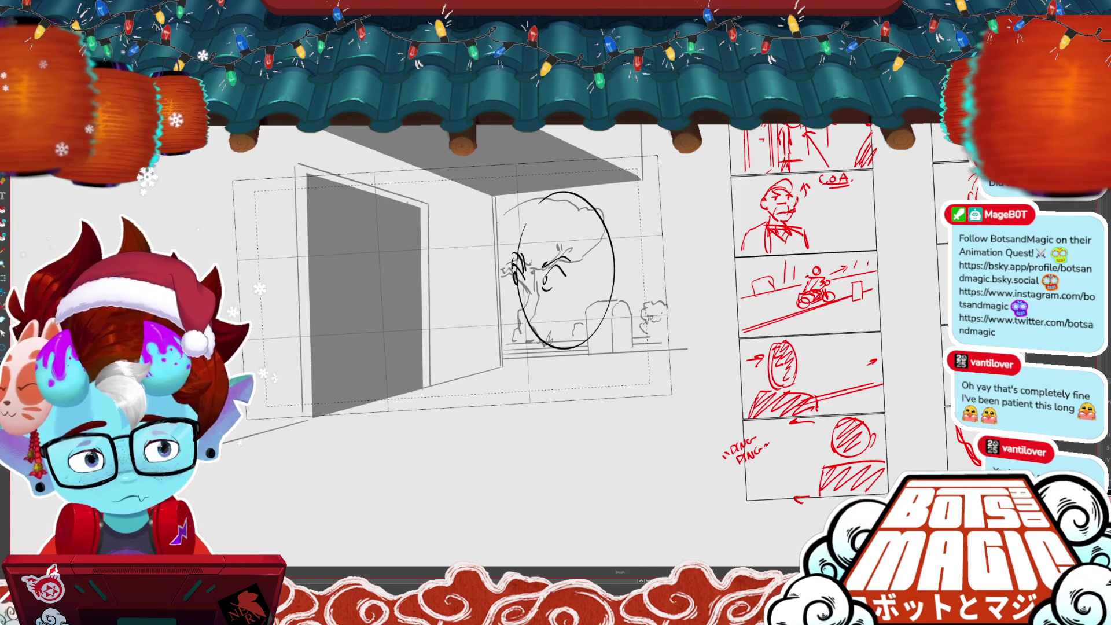
left_click_drag(511, 288, 535, 361)
key("ctrl+z")
key("alt+b")
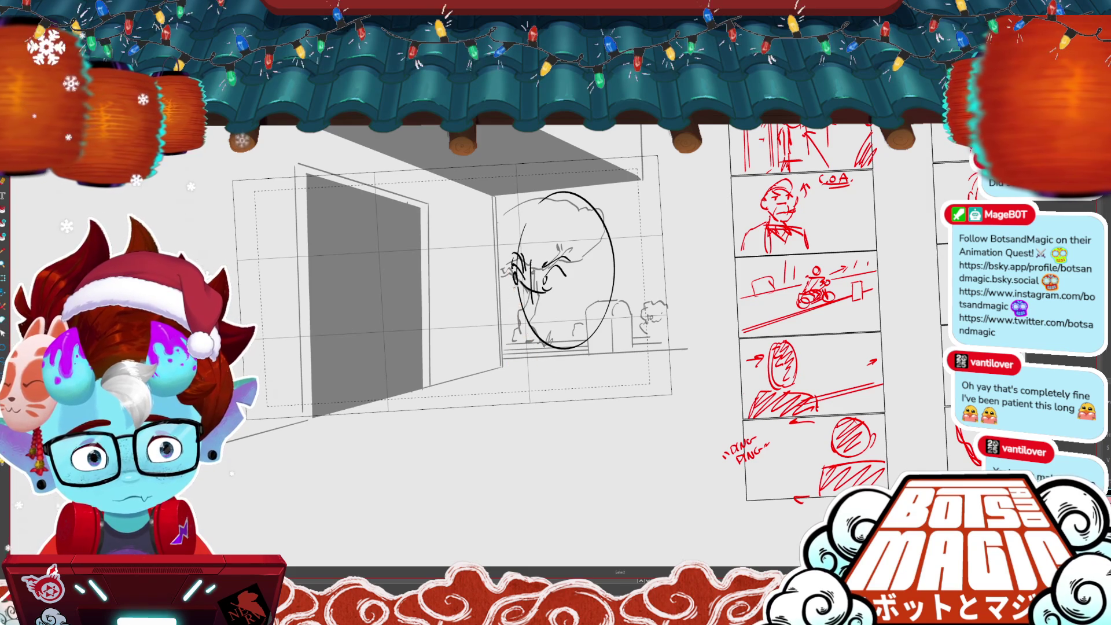
mouse_move(511, 288)
left_mouse_down()
mouse_move(531, 362)
mouse_move(553, 373)
mouse_move(604, 323)
mouse_move(559, 369)
left_mouse_up()
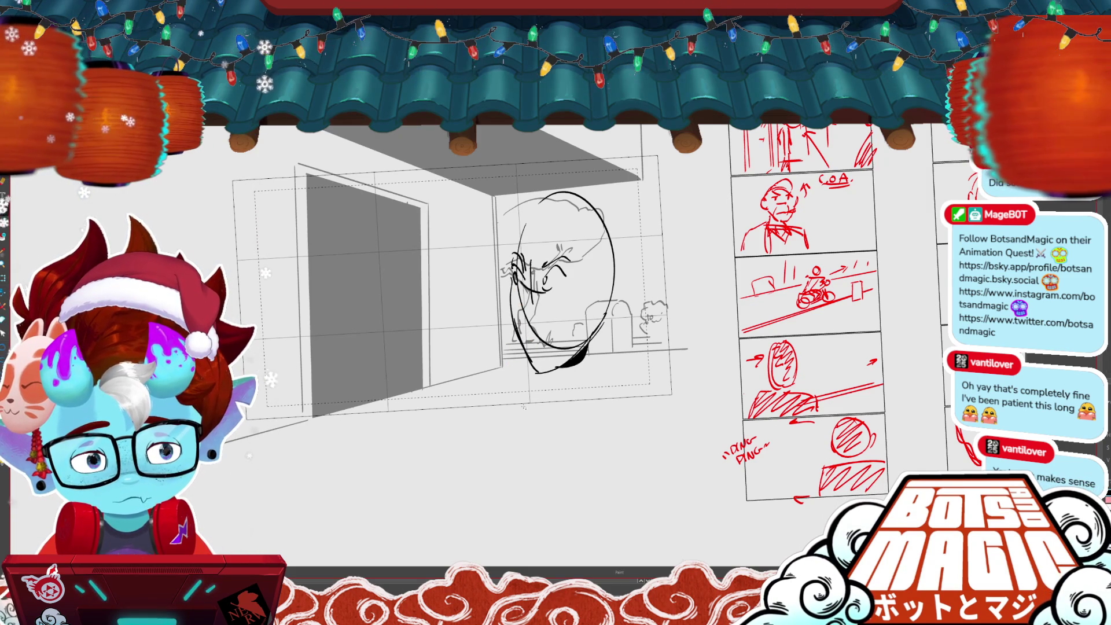
- Move the head sketch higher, compare it with the running frame, and scale it down
key("comma")
key("period")
key("alt+s")
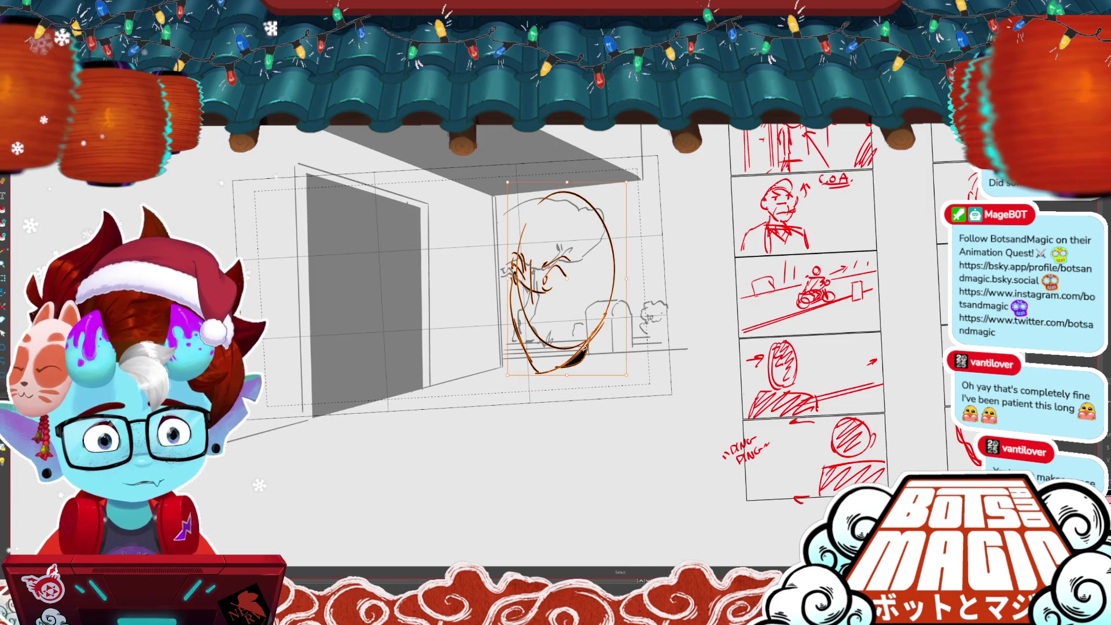
left_click_drag(613, 173, 579, 274)
key("comma")
key("period")
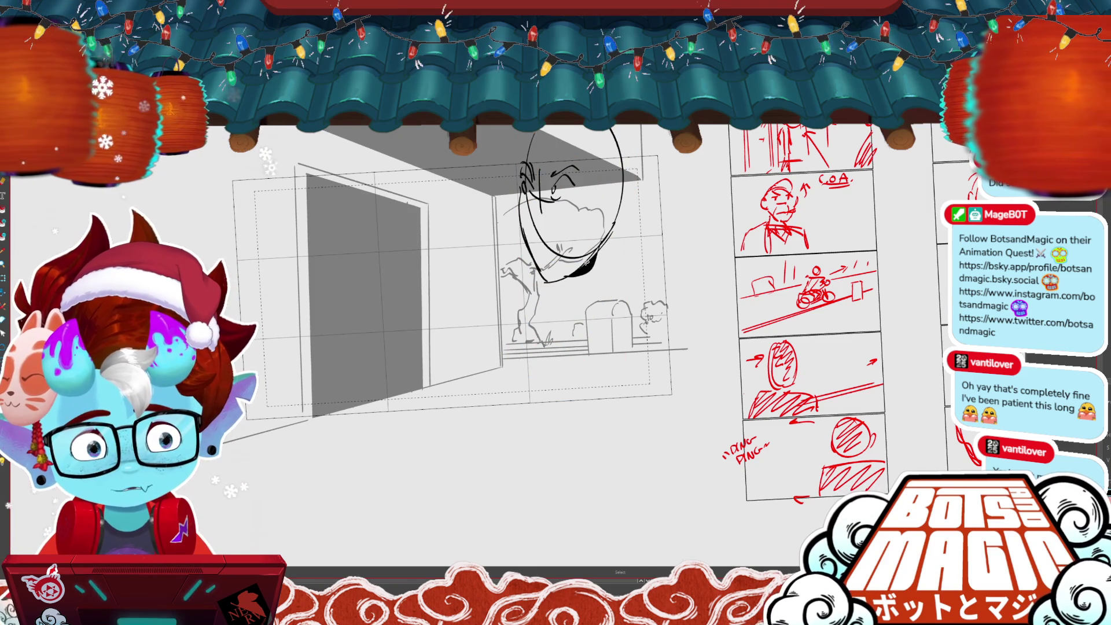
key("comma")
key("period")
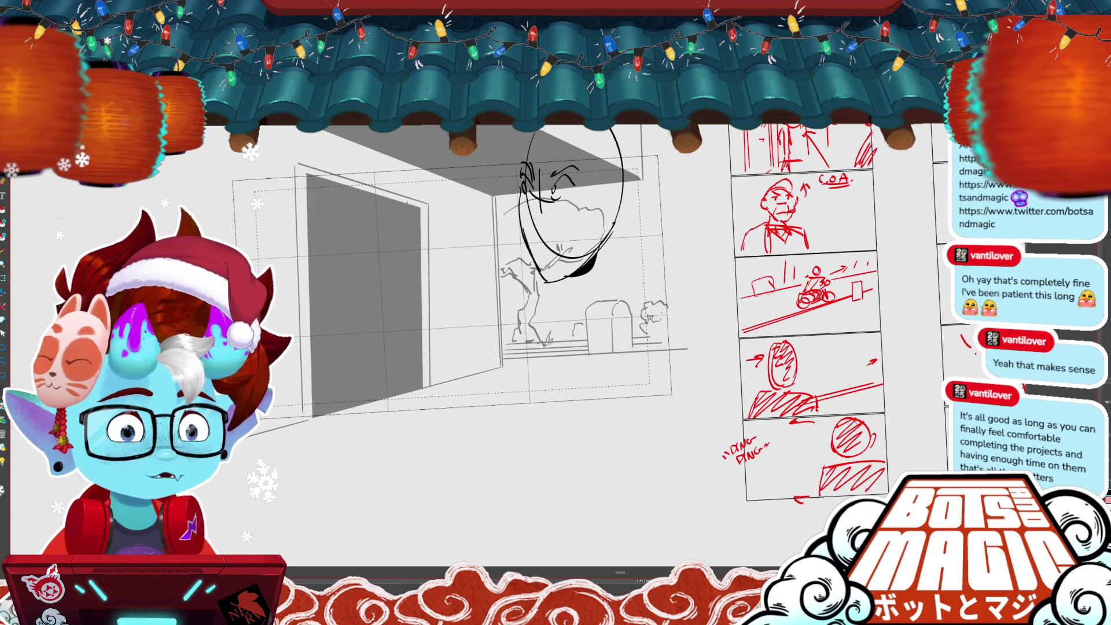
scroll(440, 290, "down", 2)
key("ctrl+a")
left_click_drag(597, 167, 589, 181)
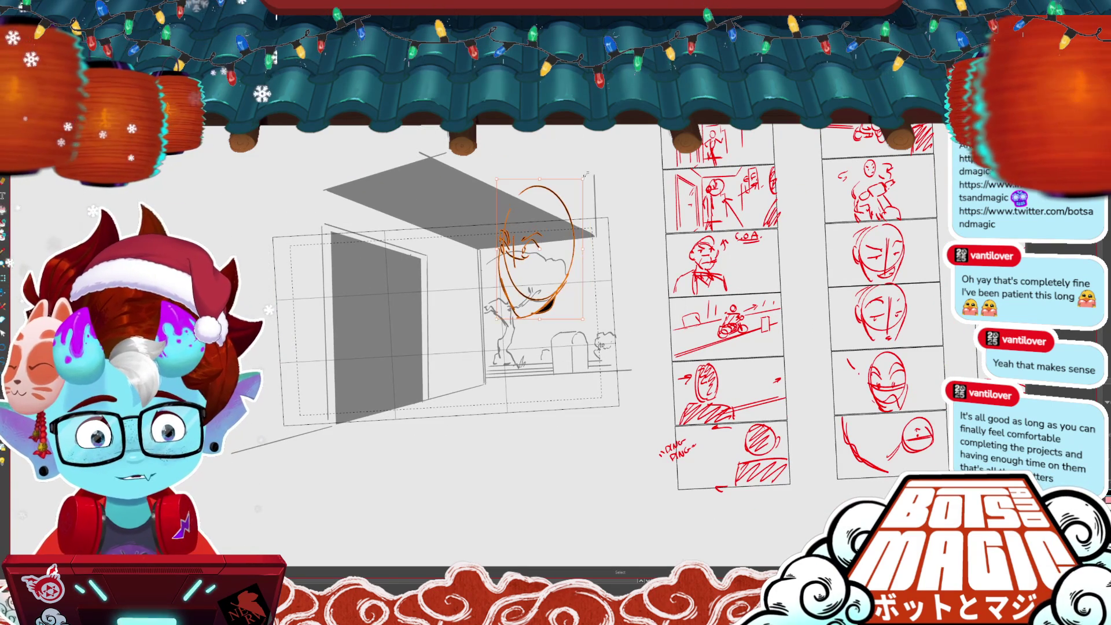
- Remove the large oval and old arm curve, then redraw the arm curve in front of the head
key("ctrl+d")
key("ctrl+z")
key("b")
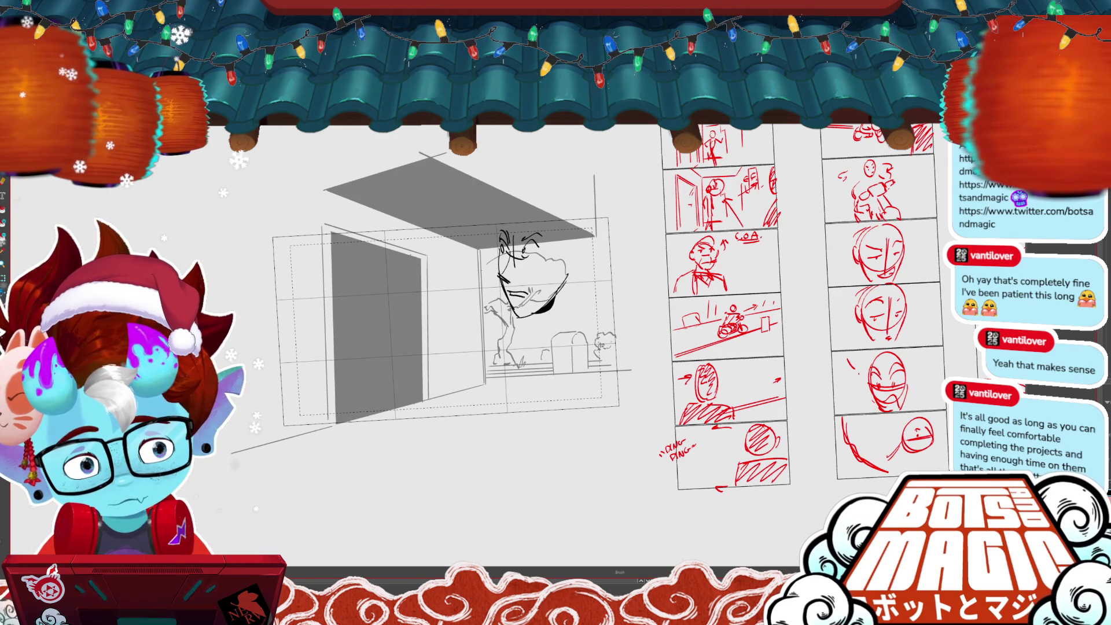
key("e")
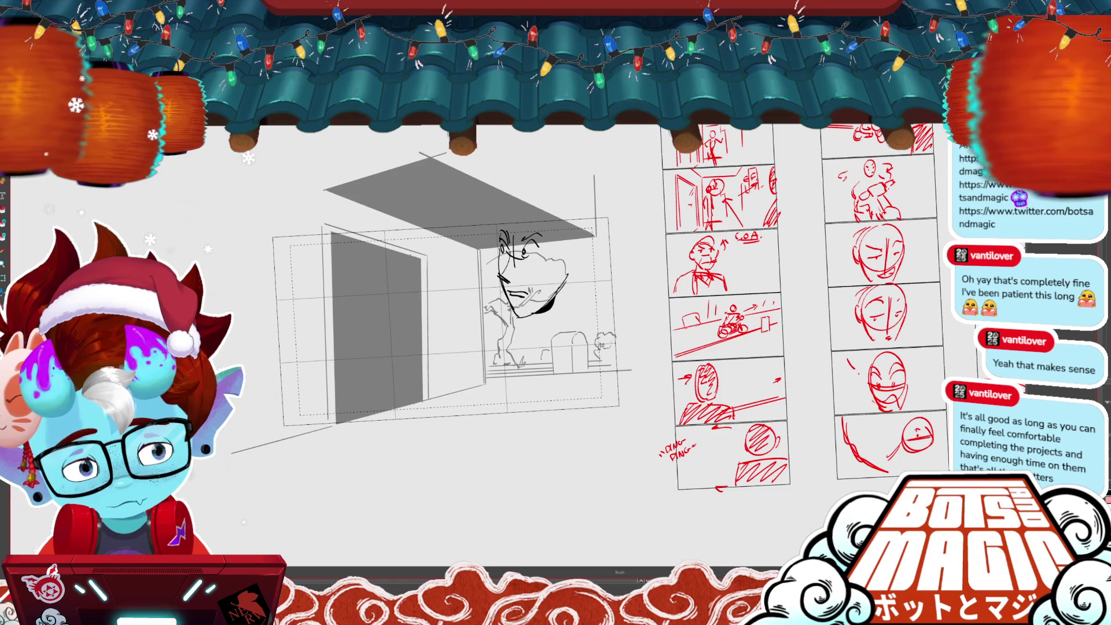
key("alt+s")
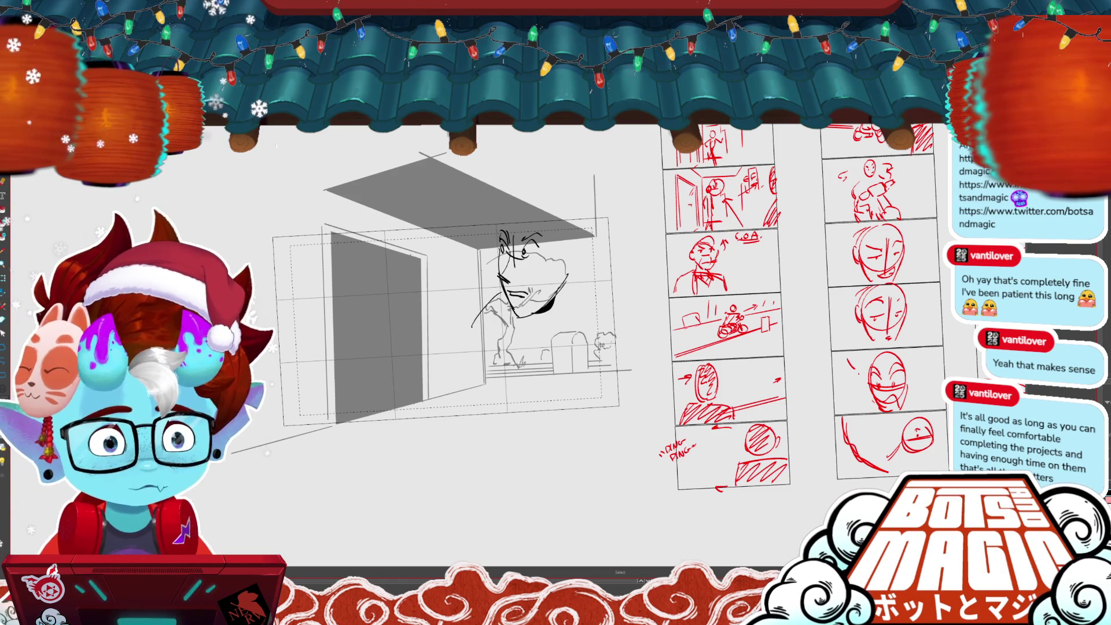
key("ctrl+z")
key("b")
left_click_drag(493, 275, 478, 314)
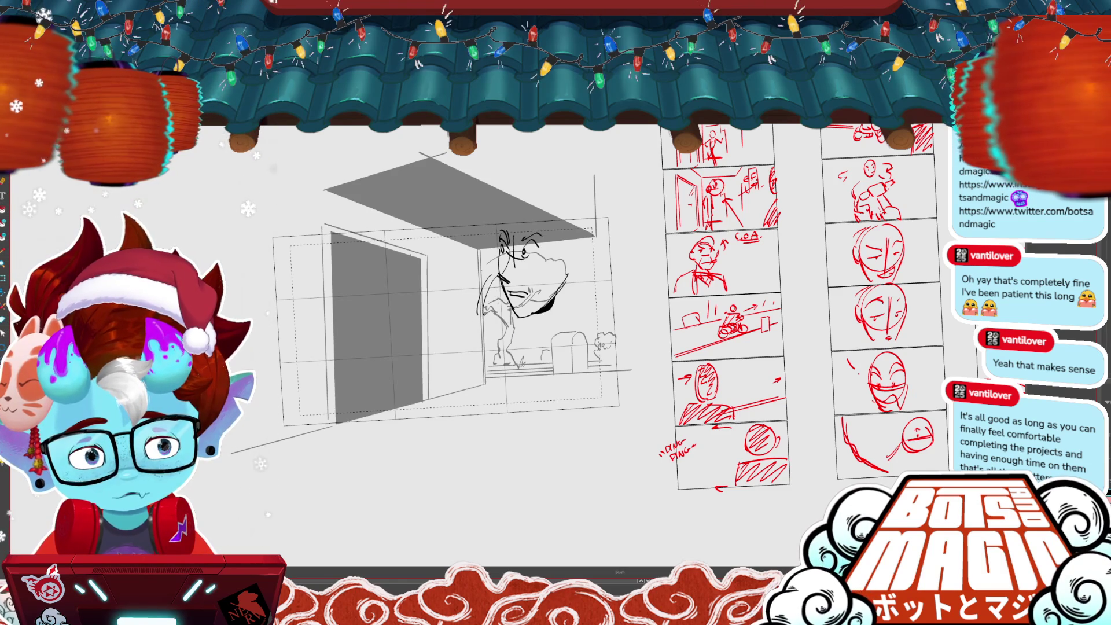
- Draw the figure's shoulder and back line plus long lines down its front and right side
key("alt+s")
left_click(570, 279)
key("ctrl+d")
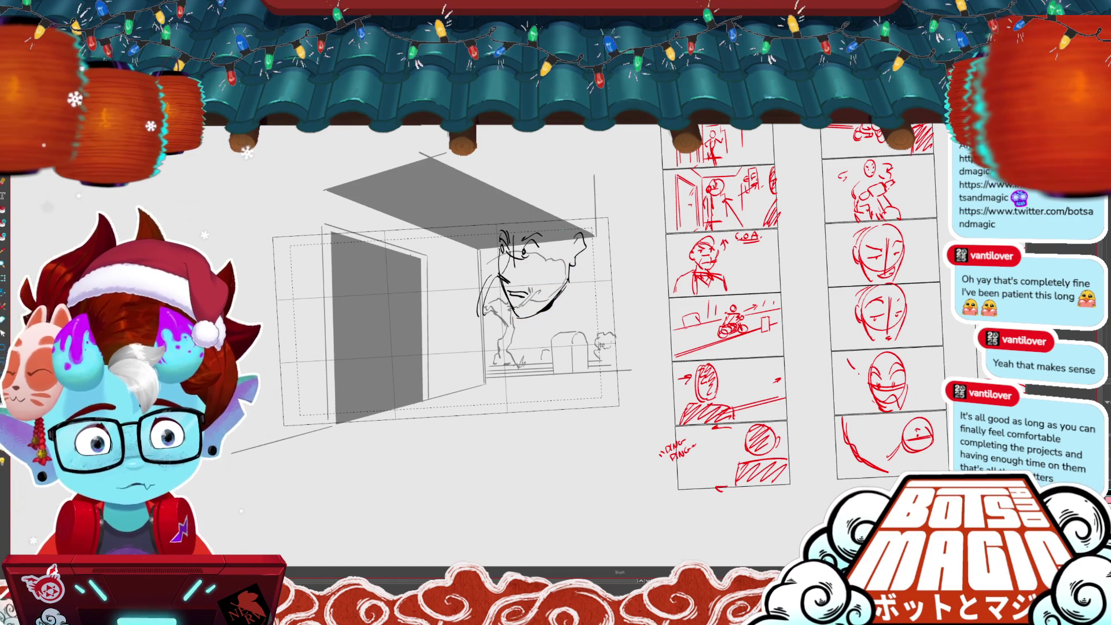
left_click_drag(570, 277, 602, 327)
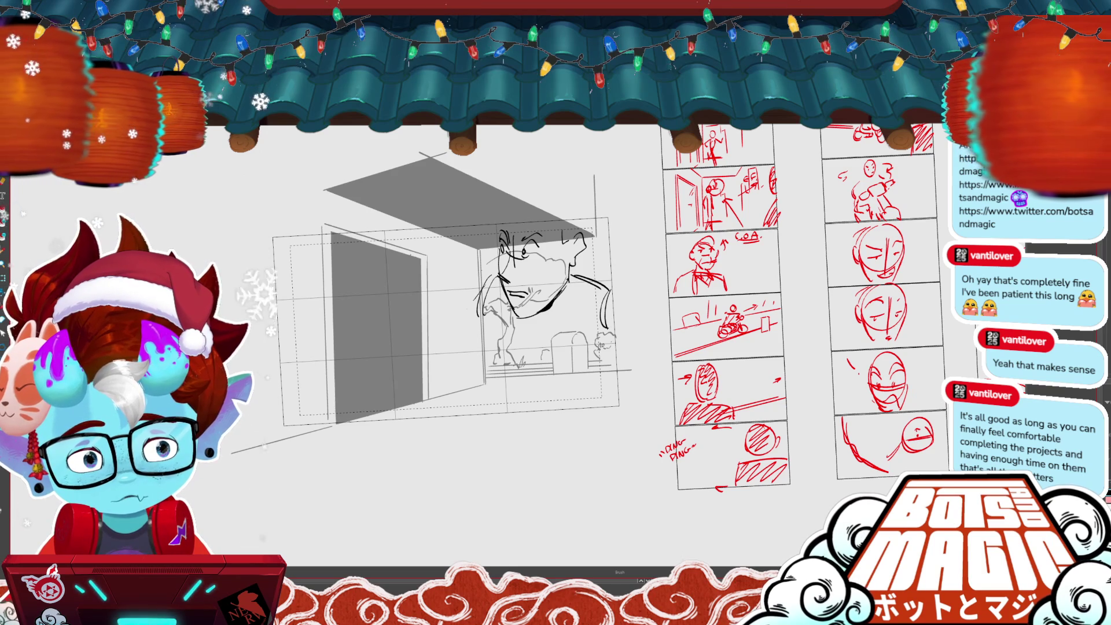
left_click_drag(497, 317, 486, 415)
left_click_drag(612, 347, 597, 438)
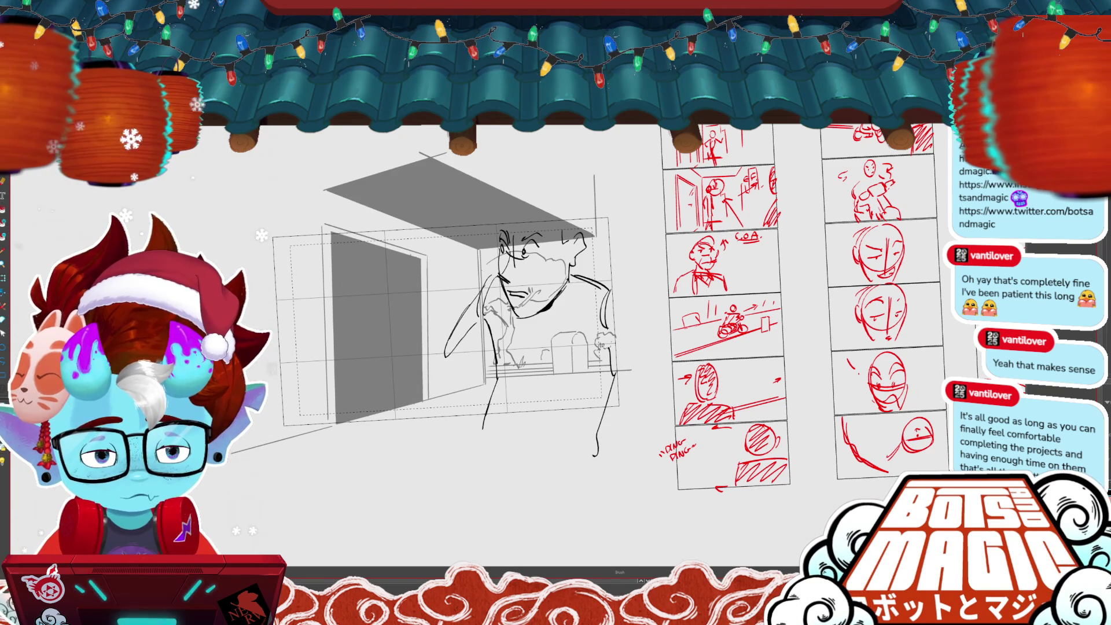
- Shrink the character sketch to fit the frame and redraw the head's top as a full arc
key("ctrl+t")
left_click_drag(612, 272, 588, 271)
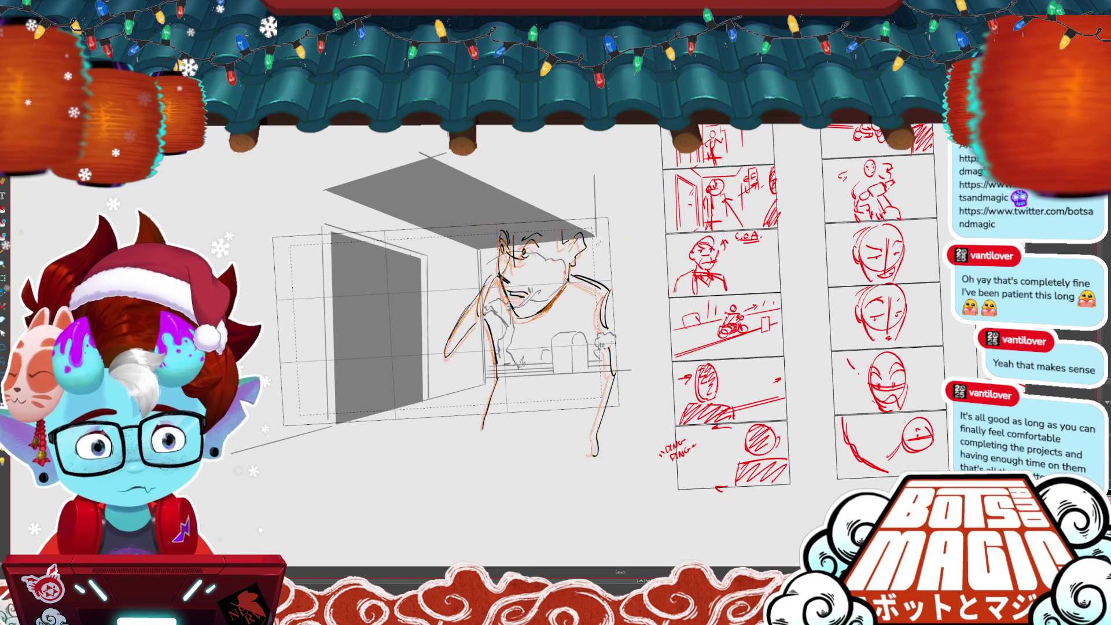
key("Return")
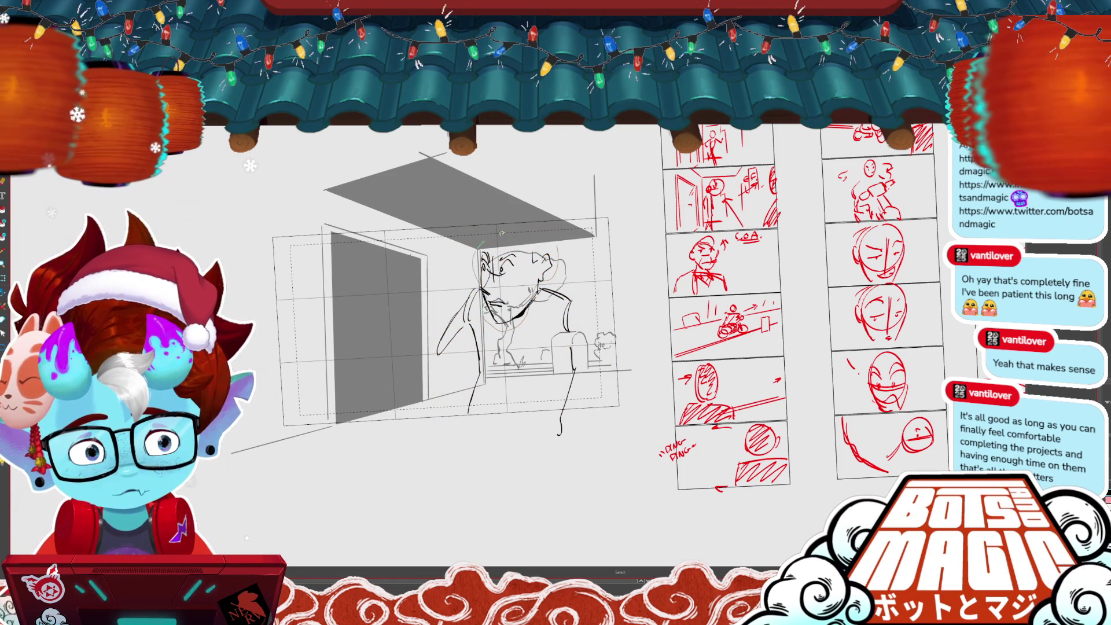
key("ctrl+t")
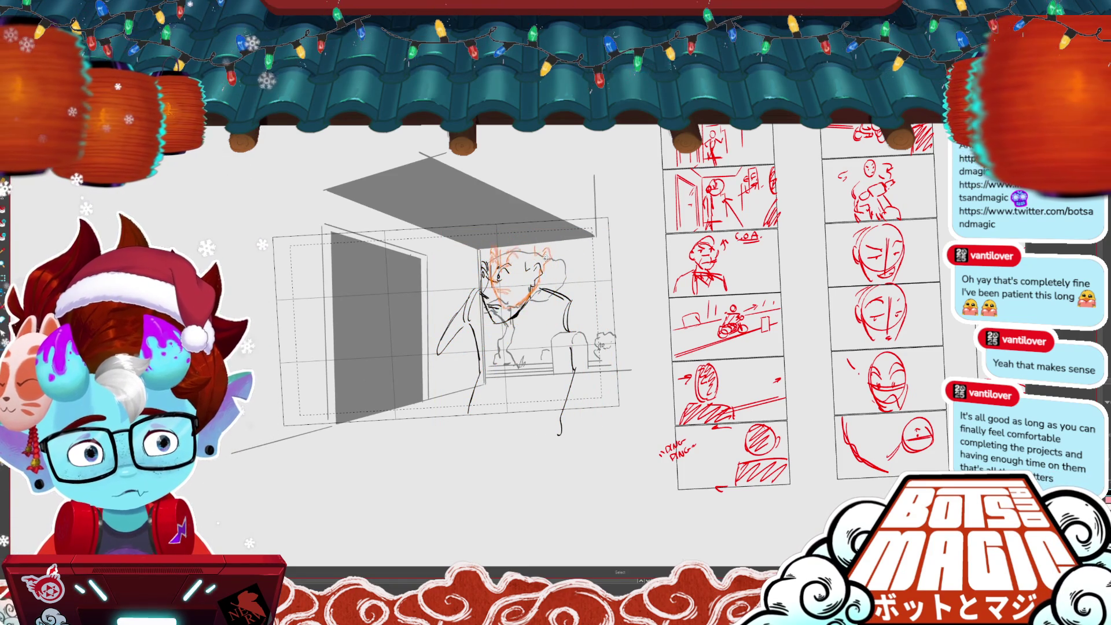
key("Return")
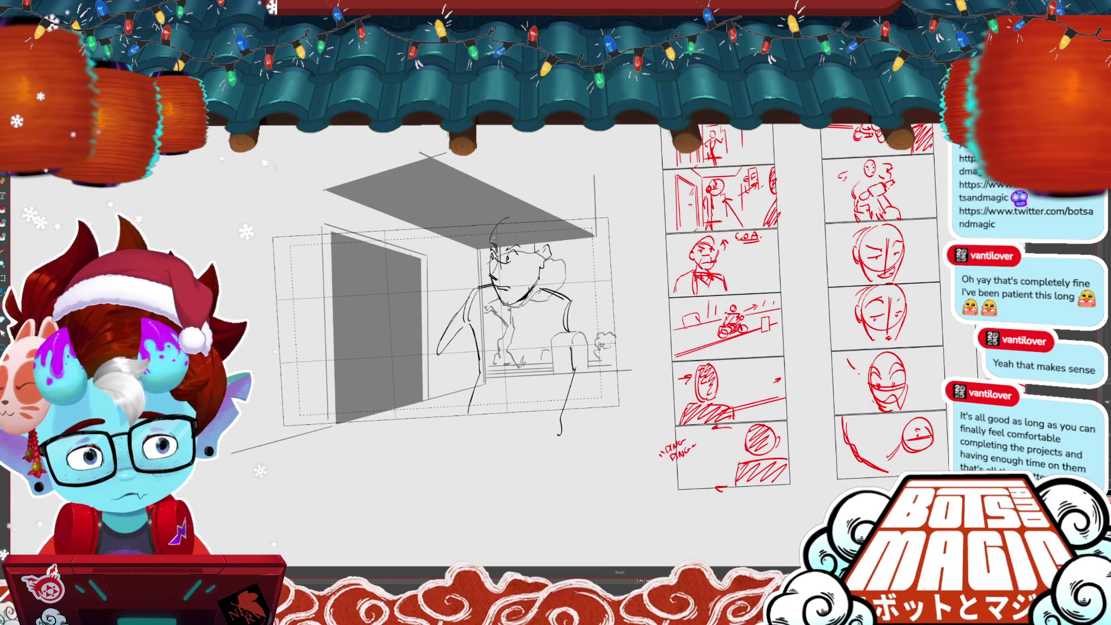
mouse_move(509, 217)
left_mouse_down()
mouse_move(540, 214)
mouse_move(552, 238)
left_mouse_up()
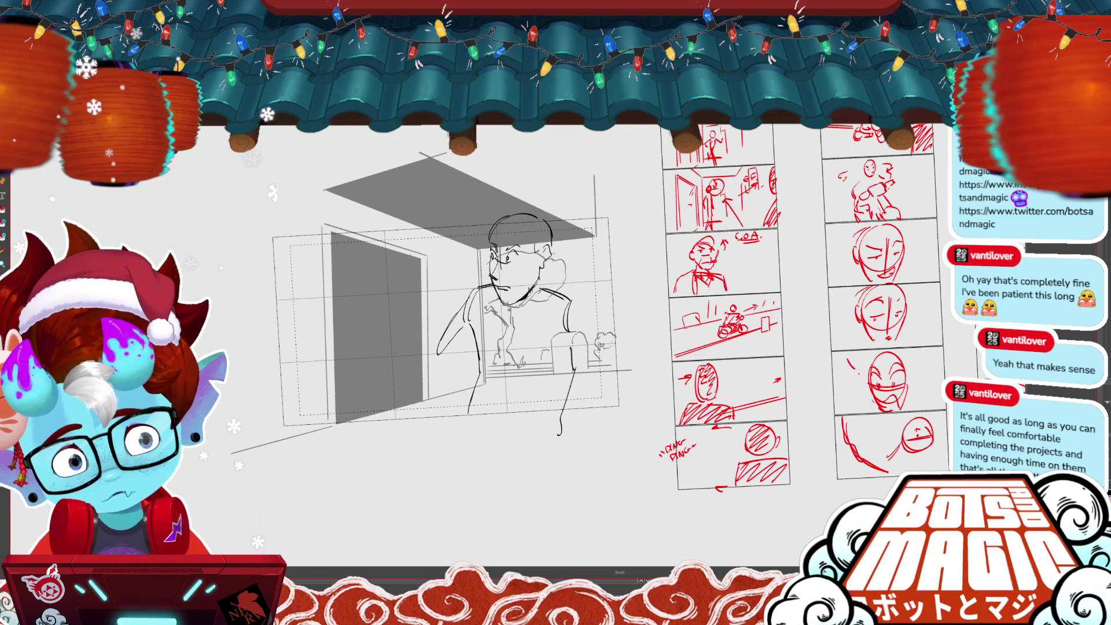
- Add a right shoulder line, enlarge the arm loop into a bag, and draw the torso lines
key("Right")
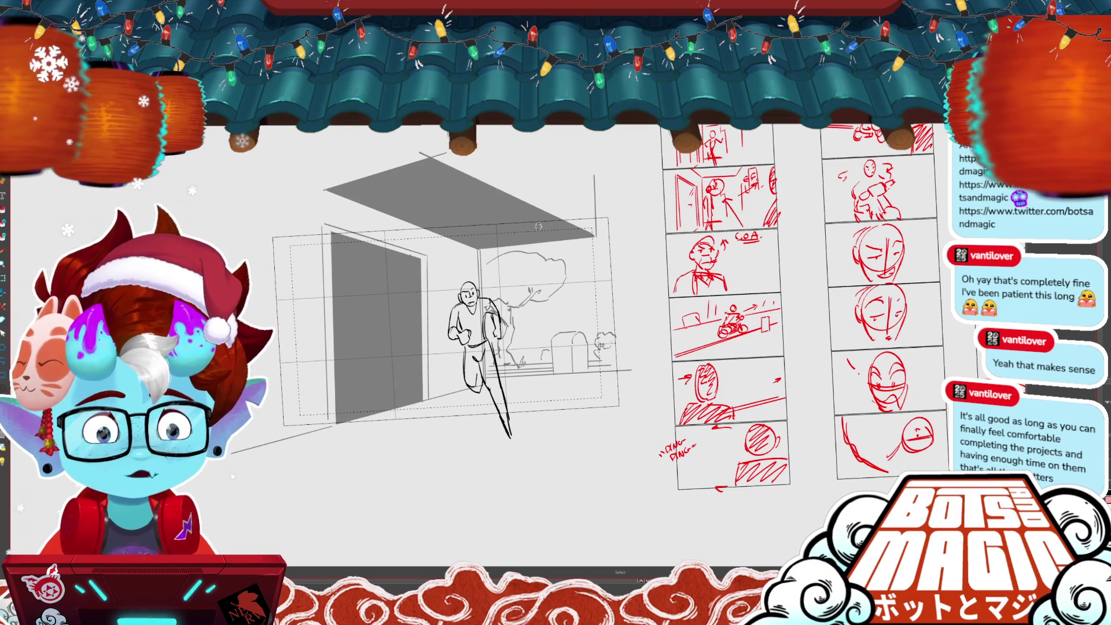
key("Left")
key("Left")
key("b")
mouse_move(572, 299)
left_mouse_down()
mouse_move(620, 355)
mouse_move(611, 408)
left_mouse_up()
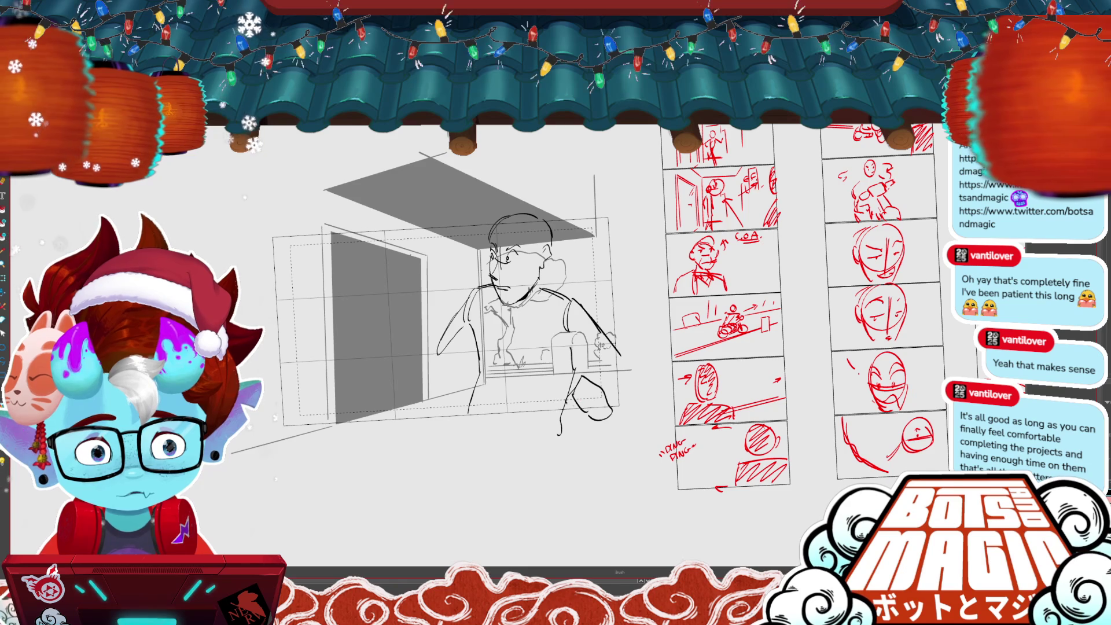
left_click_drag(576, 350, 633, 384)
key("b")
left_click_drag(486, 310, 540, 394)
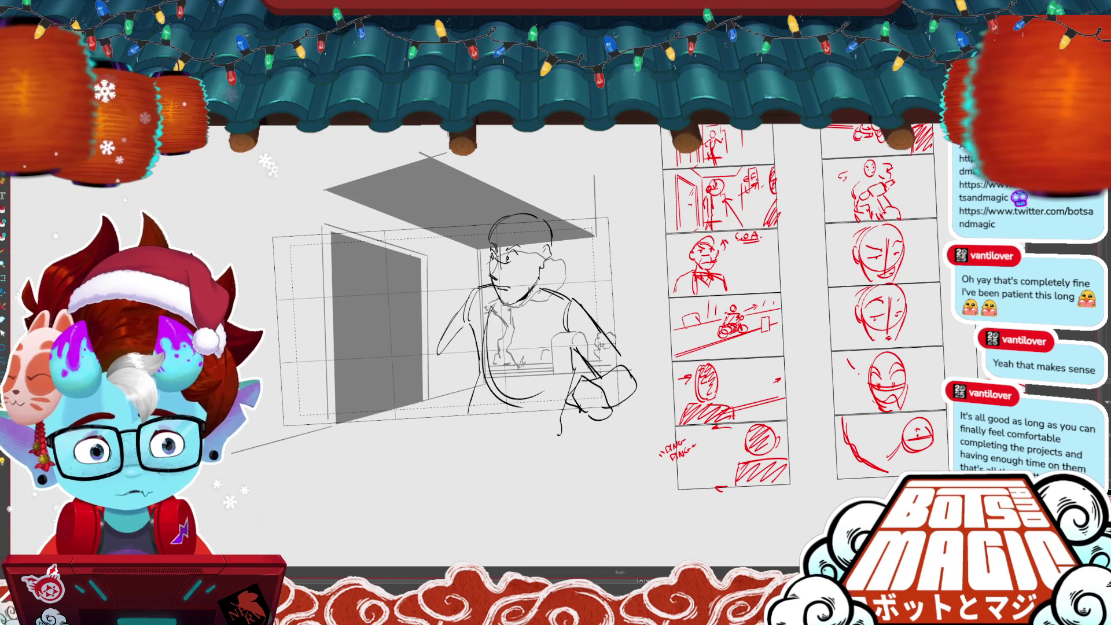
left_click_drag(506, 313, 504, 402)
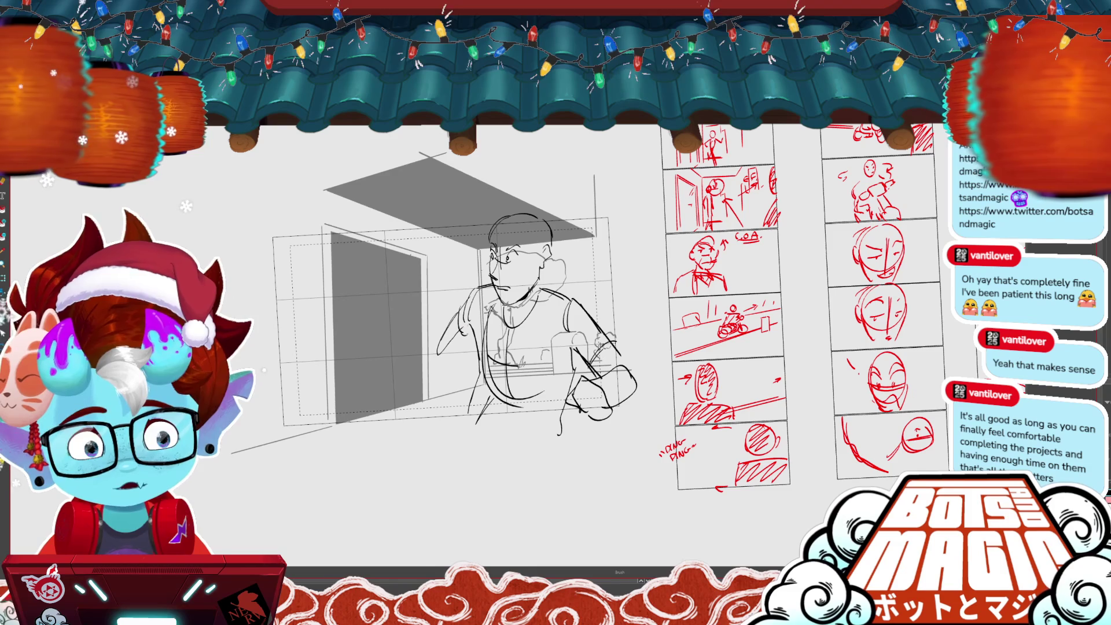
- Flip through neighbouring frames to check the motion, ending on the background-only frame
key("ctrl+Tab")
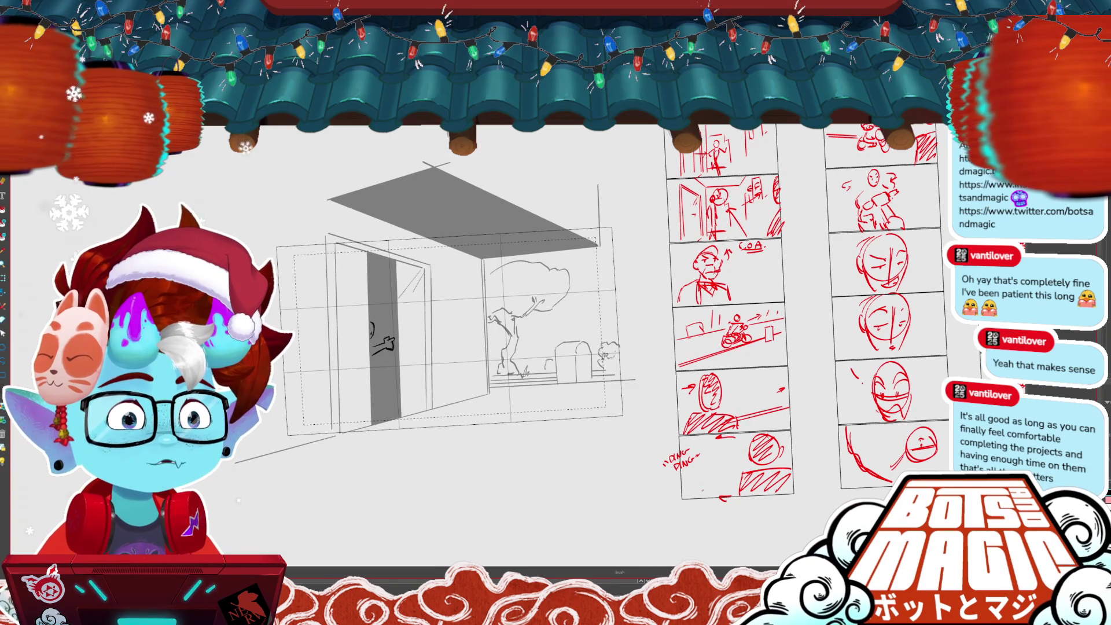
key("ctrl+Tab")
key("ctrl+Tab")
key("ctrl+Tab")
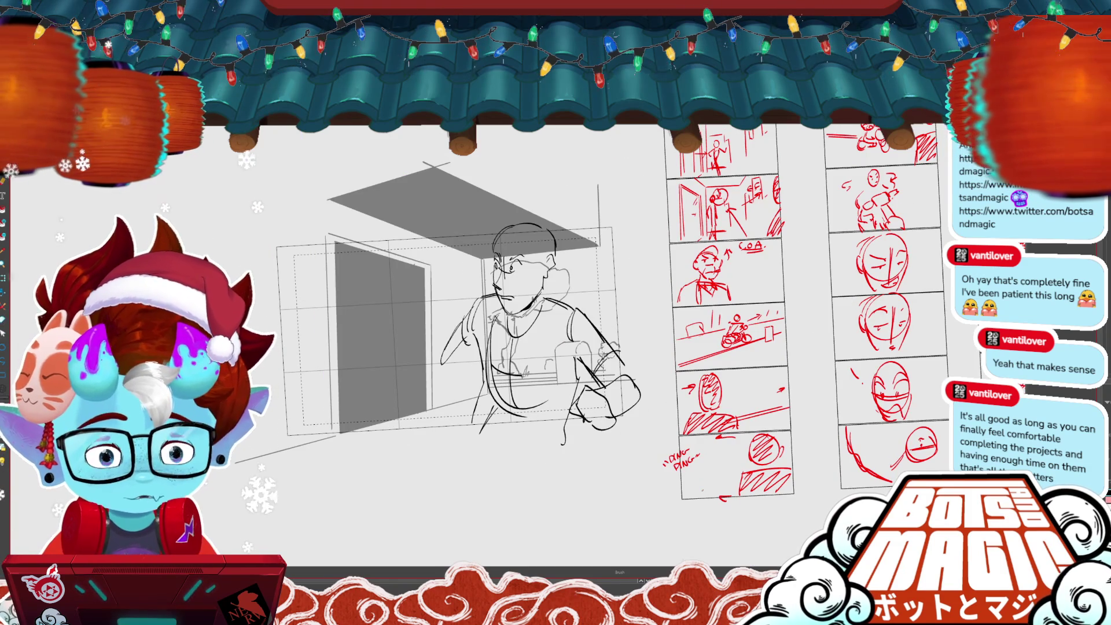
key("ctrl+Tab")
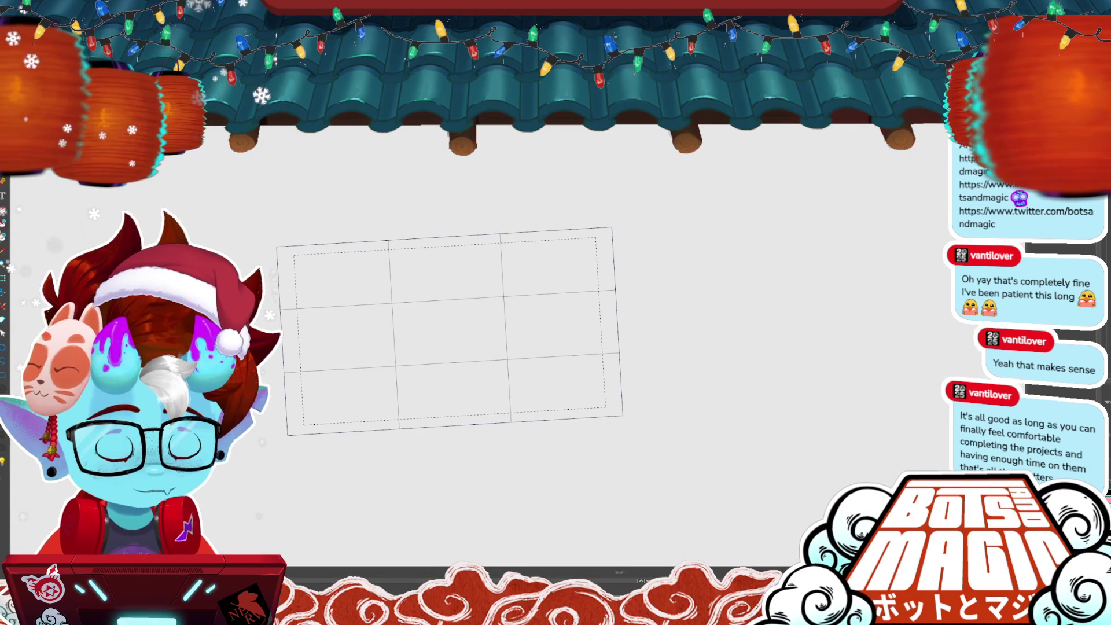
key("ctrl+Tab")
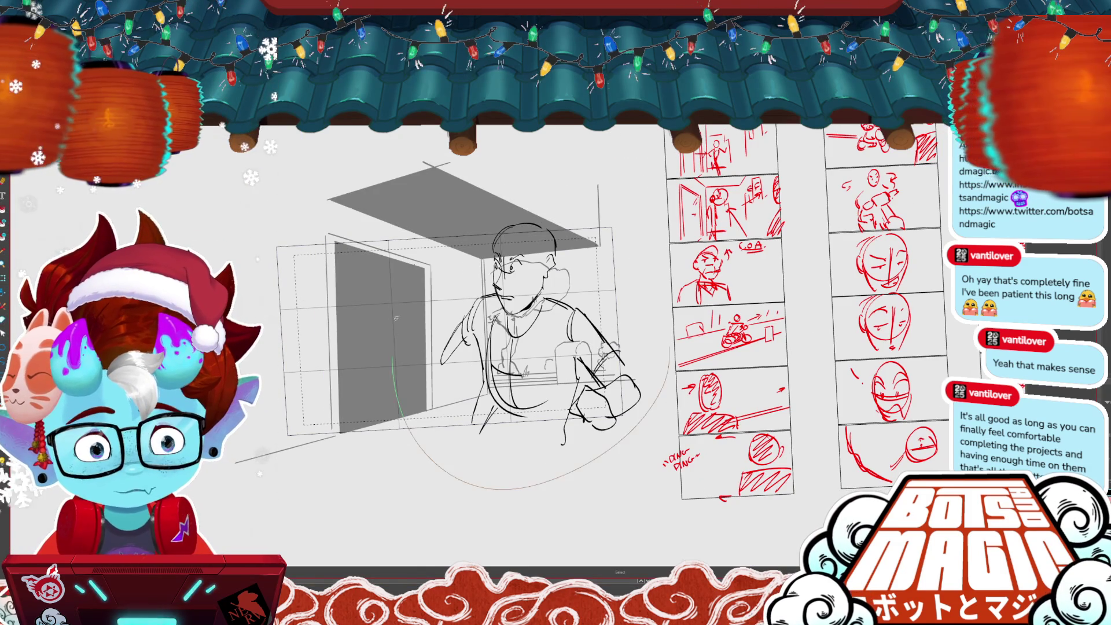
key("ctrl+Tab")
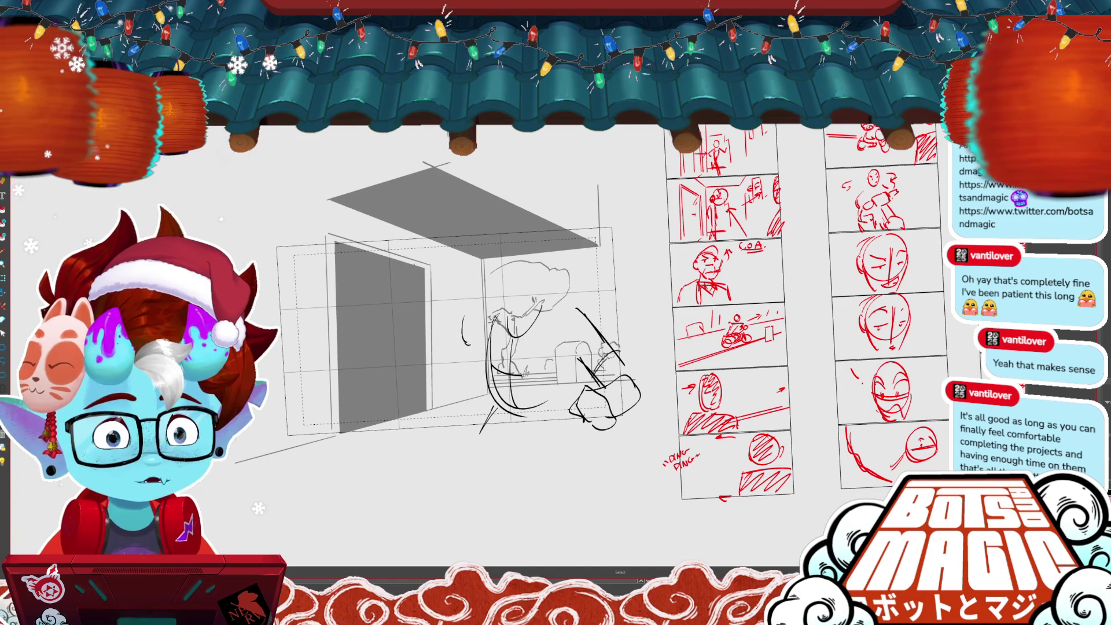
key("ctrl+z")
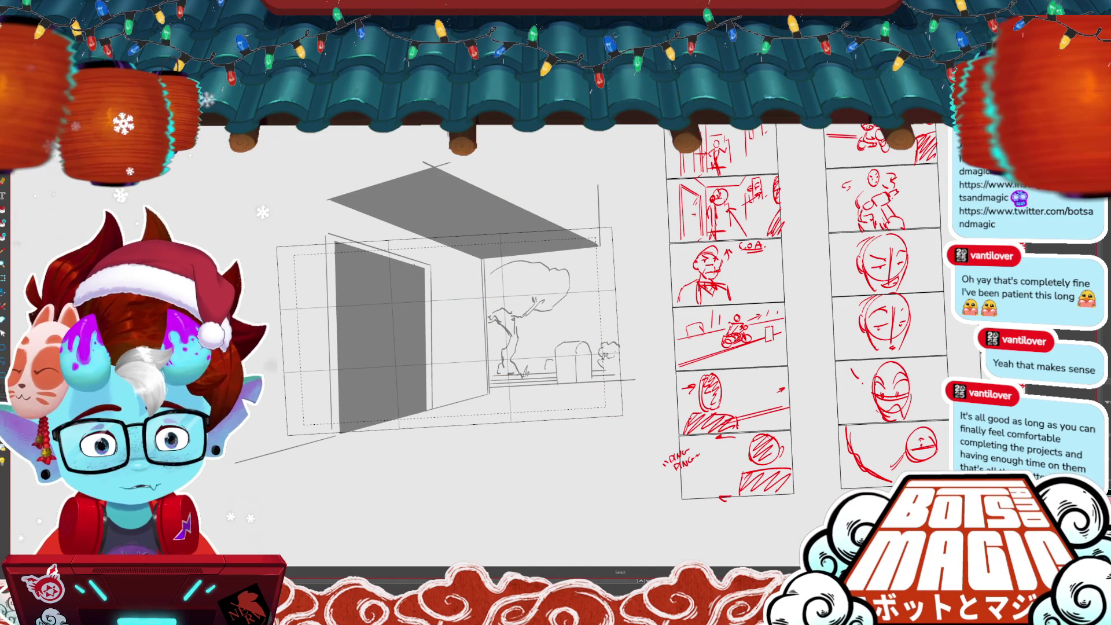
key("ctrl+Tab")
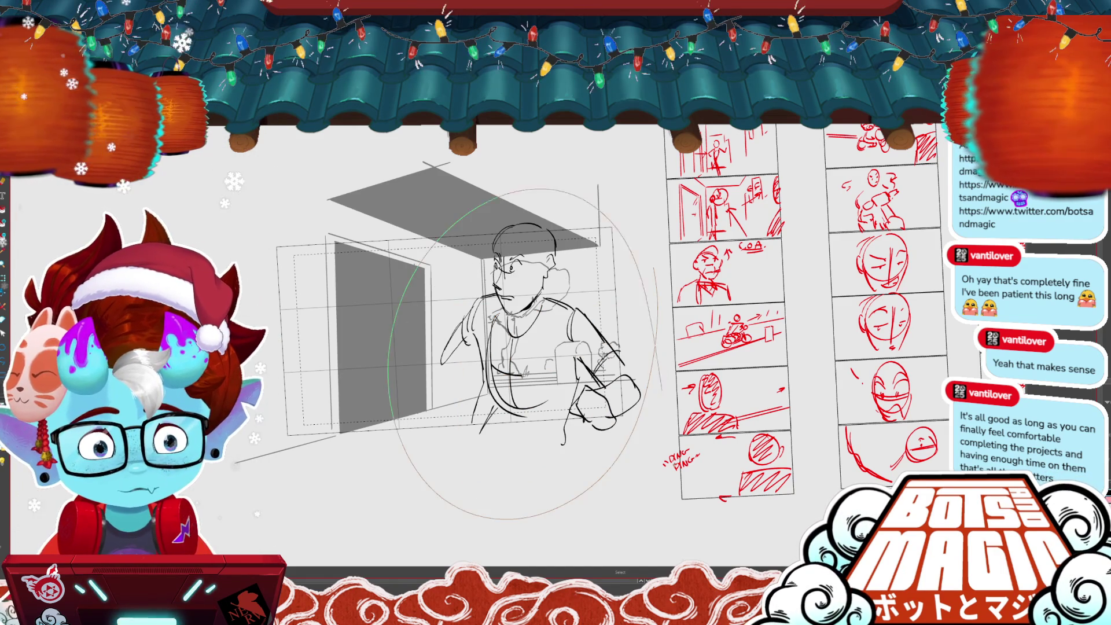
key("ctrl+z")
- Sketch an oval face with eyes, jaw and chin, plus a rough shape below it
key("b")
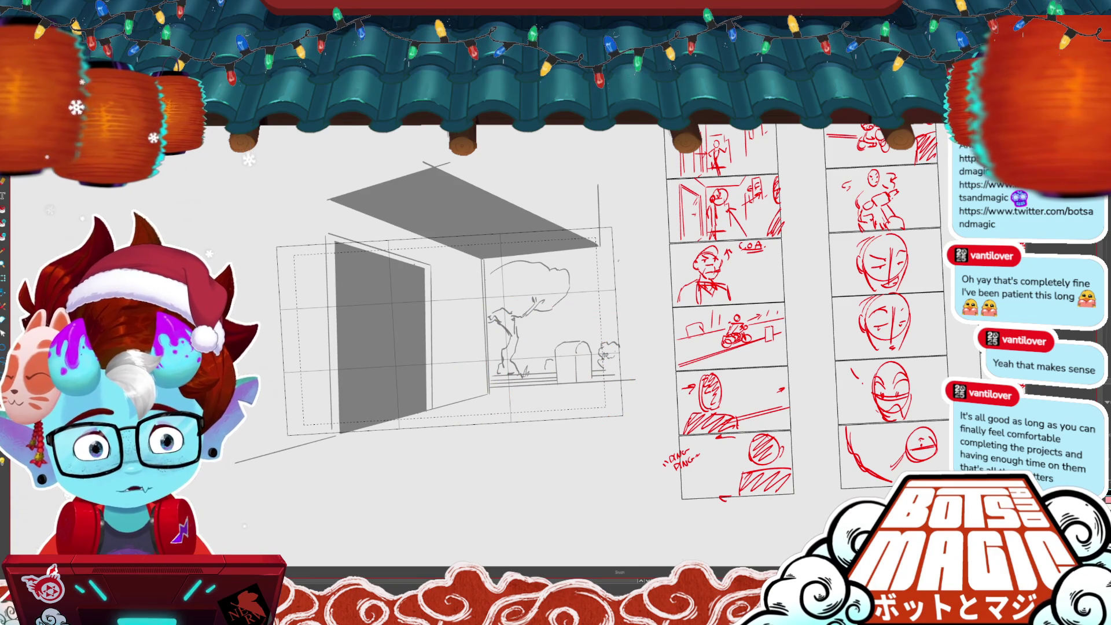
left_click_drag(507, 278, 632, 277)
mouse_move(557, 196)
left_mouse_down()
mouse_move(634, 191)
mouse_move(570, 254)
left_mouse_up()
mouse_move(574, 167)
left_mouse_down()
mouse_move(587, 155)
mouse_move(611, 186)
left_mouse_up()
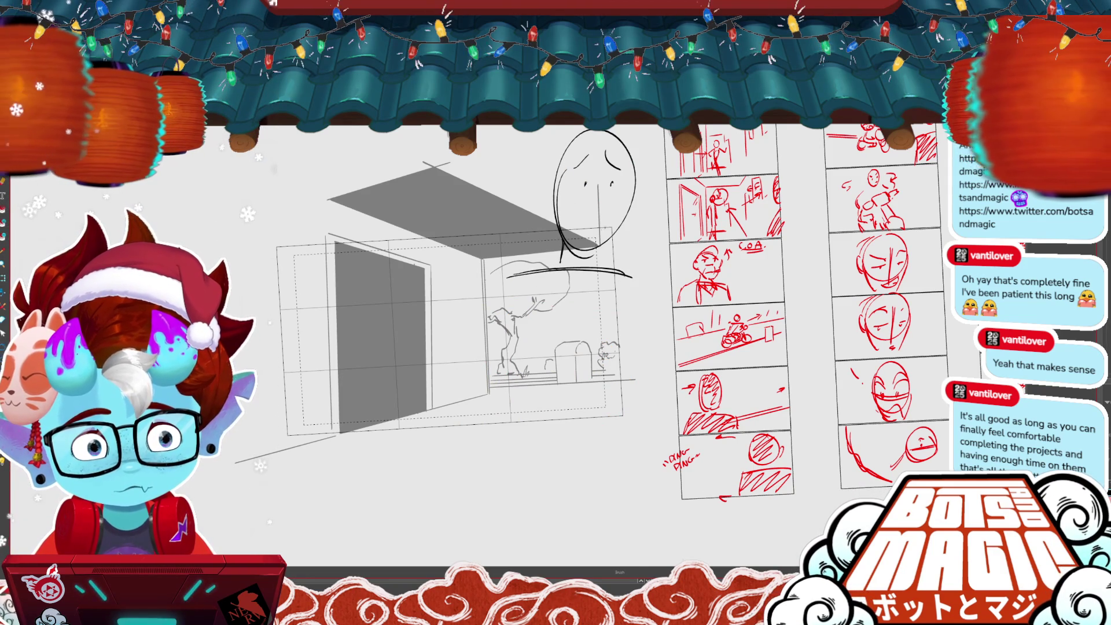
mouse_move(560, 251)
left_mouse_down()
mouse_move(518, 277)
mouse_move(612, 284)
mouse_move(622, 273)
left_mouse_up()
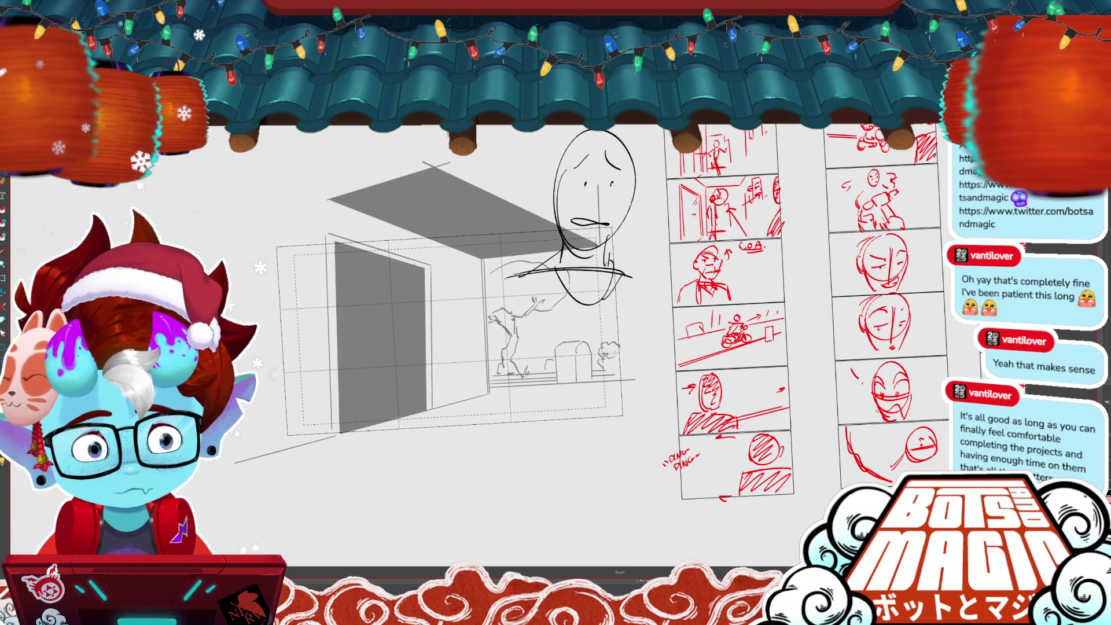
mouse_move(569, 346)
left_mouse_down()
mouse_move(610, 382)
mouse_move(625, 378)
mouse_move(612, 386)
left_mouse_up()
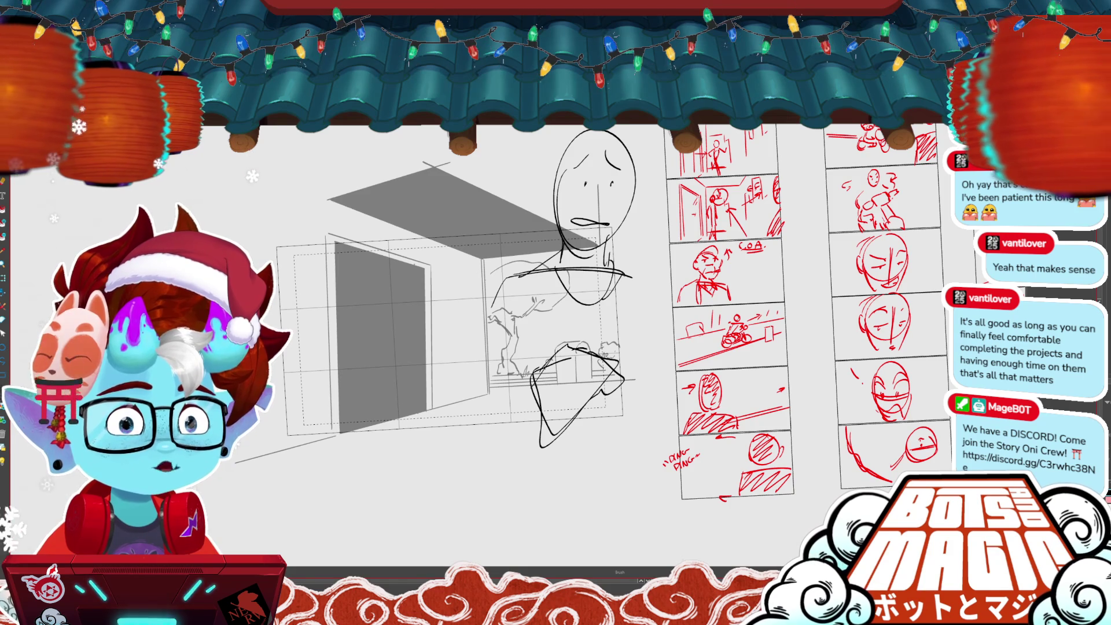
- Replace the rough quadrilateral below the face with looping arm and hand strokes
key("ctrl+z")
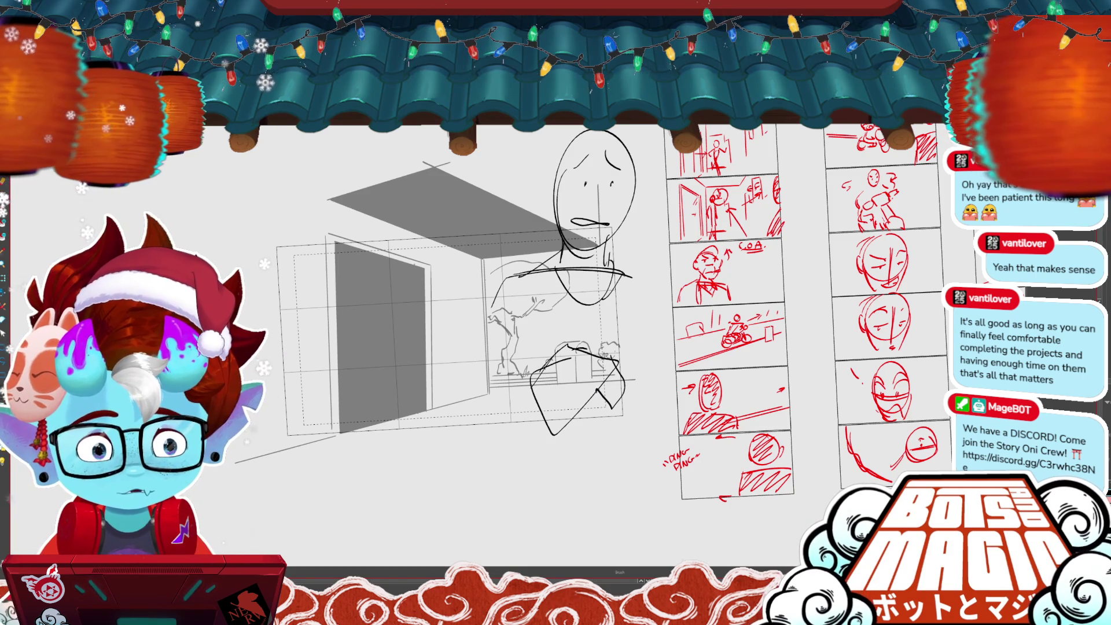
left_click(538, 353)
key("Delete")
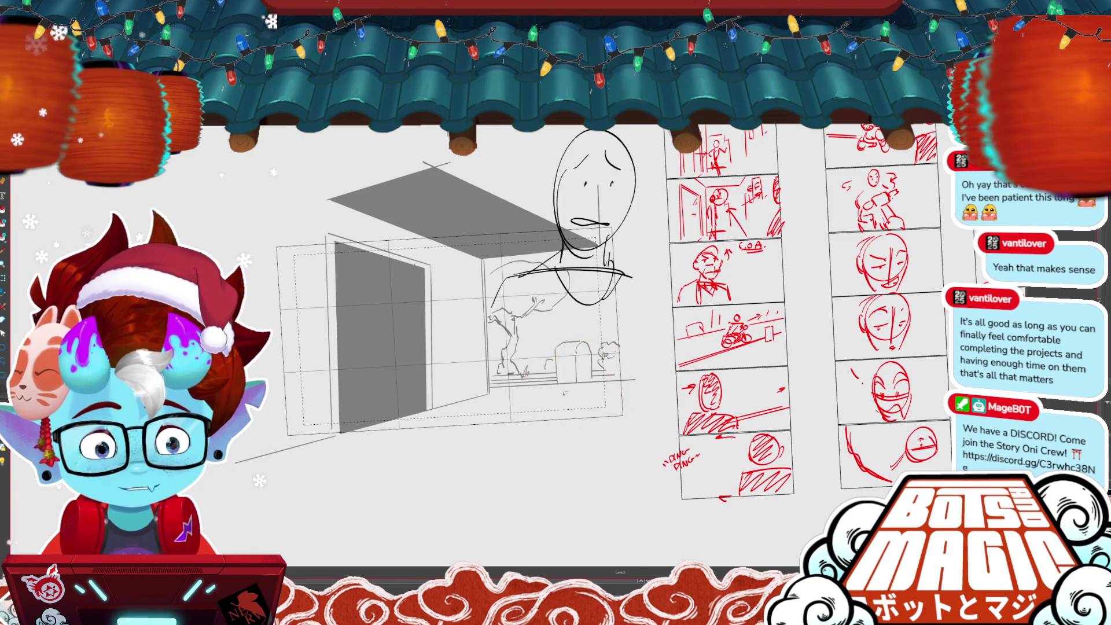
left_click_drag(564, 357, 532, 395)
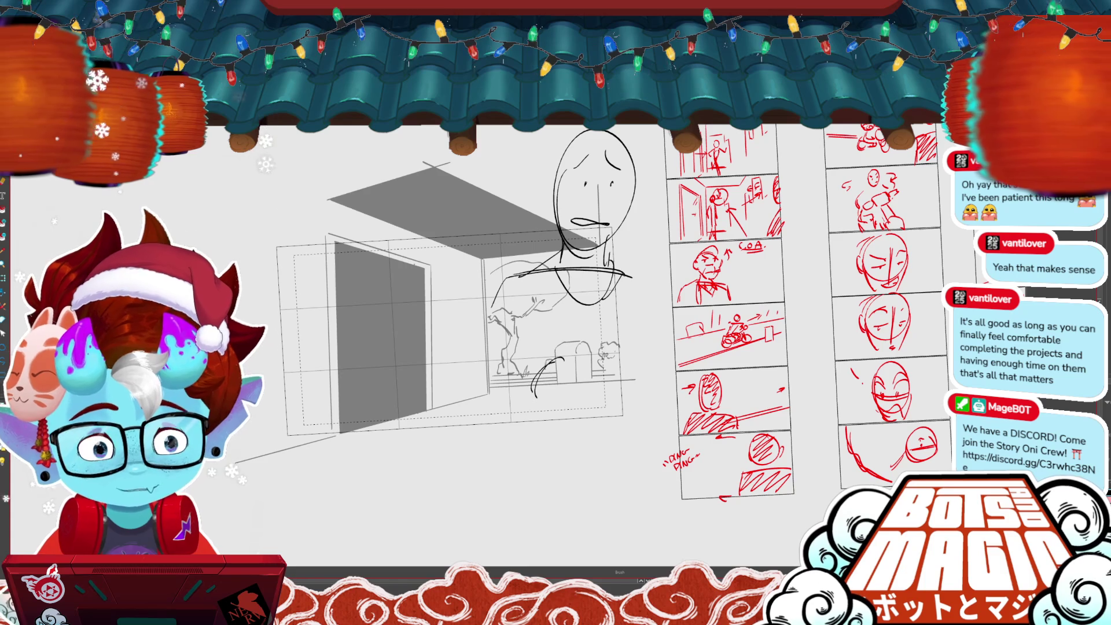
mouse_move(535, 369)
left_mouse_down()
mouse_move(471, 398)
mouse_move(533, 399)
left_mouse_up()
left_click_drag(585, 355, 603, 377)
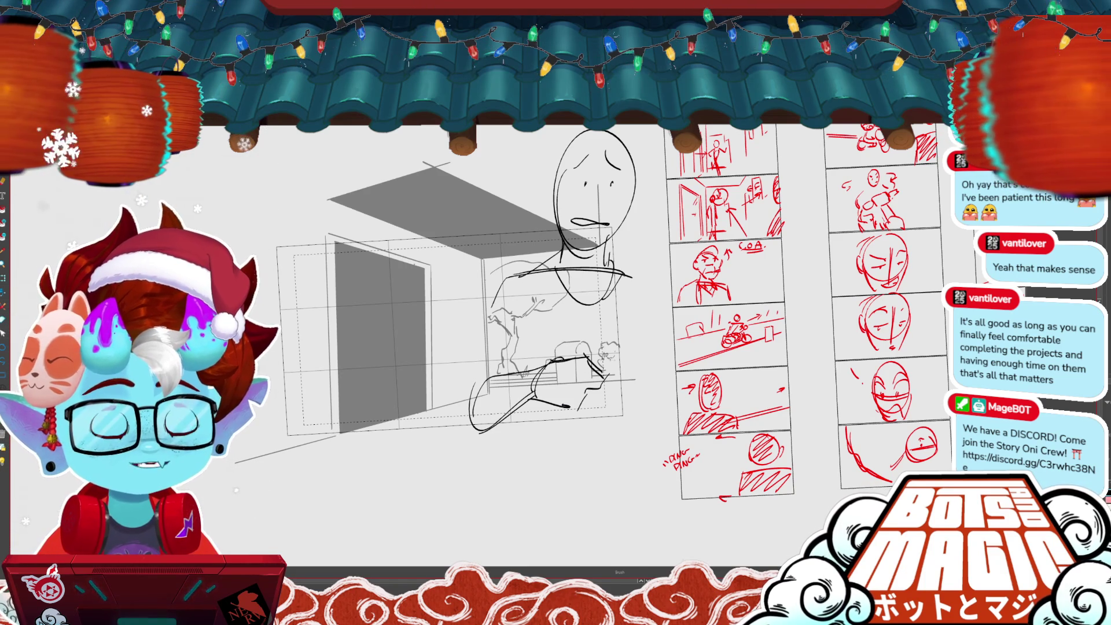
key("ctrl+z")
left_click_drag(531, 393, 571, 413)
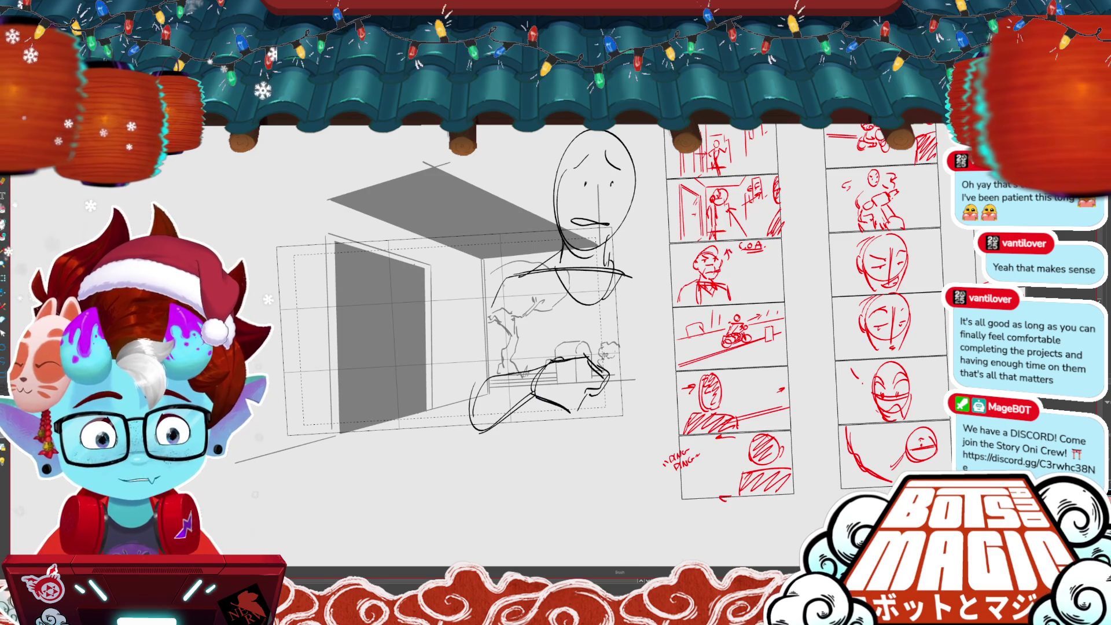
- Draw the left shoulder, arm and body lines and shift the lower arm strokes down-left
left_click_drag(504, 275, 464, 323)
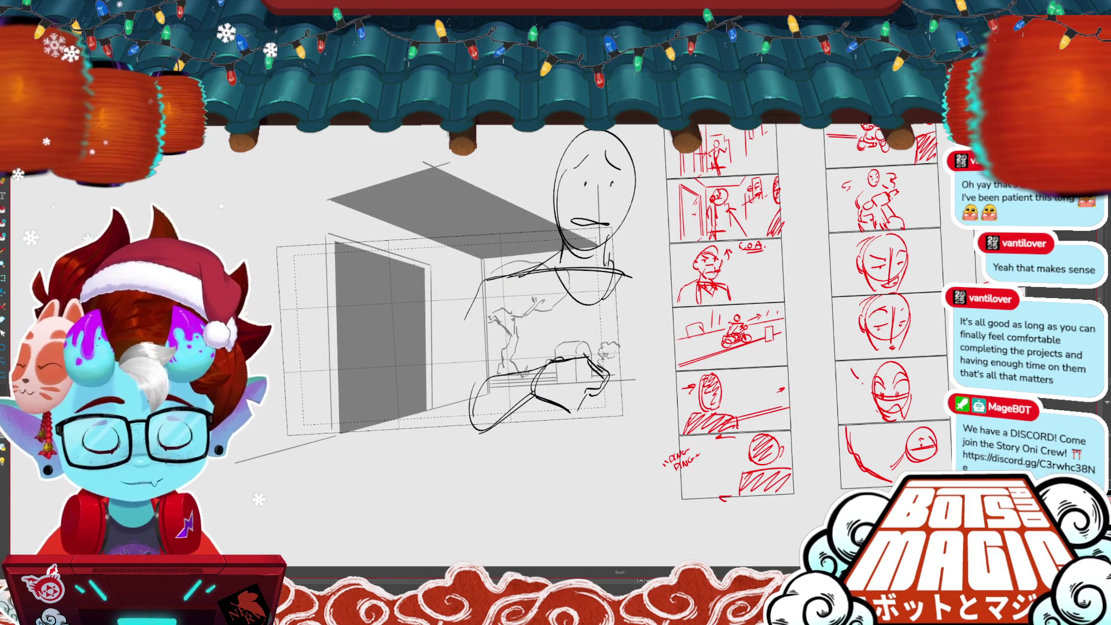
mouse_move(482, 280)
left_mouse_down()
mouse_move(454, 330)
mouse_move(495, 356)
mouse_move(455, 414)
left_mouse_up()
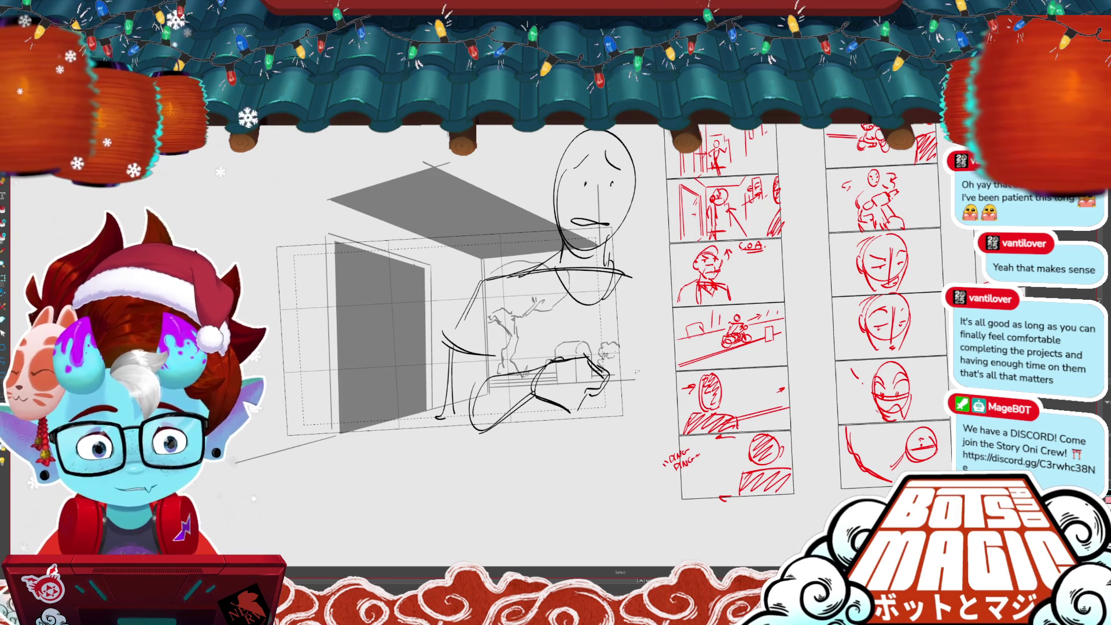
left_click_drag(613, 347, 462, 440)
left_click_drag(602, 382, 572, 415)
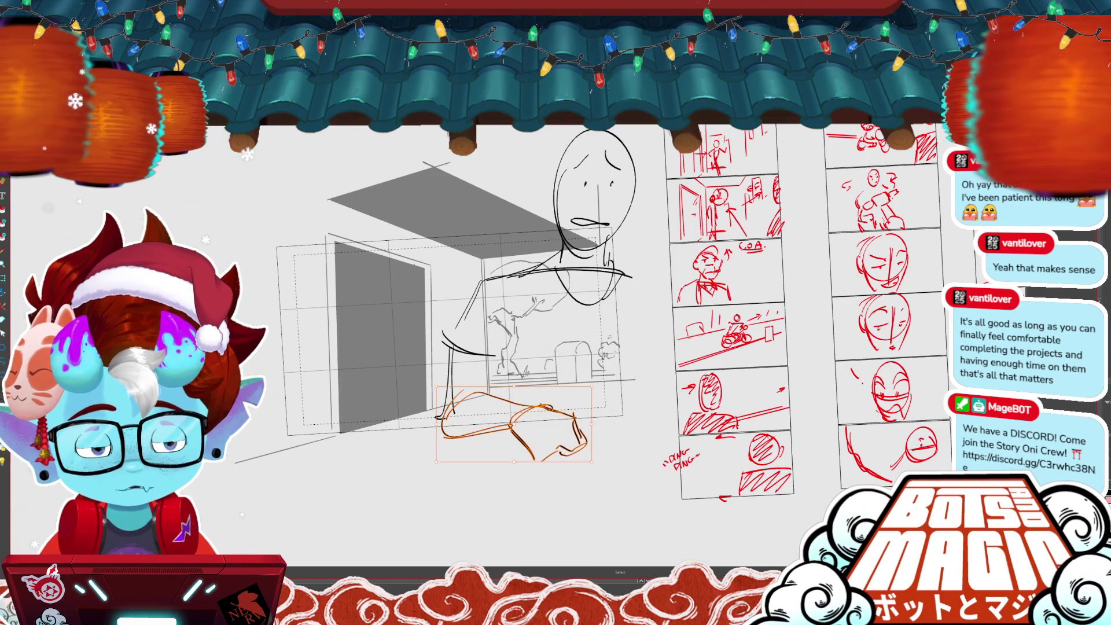
- Scale the whole figure sketch up toward the lower right of the frame
mouse_move(611, 246)
left_mouse_down()
mouse_move(532, 173)
mouse_move(636, 266)
left_mouse_up()
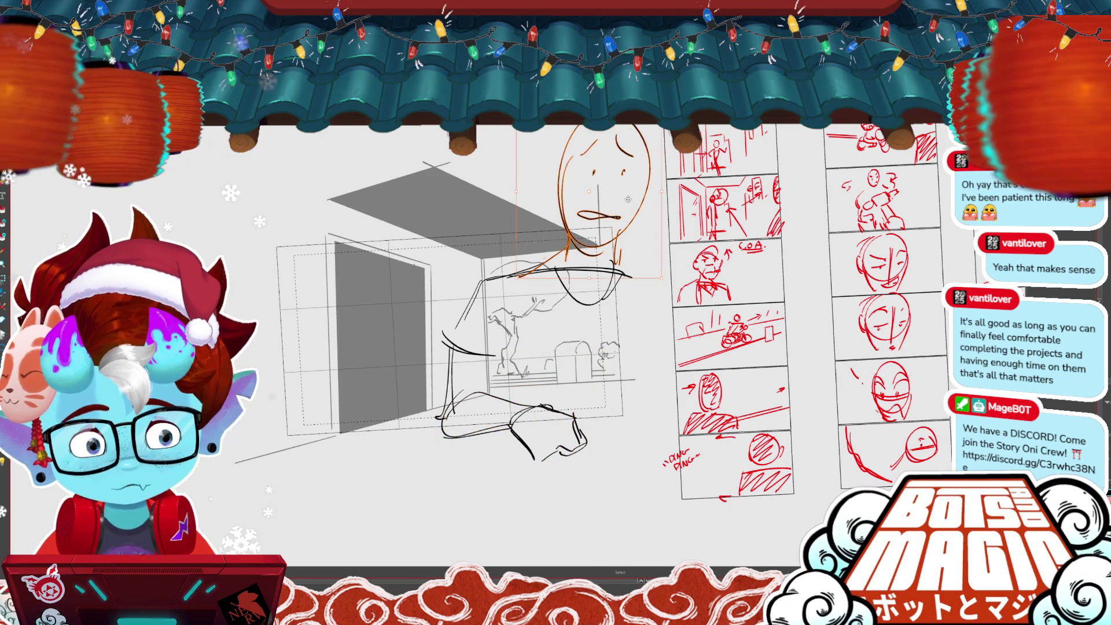
key("ctrl+d")
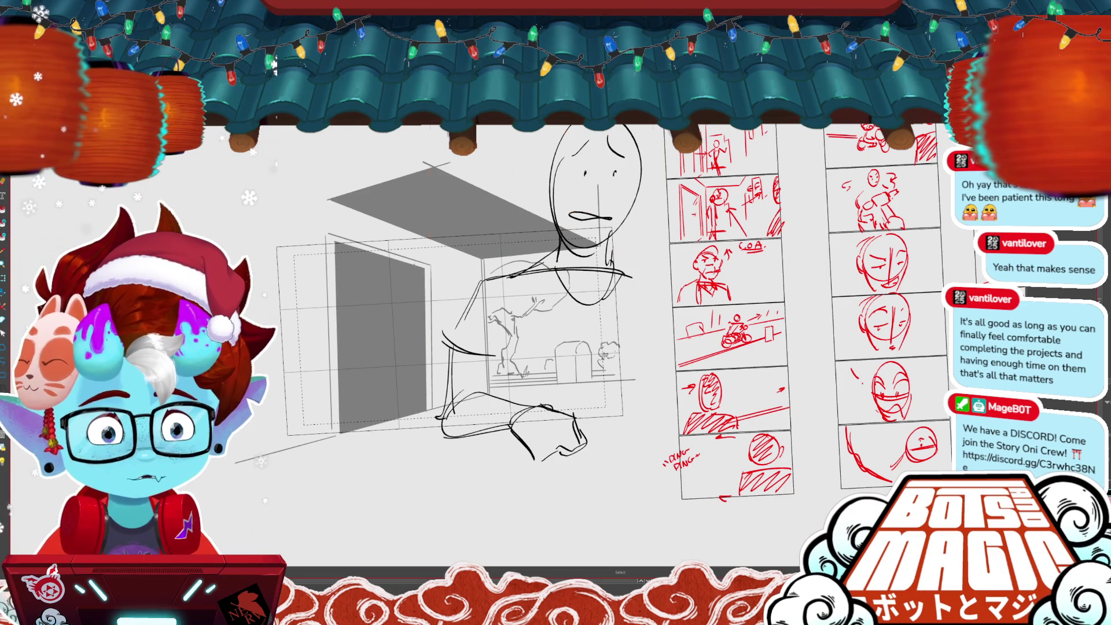
key("ctrl+t")
left_click_drag(641, 463, 665, 463)
key("Return")
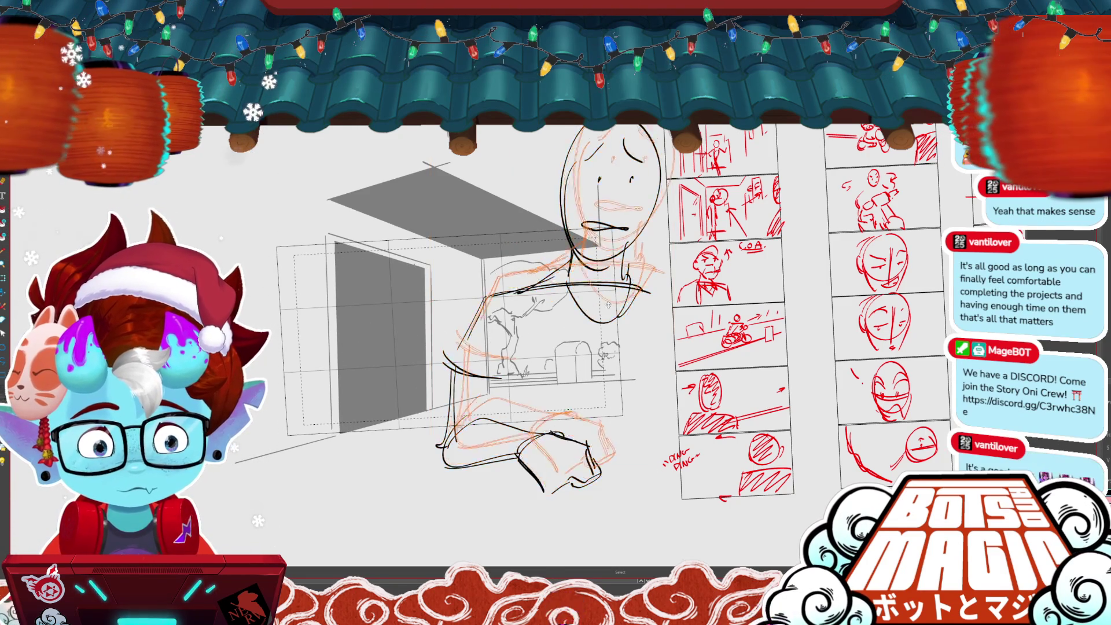
key("b")
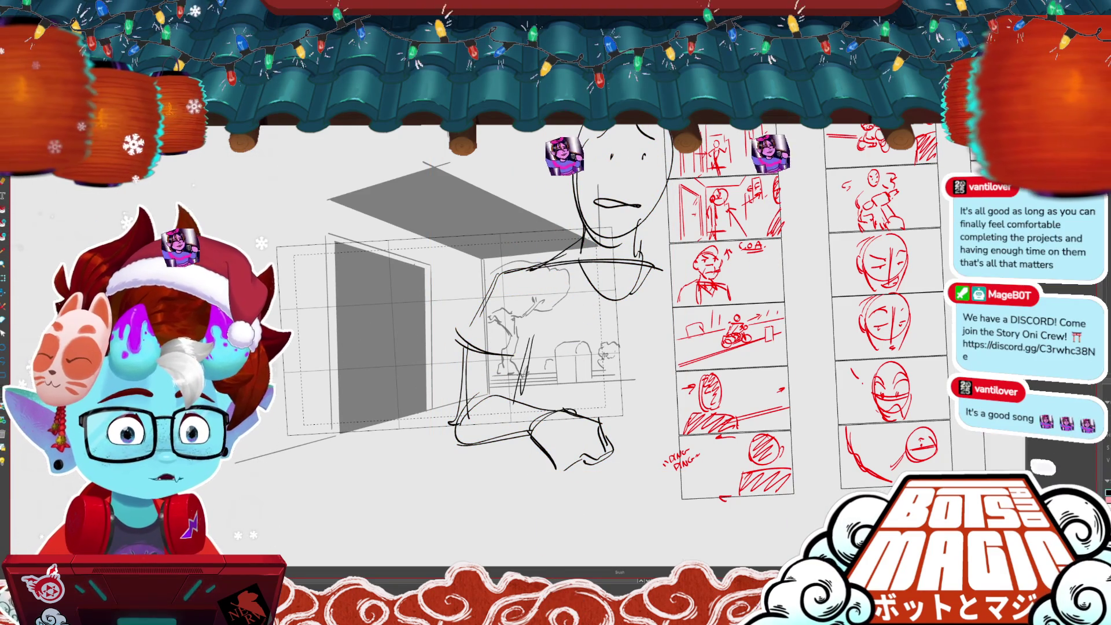
key("m")
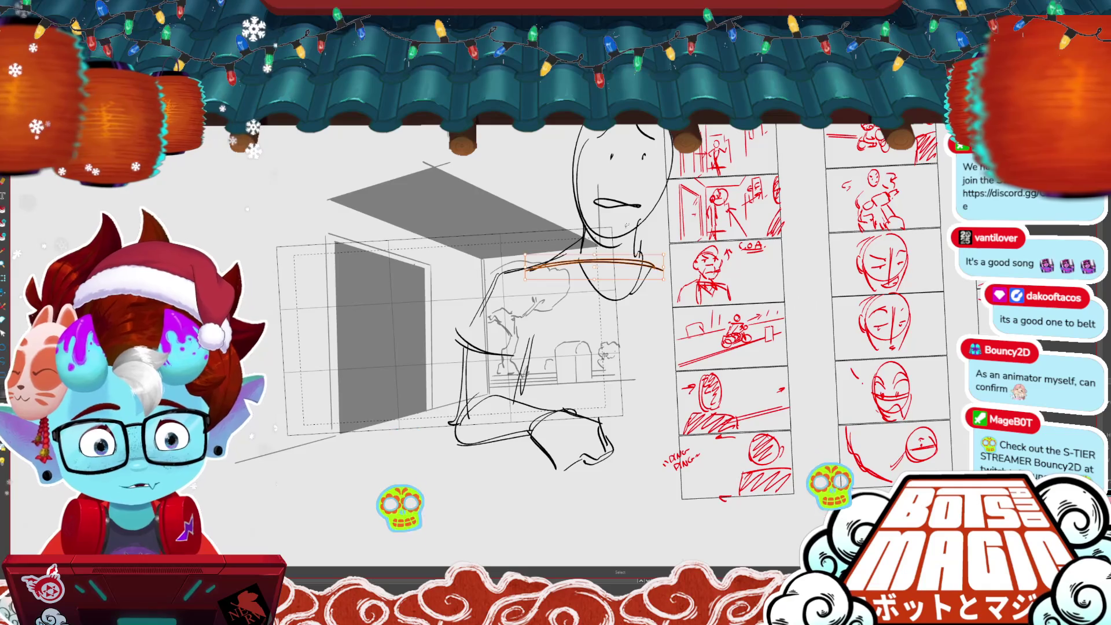
left_click(631, 281)
- Delete the old neck strokes and redraw the neck curve, vertical neck line and short shoulder line
key("Delete")
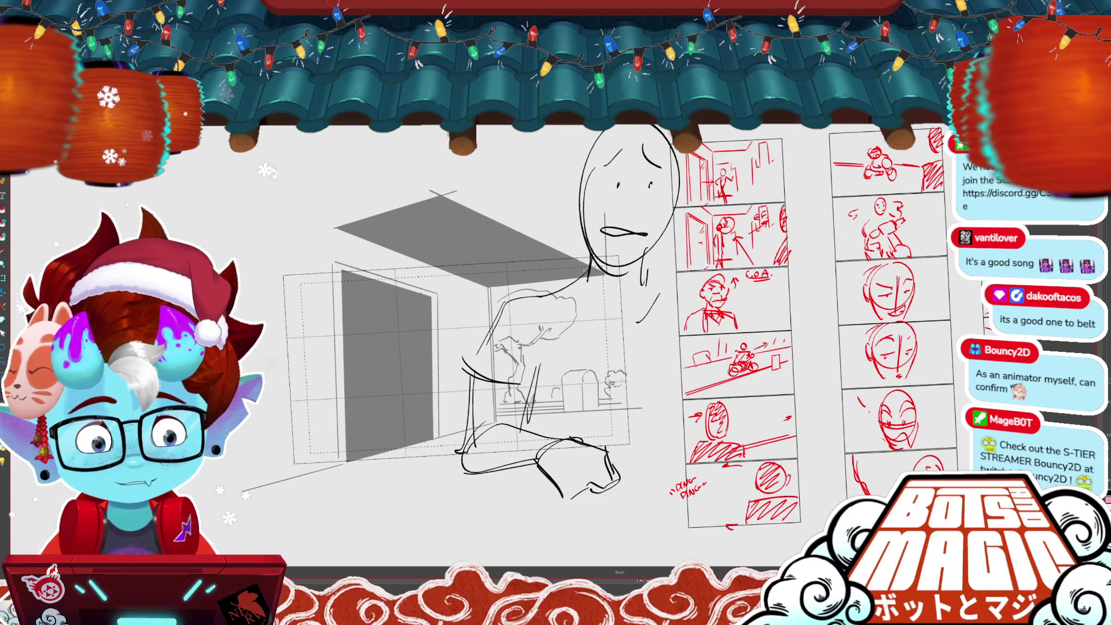
left_click(647, 307)
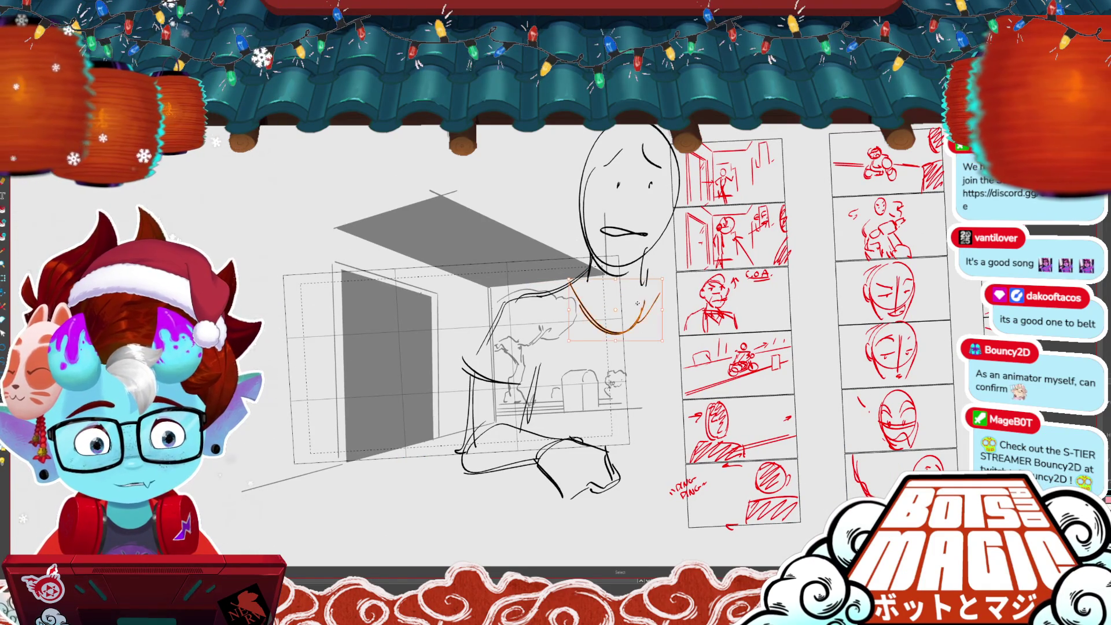
key("Delete")
left_click_drag(582, 283, 639, 335)
left_click_drag(642, 287, 642, 334)
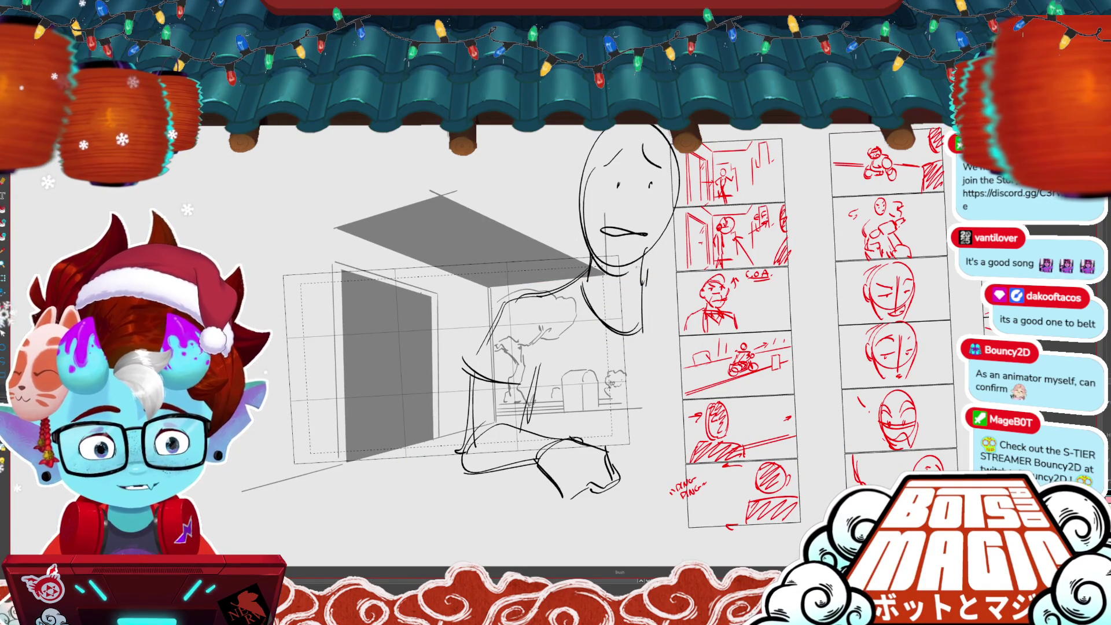
left_click_drag(639, 262, 681, 260)
- Replace the stray curved shoulder stroke with a new shoulder line across the figure
left_click_drag(555, 312, 606, 239)
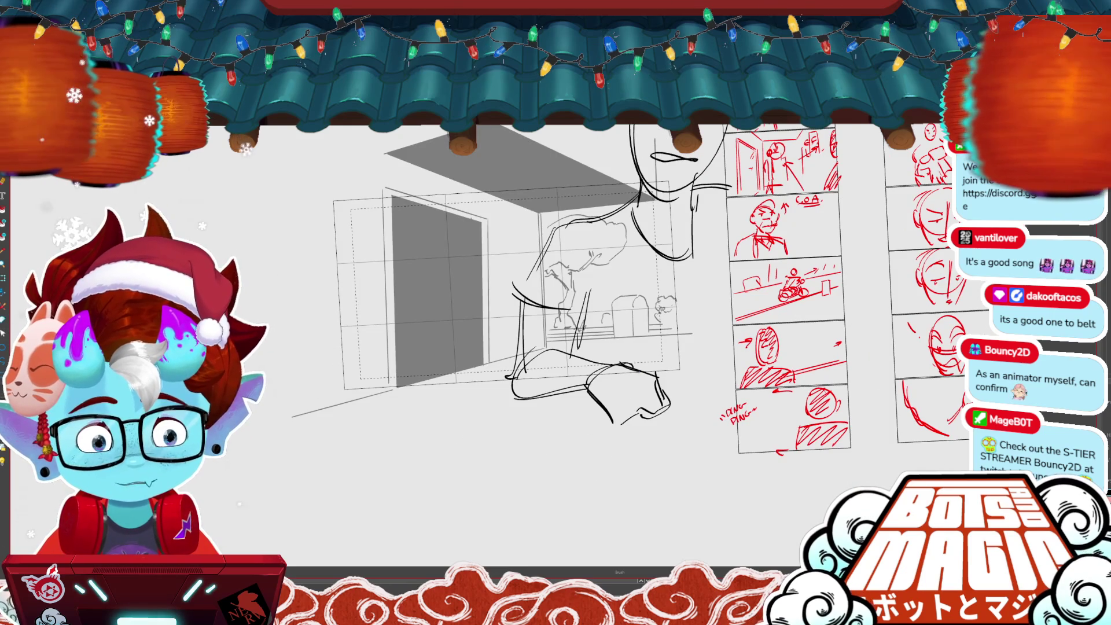
key("alt+s")
left_click(564, 311)
key("Delete")
key("b")
mouse_move(544, 262)
left_mouse_down()
mouse_move(515, 306)
mouse_move(585, 317)
left_mouse_up()
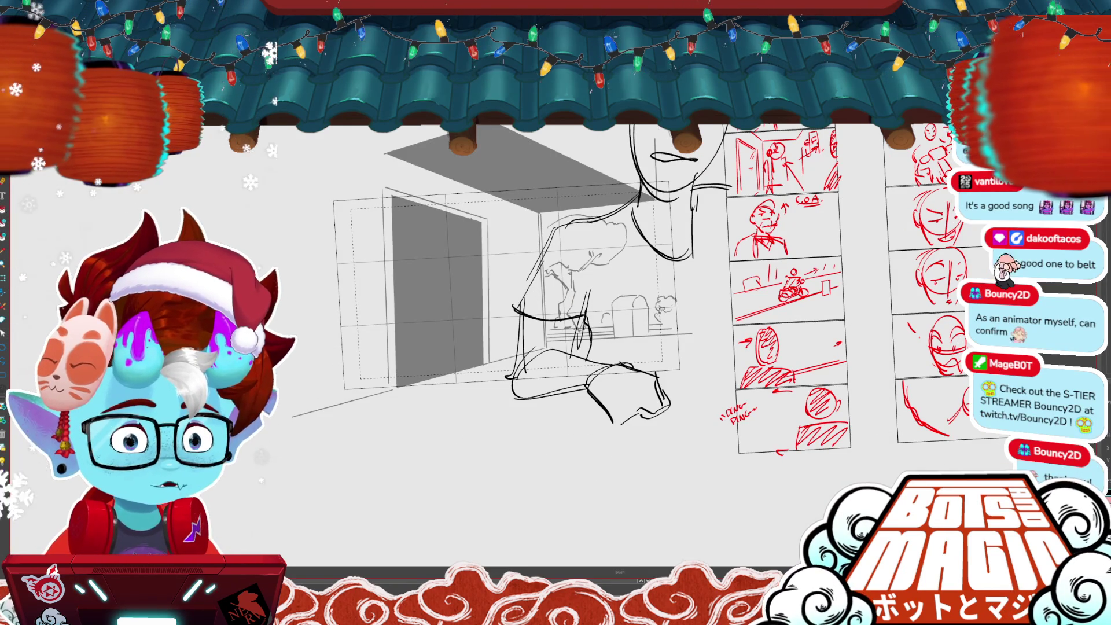
scroll(682, 289, "left", 3)
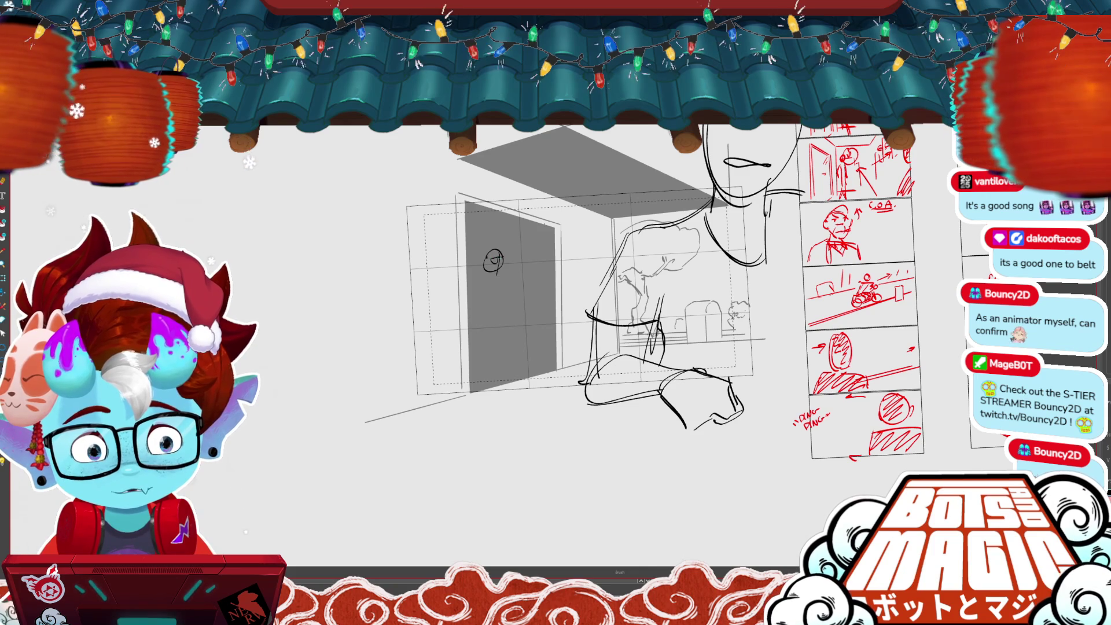
- Draw the small running figure's head, chest, legs and back on the door, then hide the close-up head
left_click_drag(485, 249, 503, 258)
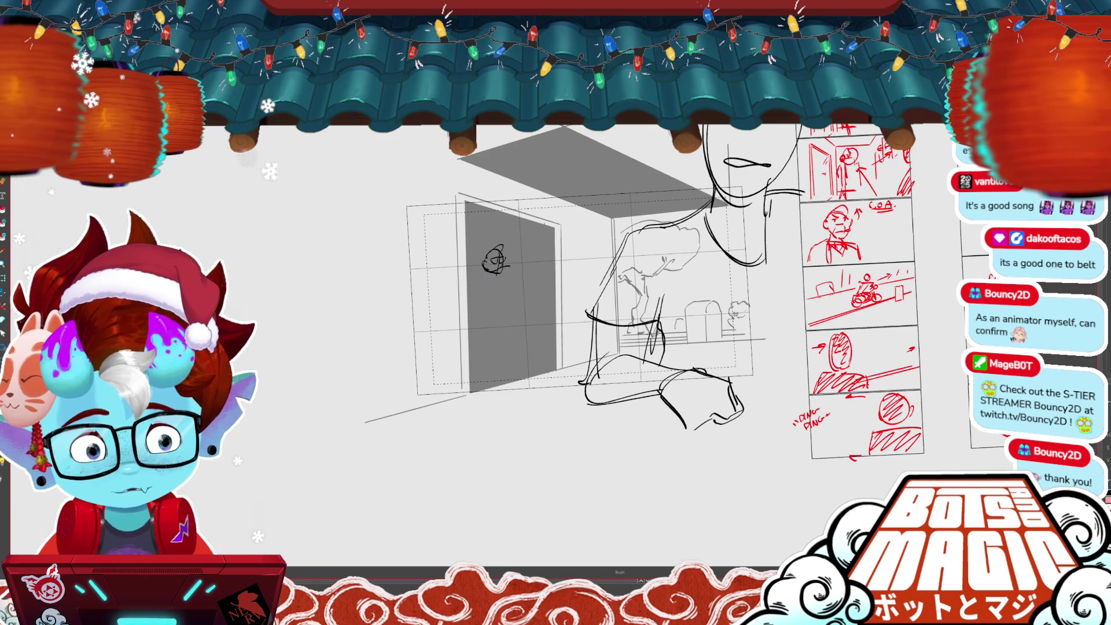
mouse_move(489, 279)
left_mouse_down()
mouse_move(523, 292)
mouse_move(529, 269)
left_mouse_up()
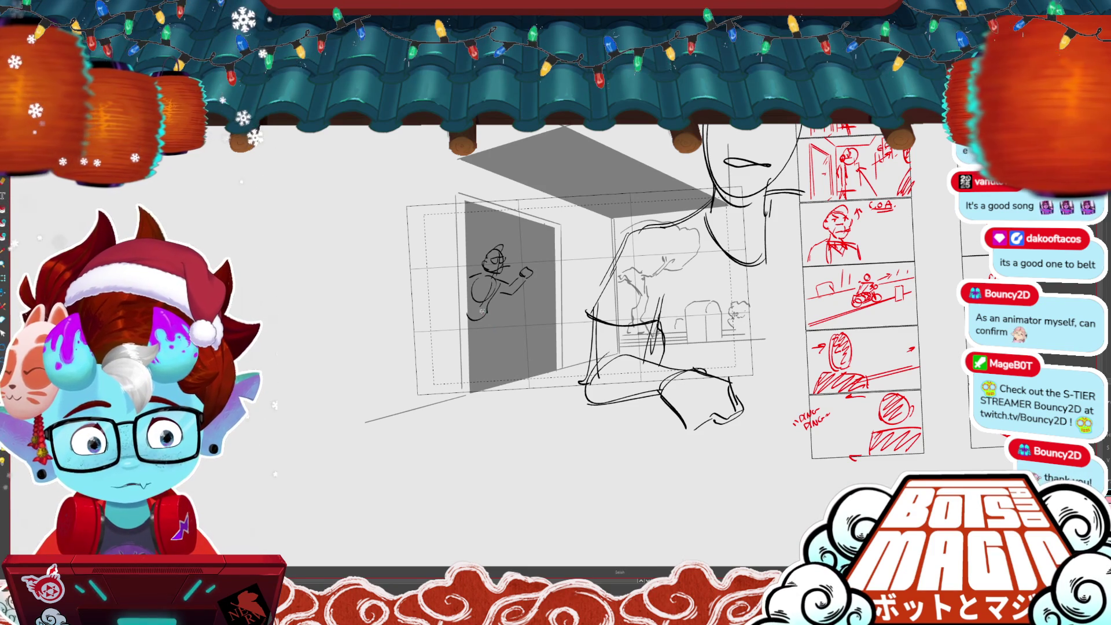
left_click_drag(480, 317, 497, 364)
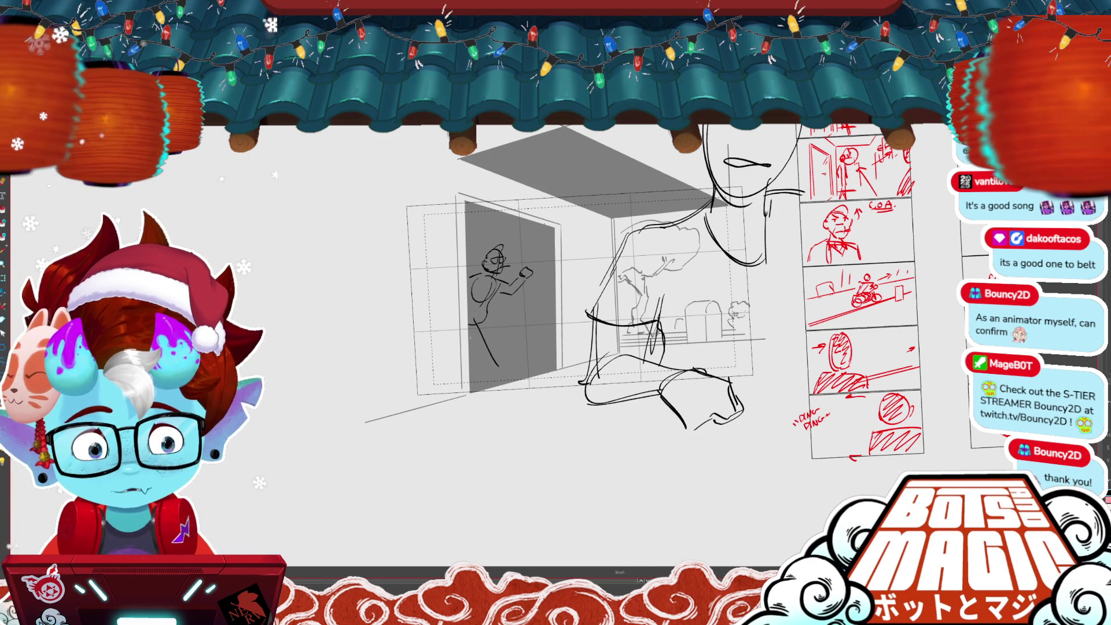
key("ctrl+z")
key("ctrl+z")
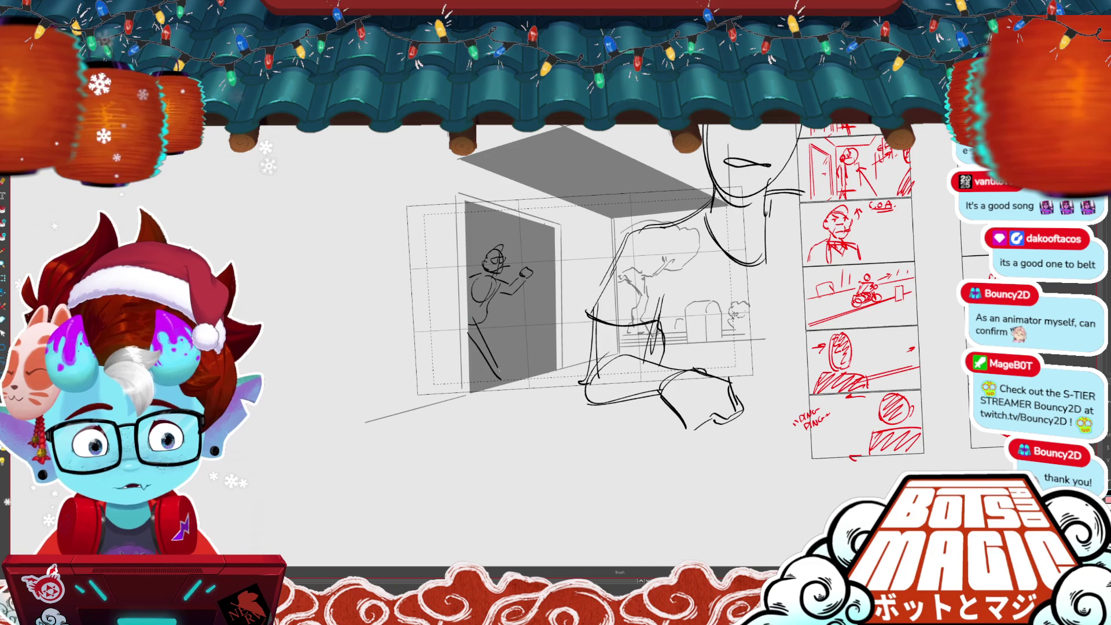
left_click_drag(477, 318, 499, 368)
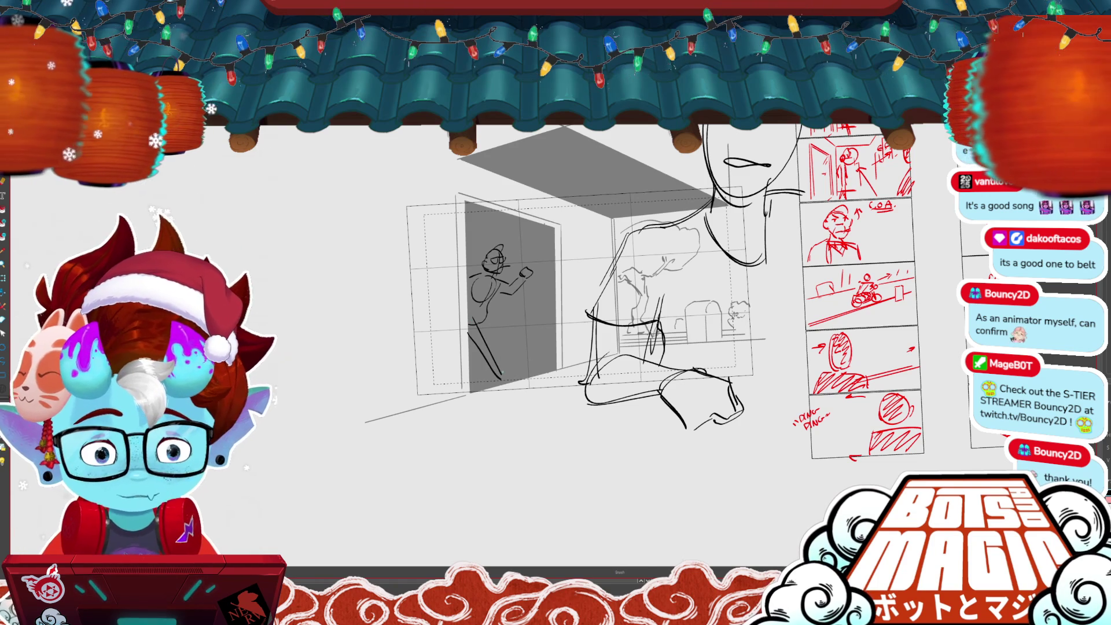
left_click_drag(483, 315, 485, 334)
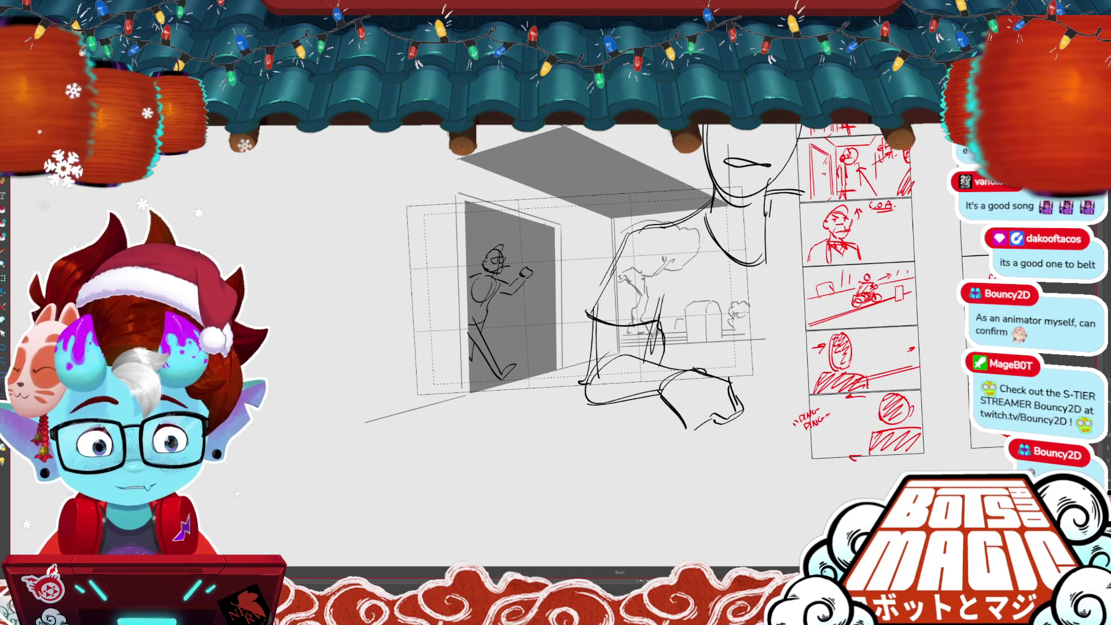
left_click_drag(470, 277, 473, 295)
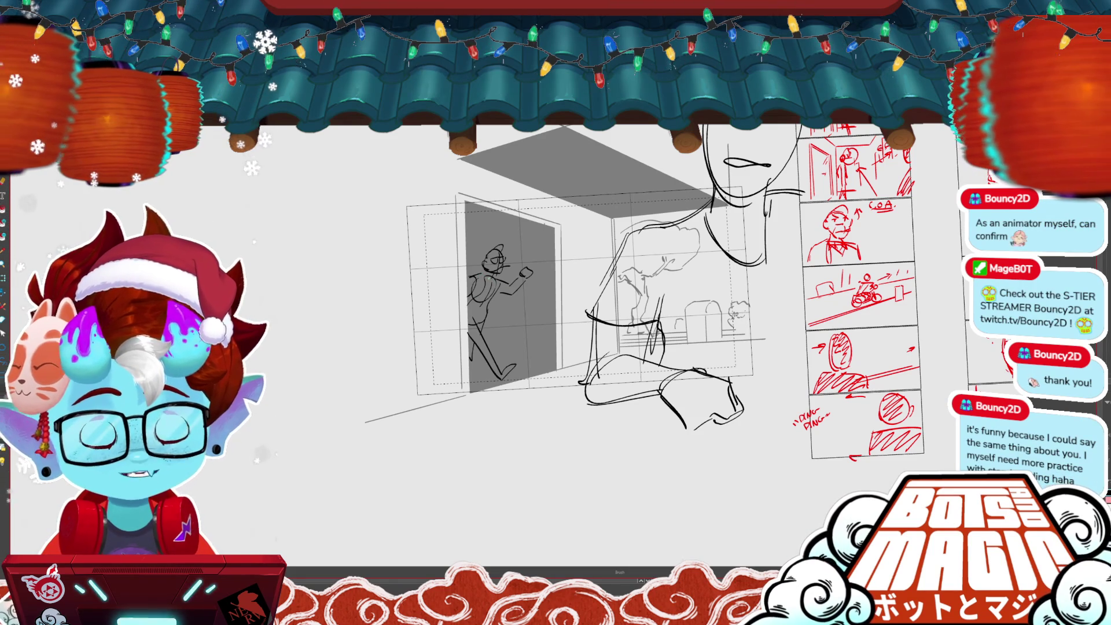
left_click_drag(556, 312, 449, 344)
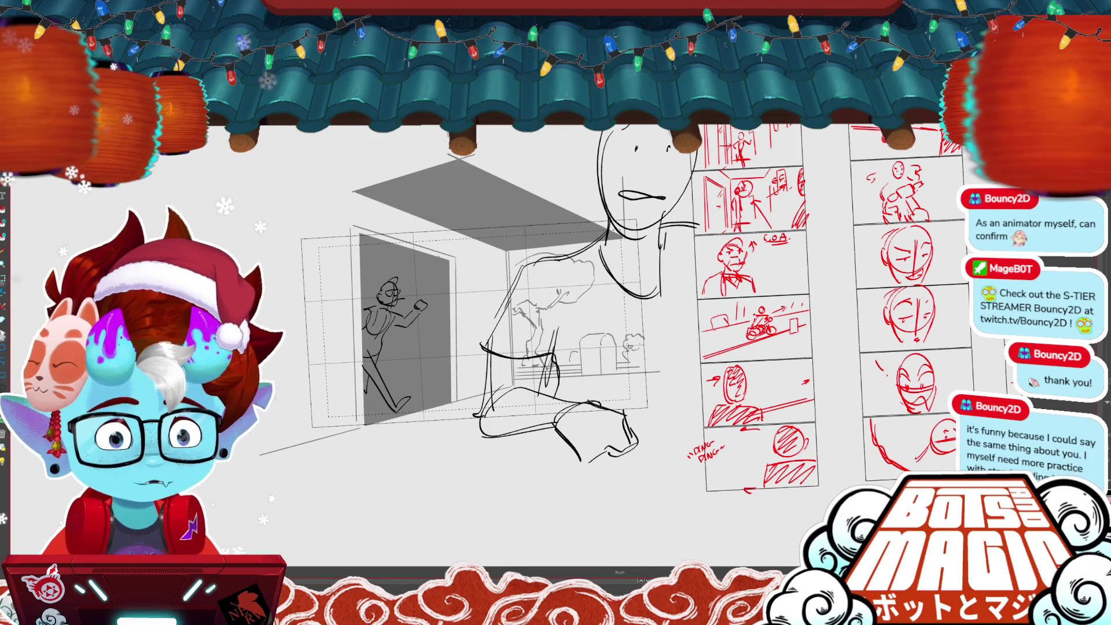
key("ctrl+z")
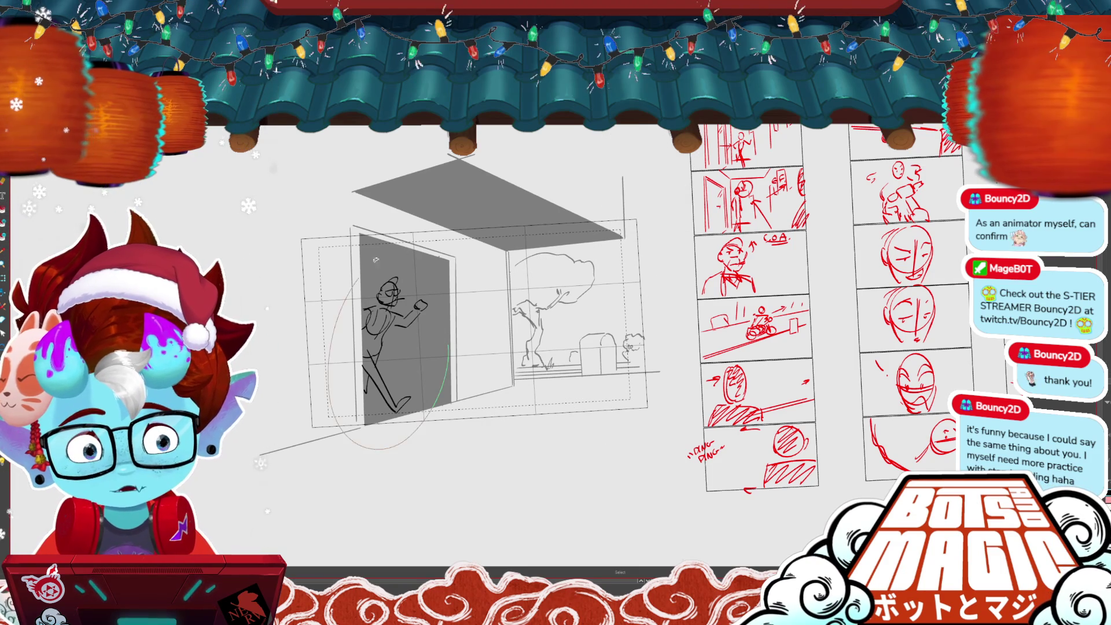
- Move the running figure beside the doorway and redraw its arm and back line
left_click_drag(397, 316, 463, 307)
key("Return")
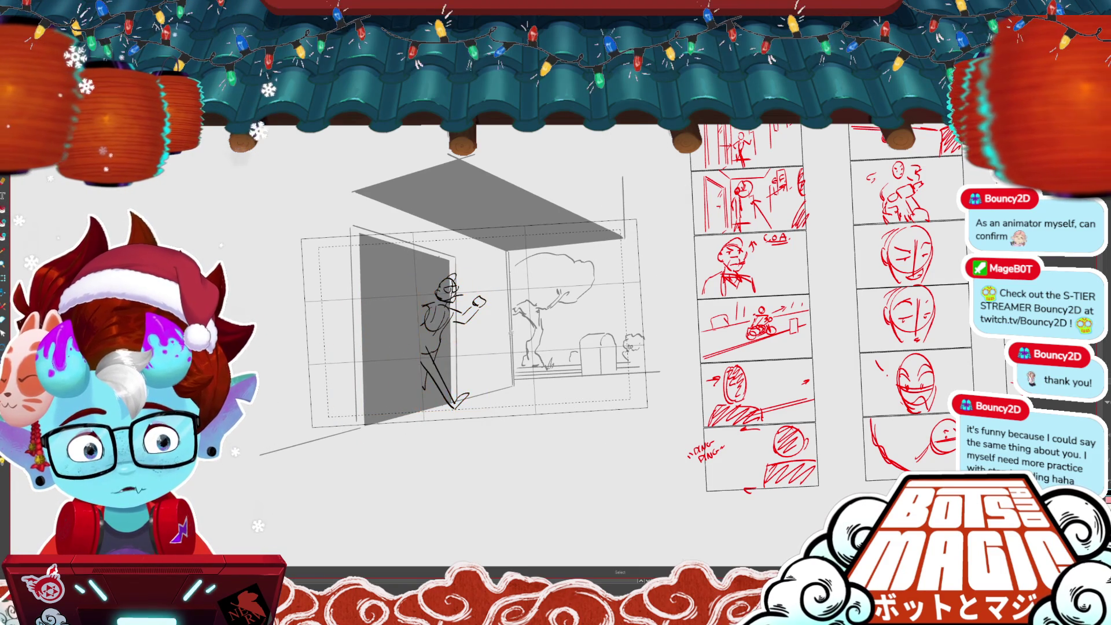
key("b")
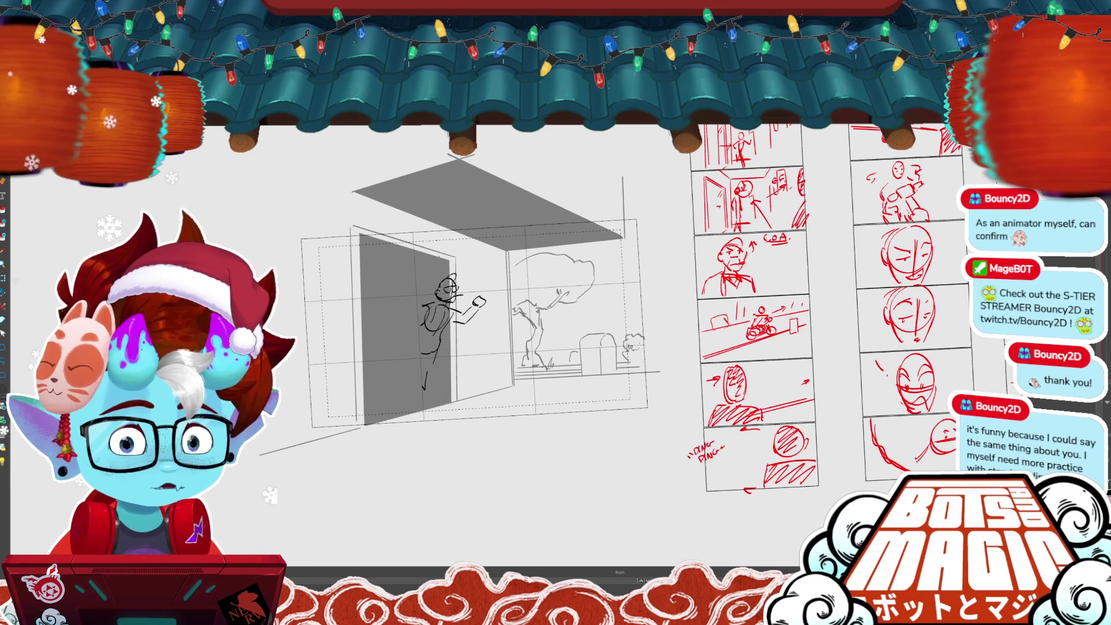
key("ctrl+z")
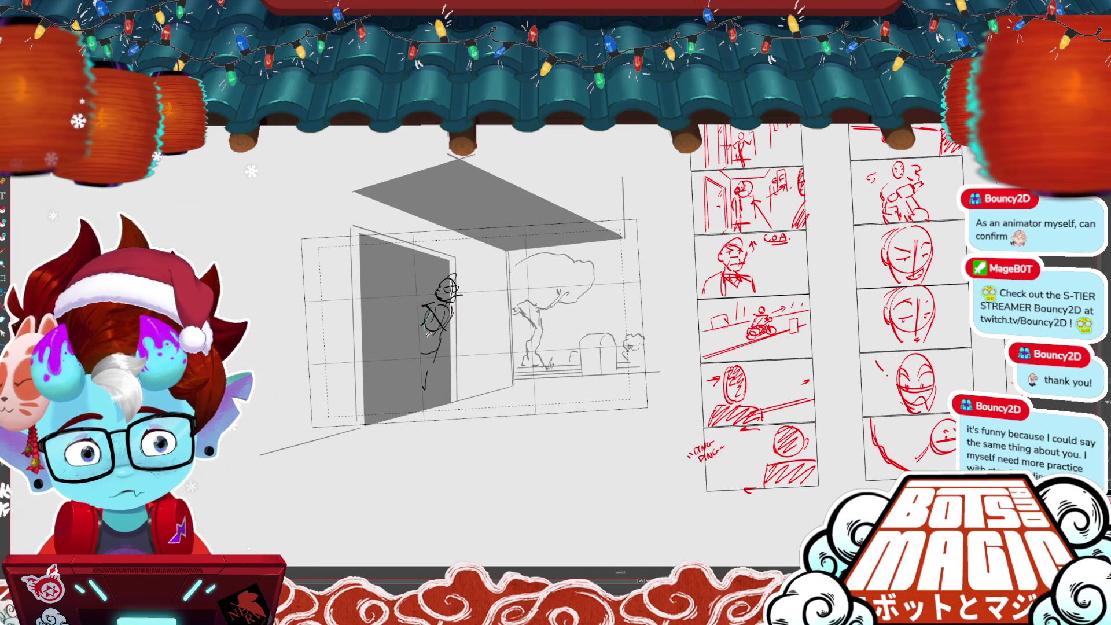
key("ctrl+z")
key("ctrl+z")
left_click_drag(426, 306, 446, 323)
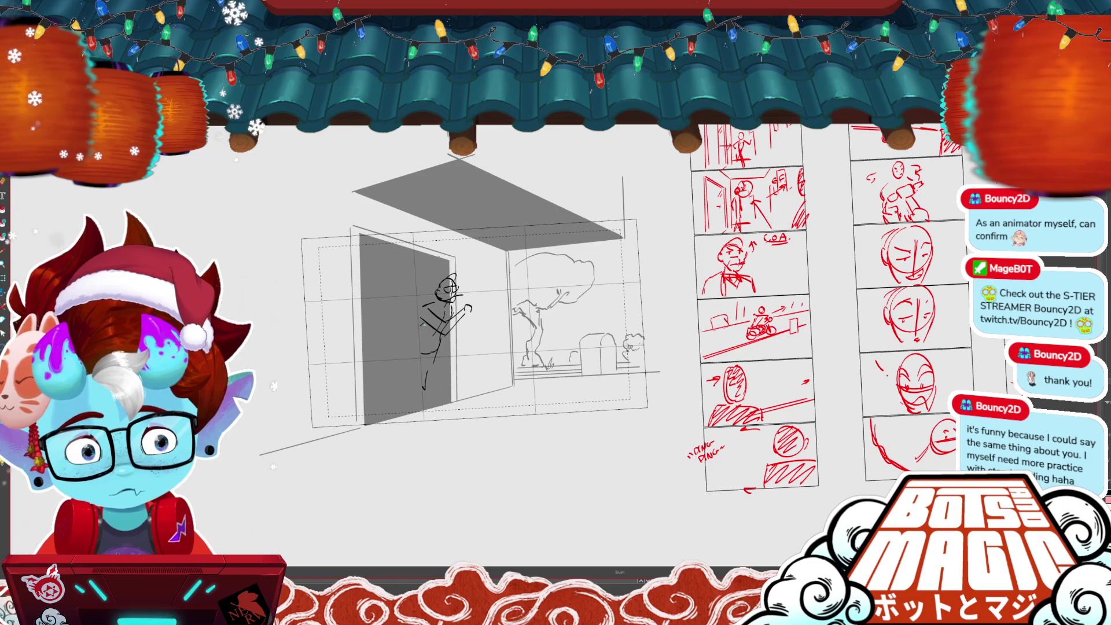
mouse_move(420, 318)
left_mouse_down()
mouse_move(421, 353)
mouse_move(389, 370)
left_mouse_up()
key("ctrl+z")
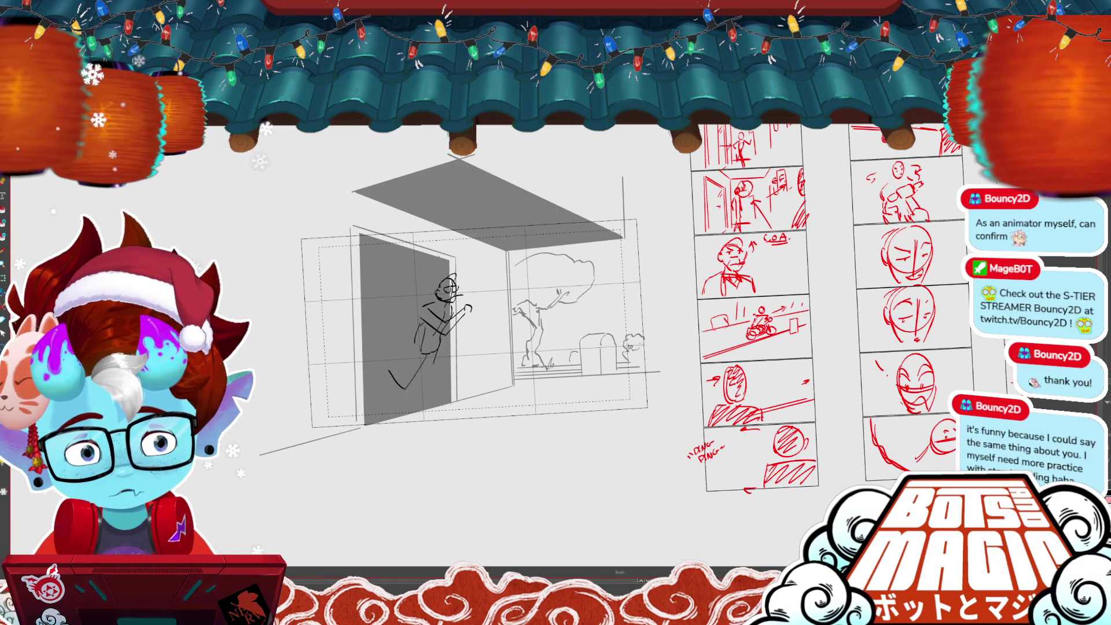
- Add the figure's back leg, then lasso the whole running figure and delete it
key("m")
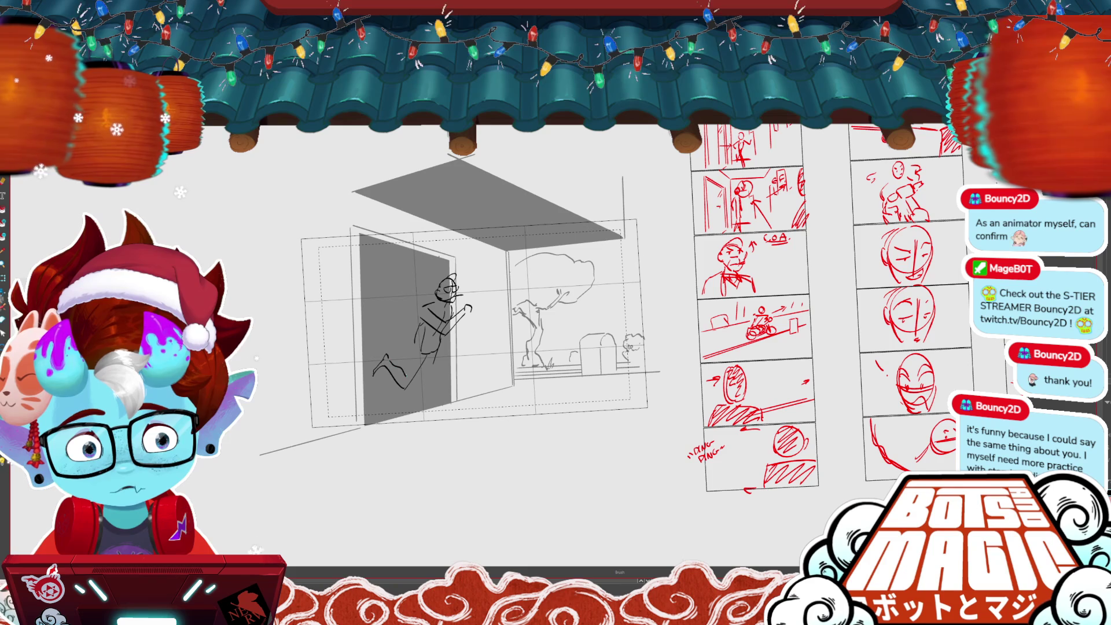
key("alt+b")
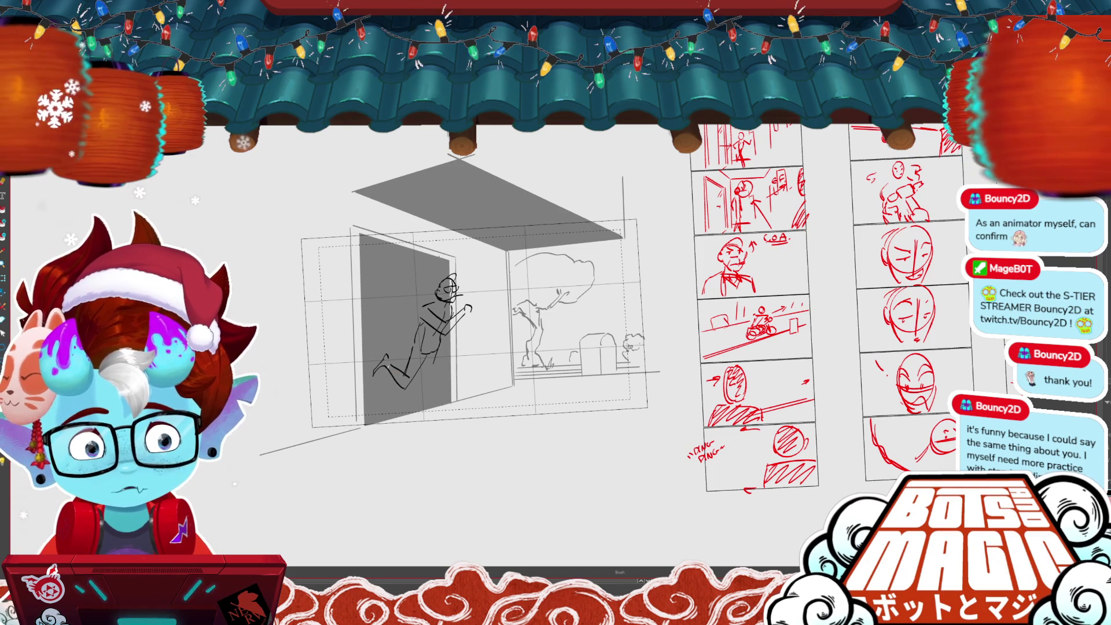
left_click_drag(437, 356, 456, 399)
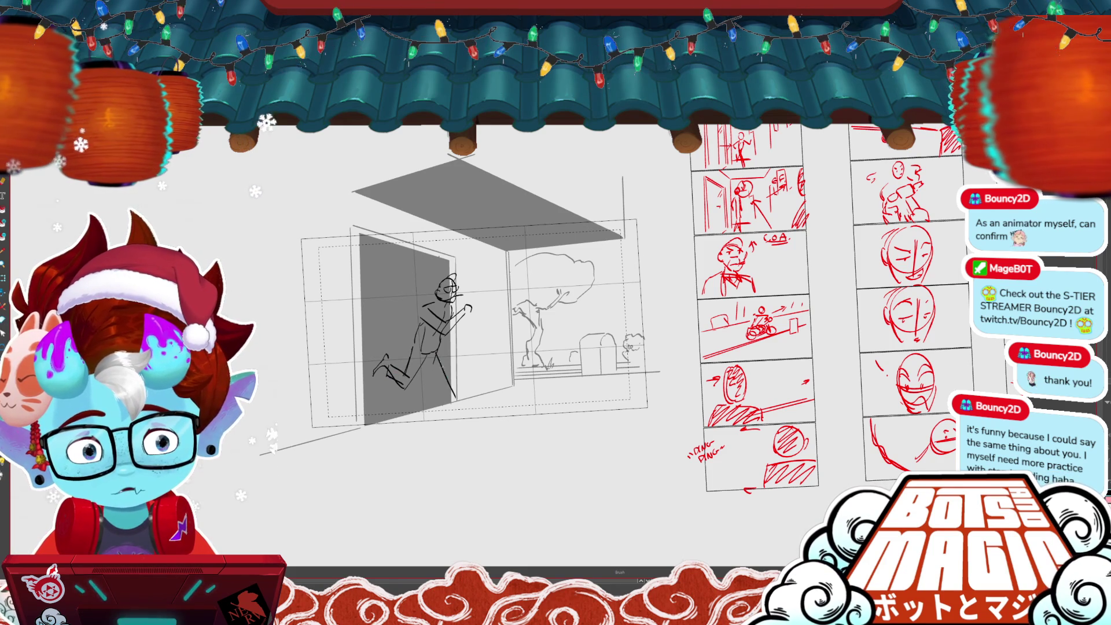
left_click_drag(428, 361, 454, 405)
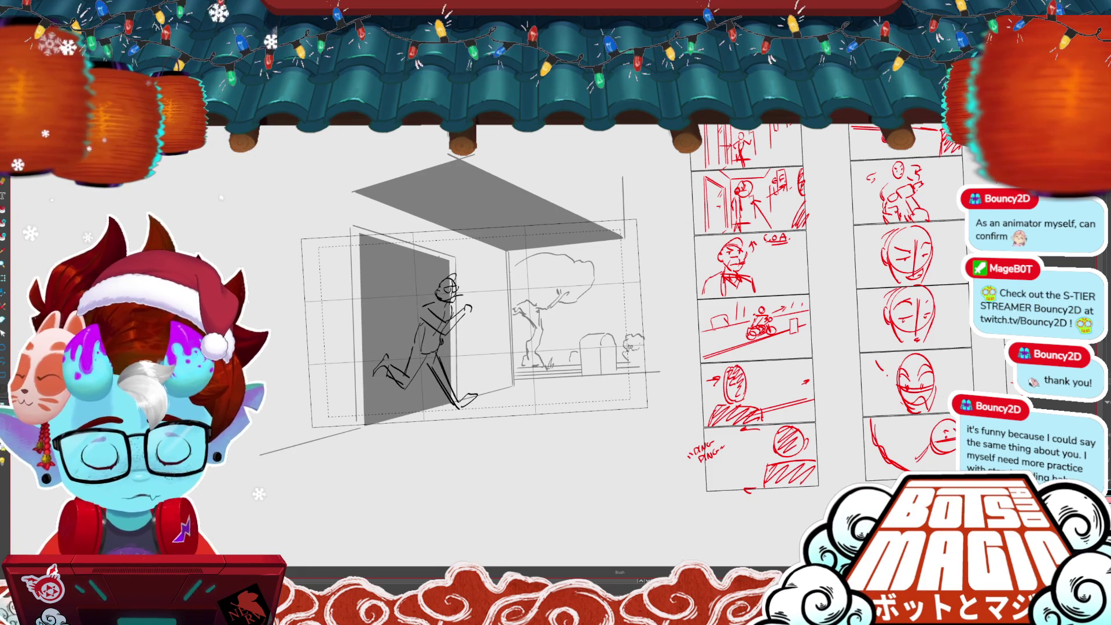
left_click_drag(533, 373, 340, 373)
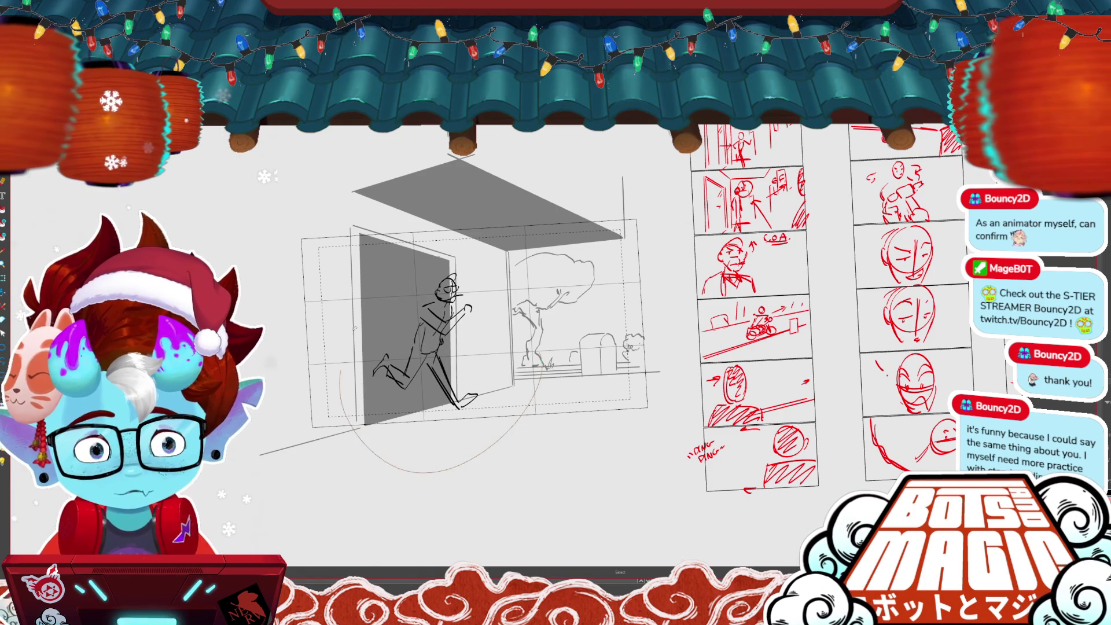
left_click_drag(355, 328, 557, 395)
key("Delete")
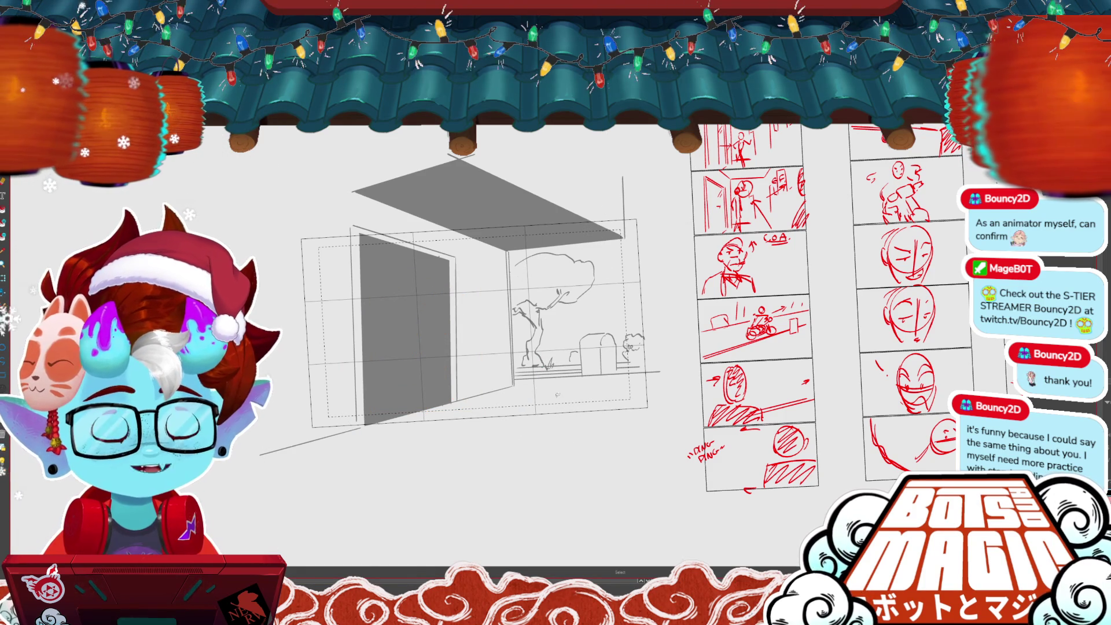
- Play the animatic, then sketch the standing figure's arm, body, head top and legs in the doorway
key("space")
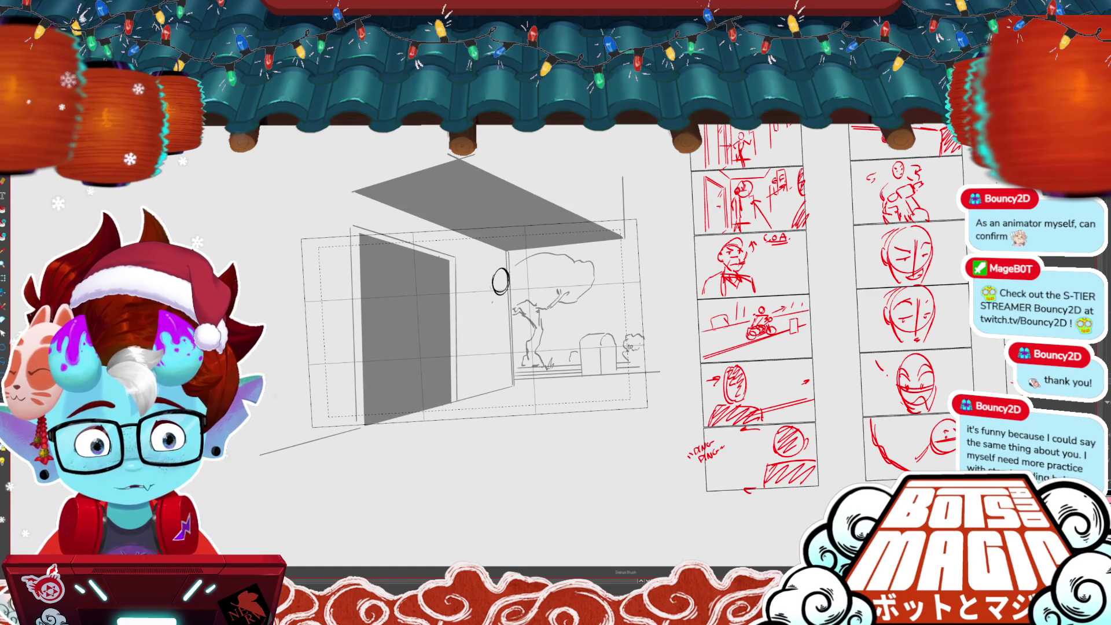
mouse_move(497, 294)
left_mouse_down()
mouse_move(481, 315)
mouse_move(492, 329)
left_mouse_up()
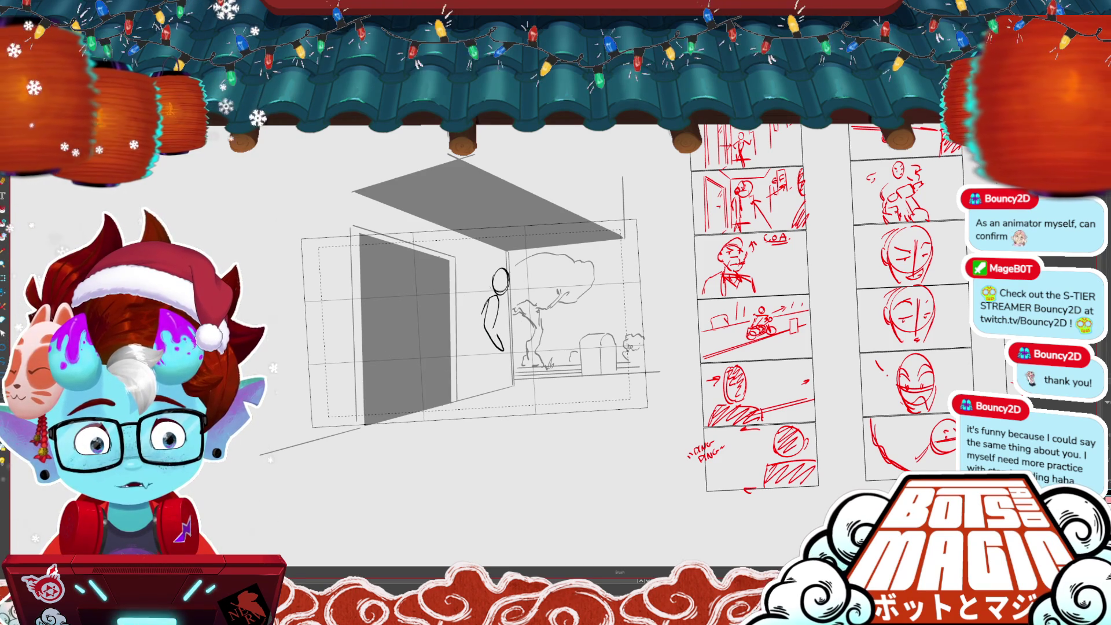
left_click_drag(502, 259, 526, 264)
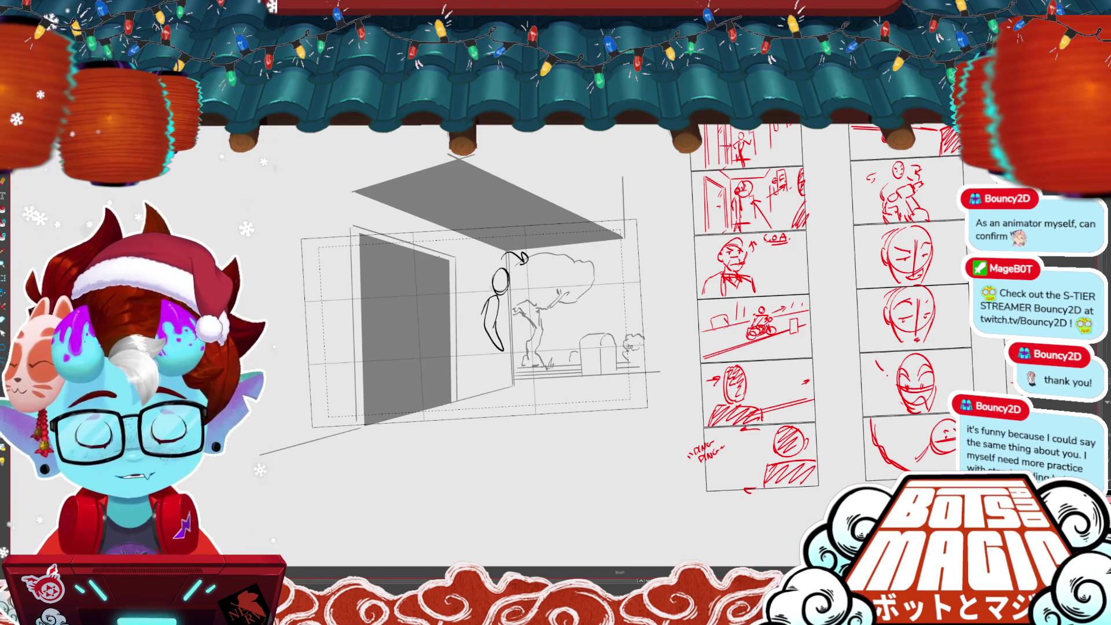
key("ctrl+z")
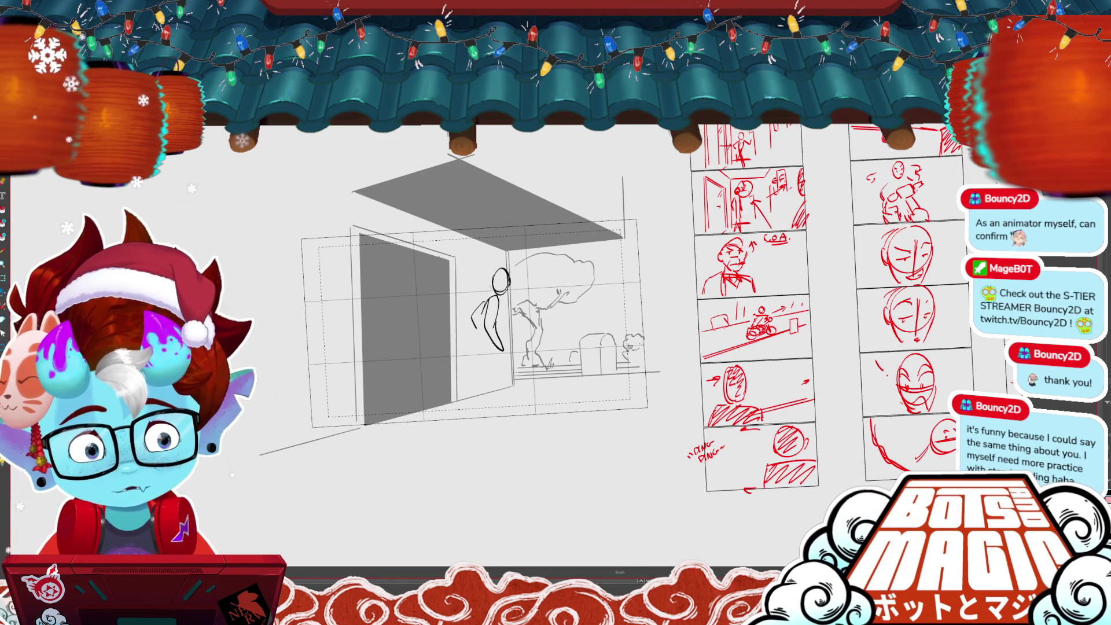
left_click_drag(501, 271, 510, 264)
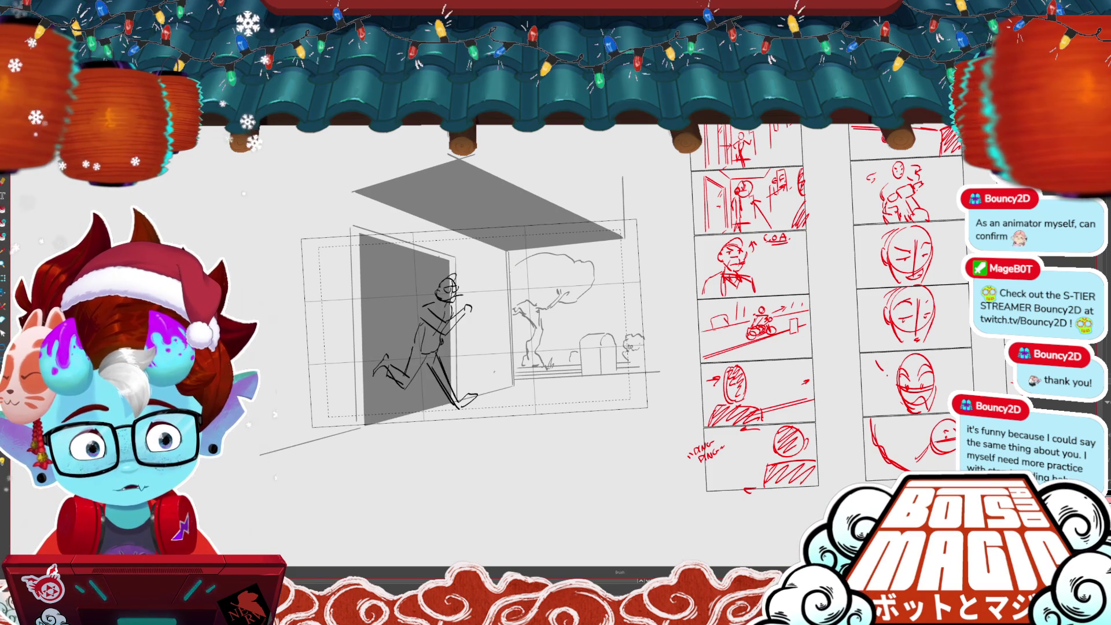
left_click_drag(494, 345, 497, 372)
left_click_drag(480, 340, 479, 415)
left_click_drag(496, 364, 492, 394)
left_click_drag(496, 347, 511, 416)
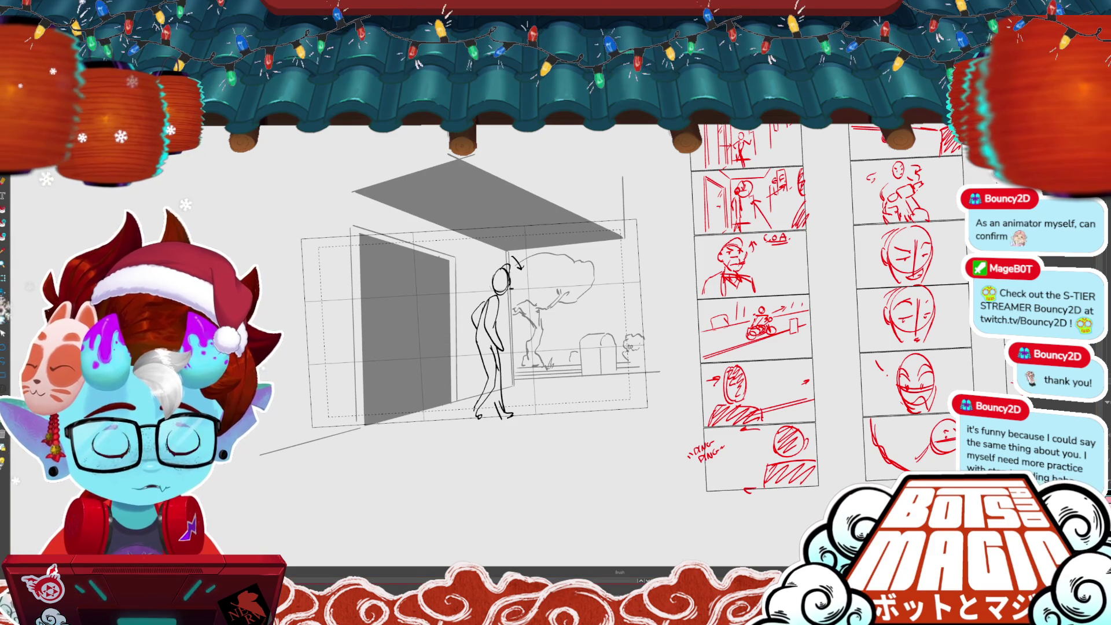
- Undo the leg strokes and redraw two long straight legs
key("m")
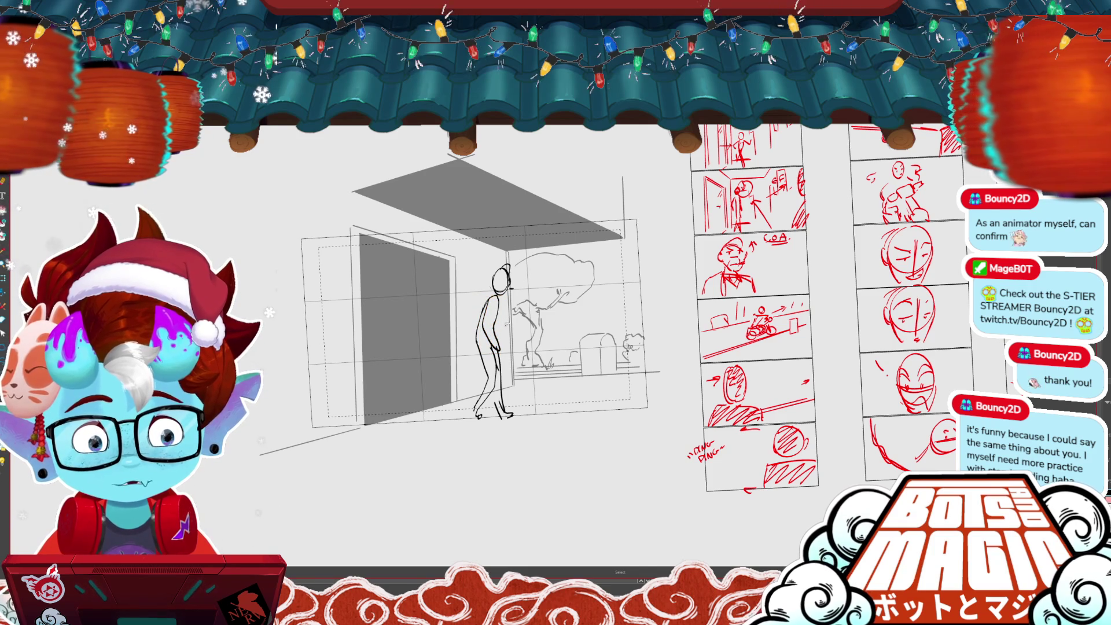
left_click(495, 301)
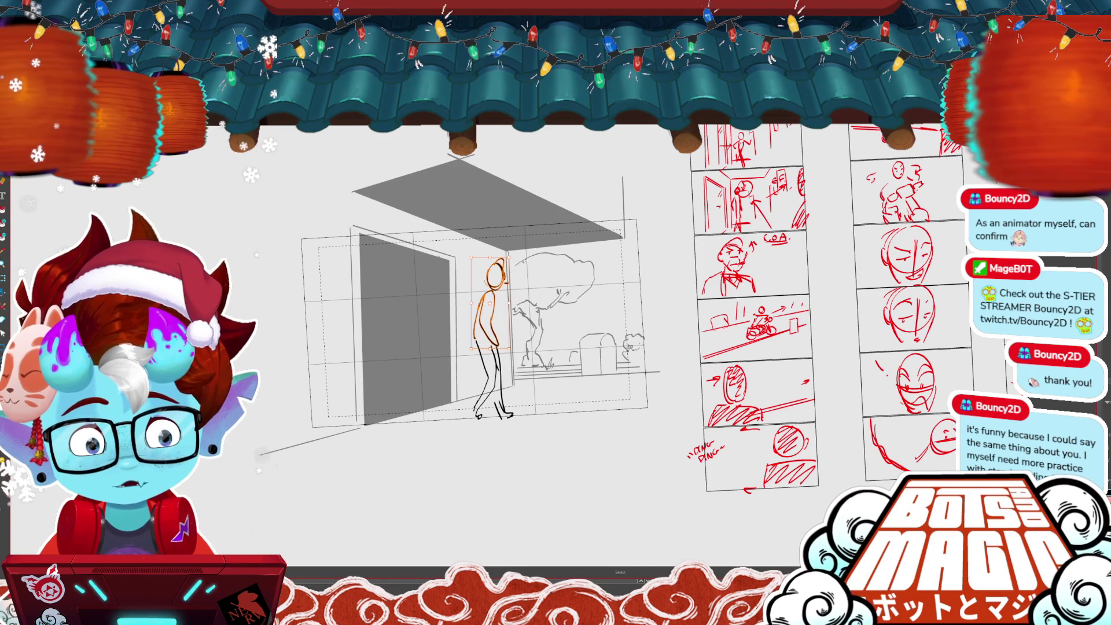
key("ctrl+z")
key("ctrl+z")
key("ctrl+z")
key("b")
left_click_drag(495, 347, 498, 414)
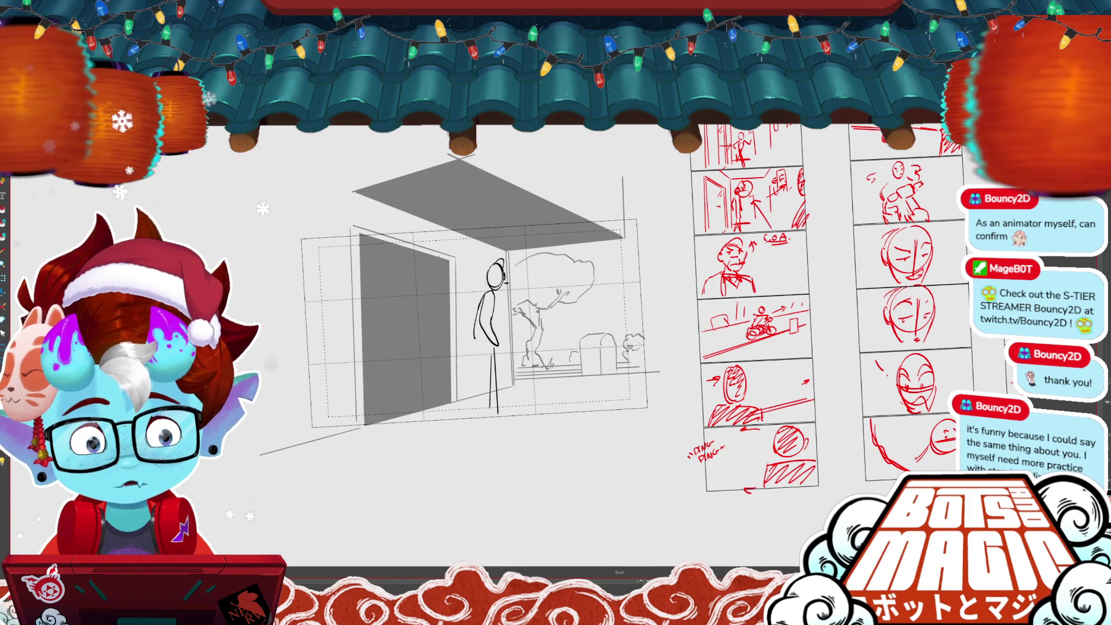
left_click_drag(479, 342, 481, 417)
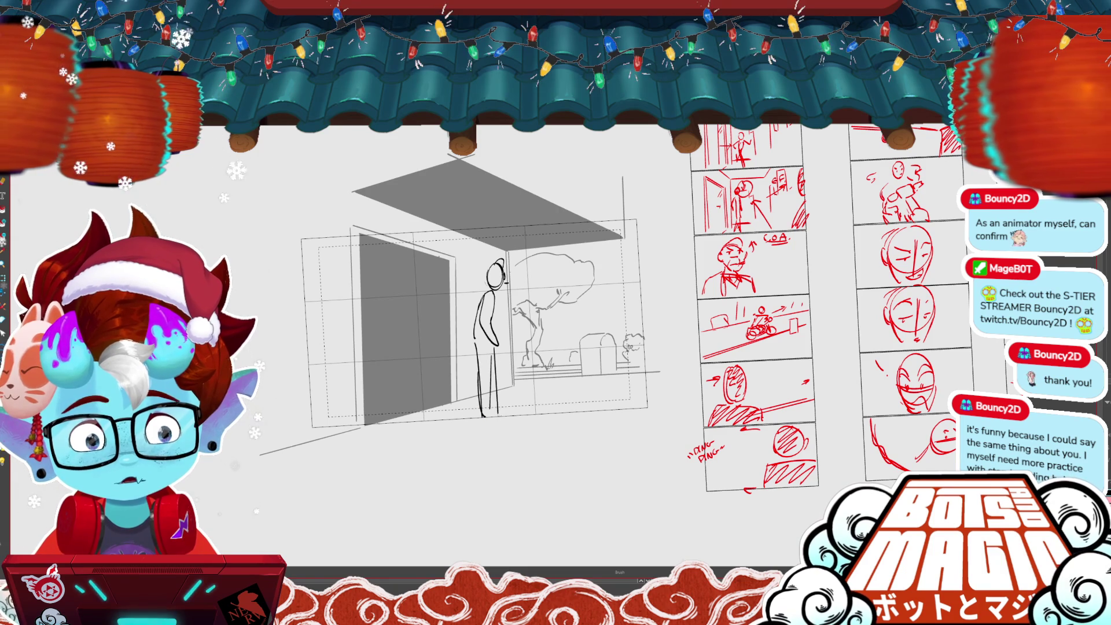
- Nudge the upper body slightly left, add a new arm stroke, and play back the animatic
key("alt+s")
left_click_drag(512, 258, 468, 350)
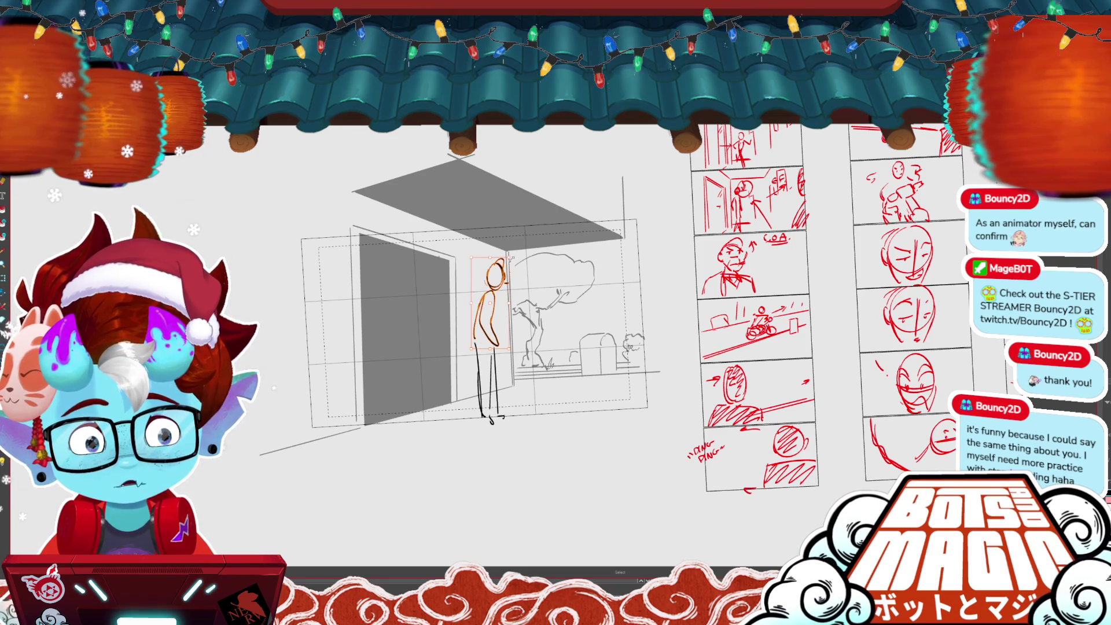
left_click_drag(513, 258, 509, 261)
key("b")
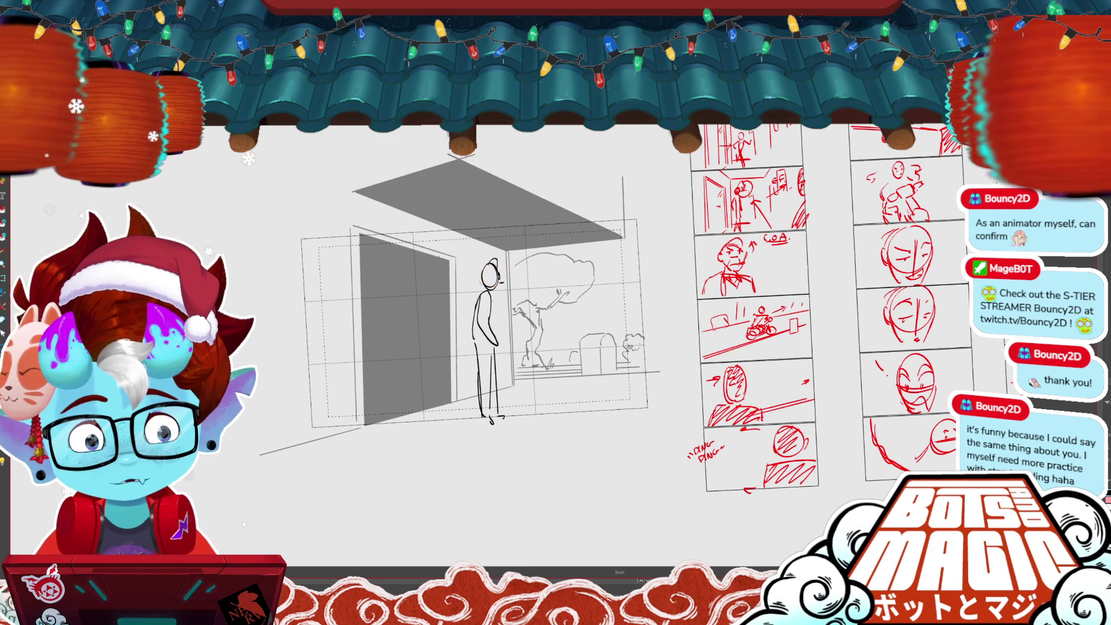
left_click_drag(491, 298, 493, 334)
key("space")
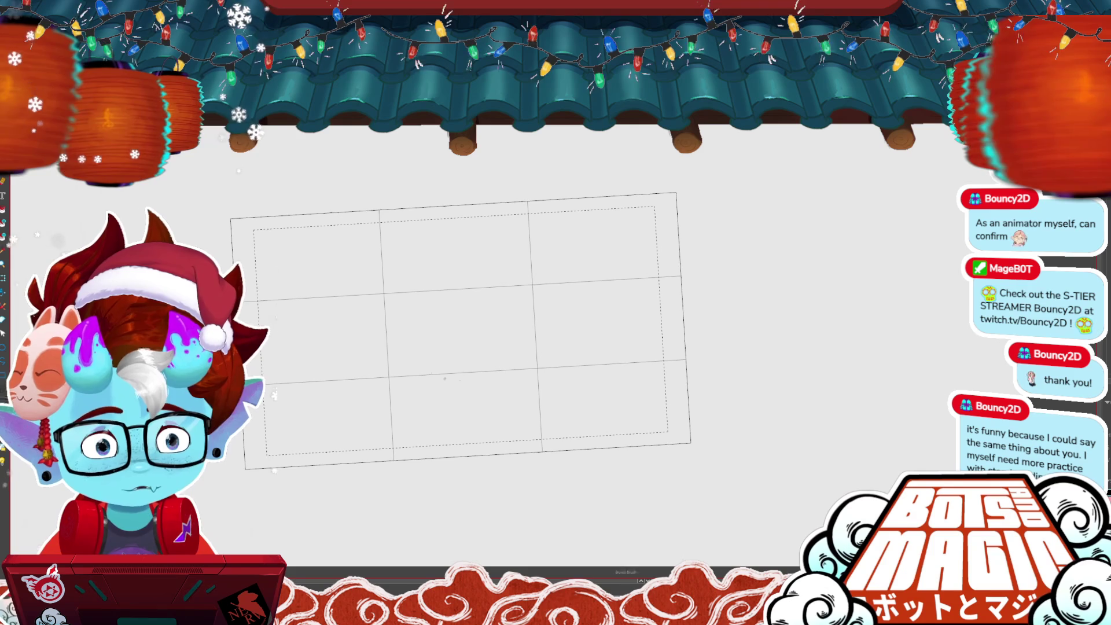
- Sketch the round head with its top curve, neck line, jaw line and ear outline
left_click_drag(436, 244, 500, 360)
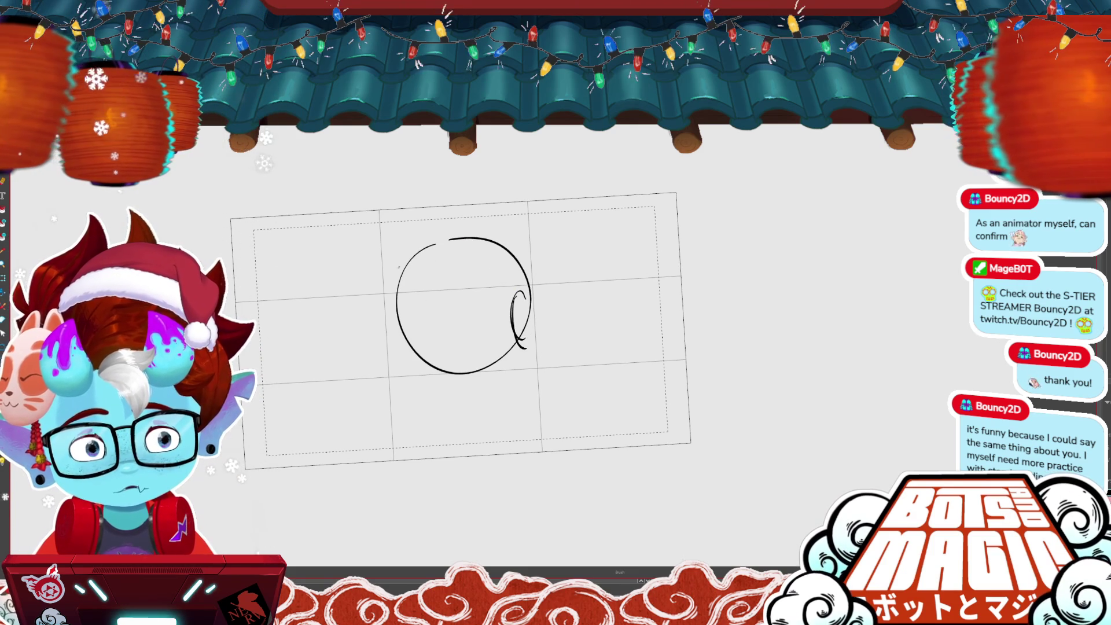
left_click_drag(396, 265, 498, 234)
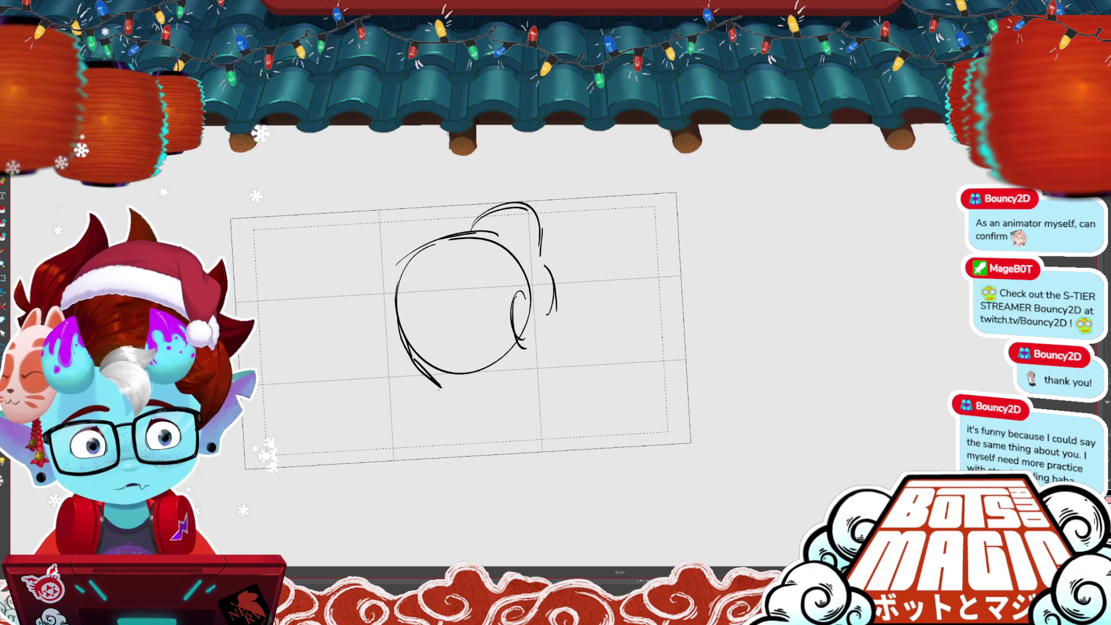
left_click_drag(441, 390, 439, 443)
mouse_move(440, 390)
left_mouse_down()
mouse_move(503, 378)
mouse_move(520, 347)
left_mouse_up()
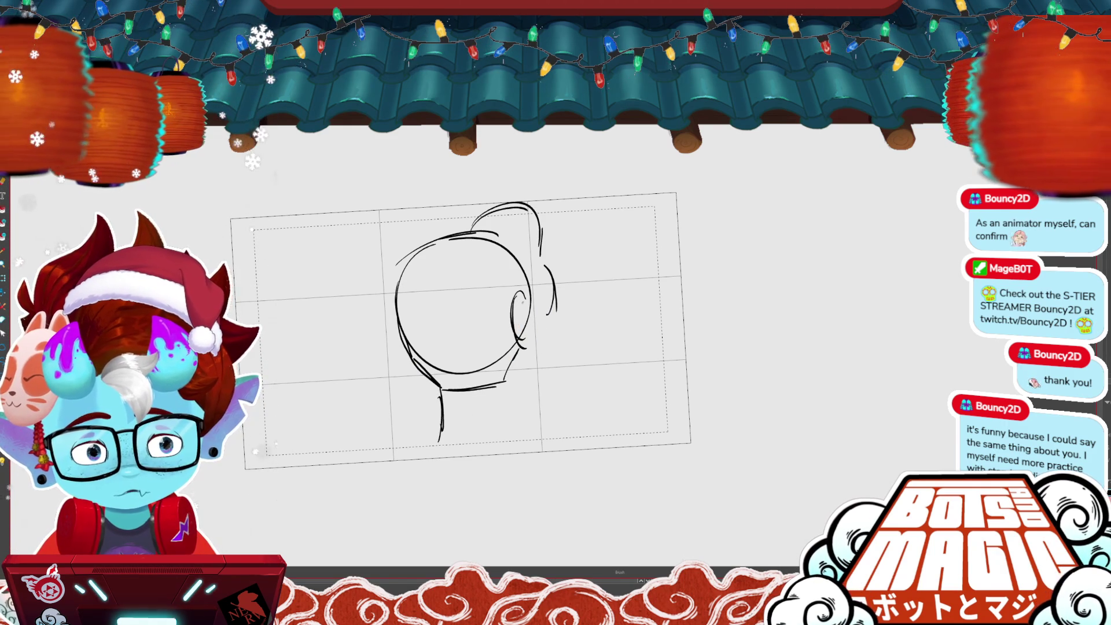
left_click_drag(519, 298, 523, 346)
- Delete the stray stroke right of the head and draw the long face profile line
key("alt+s")
left_click(551, 289)
key("Delete")
key("b")
mouse_move(541, 267)
left_mouse_down()
mouse_move(546, 404)
mouse_move(532, 428)
left_mouse_up()
- Try a neck-and-shoulder curve, then select and delete the misplaced right neck stroke
left_click_drag(408, 436, 541, 422)
key("alt+s")
left_click_drag(547, 370, 466, 431)
key("Delete")
key("b")
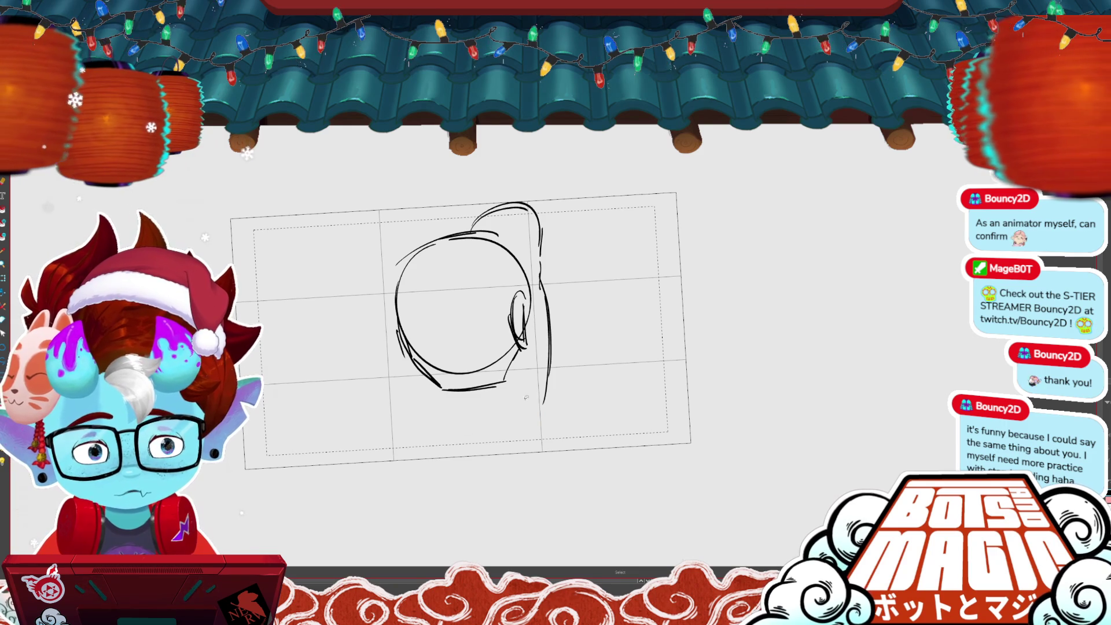
- Redraw both sides of the neck and the shoulder line, extending the profile to the chin
mouse_move(437, 395)
left_mouse_down()
mouse_move(425, 444)
mouse_move(485, 471)
left_mouse_up()
left_click_drag(418, 443, 416, 475)
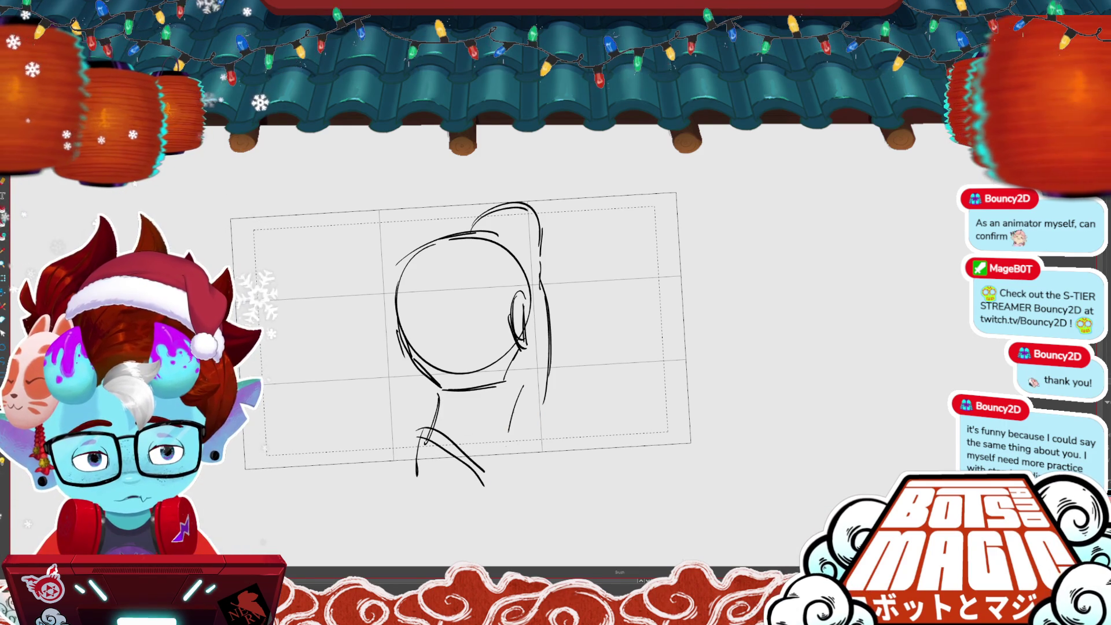
mouse_move(548, 344)
left_mouse_down()
mouse_move(544, 405)
mouse_move(501, 450)
left_mouse_up()
left_click_drag(550, 324, 553, 399)
- Draw a cigarette from the lips with wavy smoke rising from it
key("alt+s")
left_click_drag(492, 383, 535, 464)
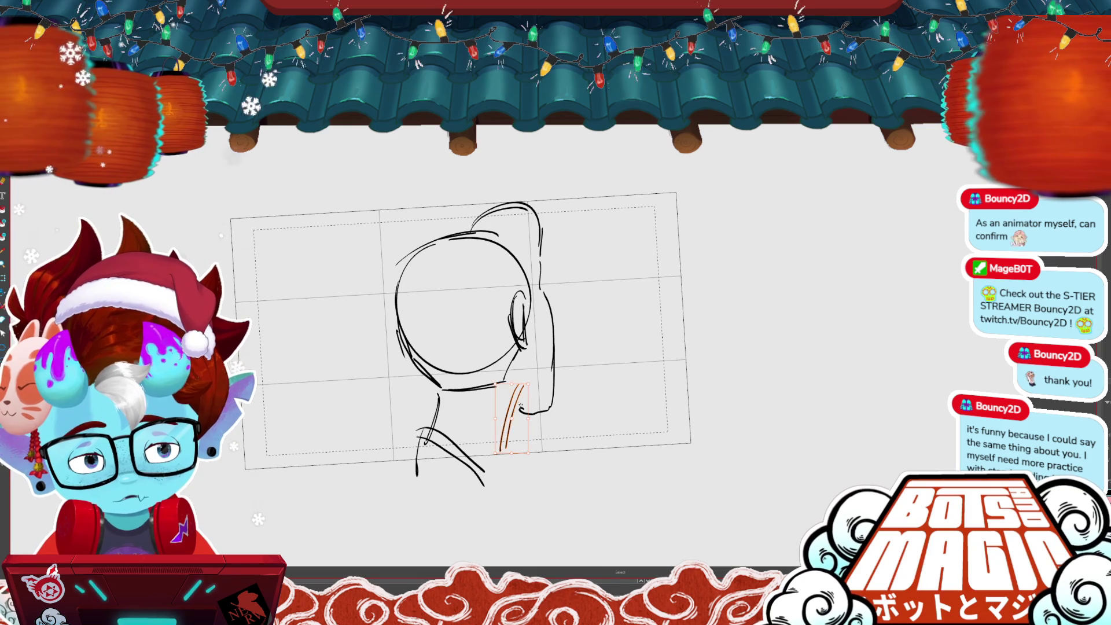
key("b")
left_click_drag(554, 366, 581, 358)
mouse_move(589, 294)
left_mouse_down()
mouse_move(580, 341)
mouse_move(591, 363)
left_mouse_up()
- Delete the small stray loop, add glasses in front of the eye, and advance to a blank frame
key("alt+s")
key("Delete")
key("b")
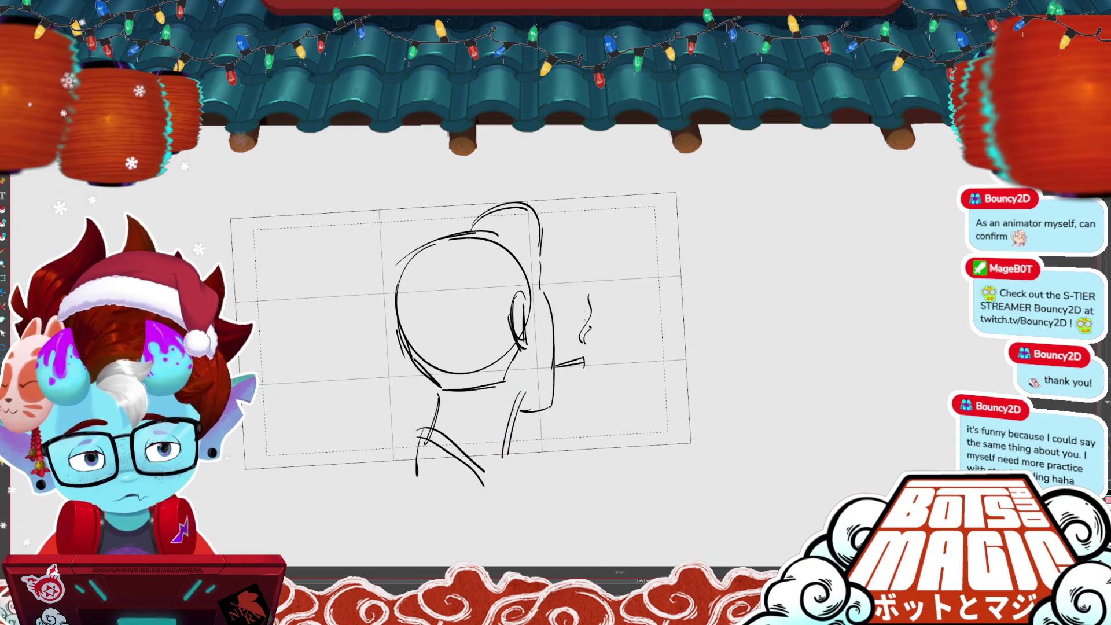
left_click_drag(546, 294, 564, 344)
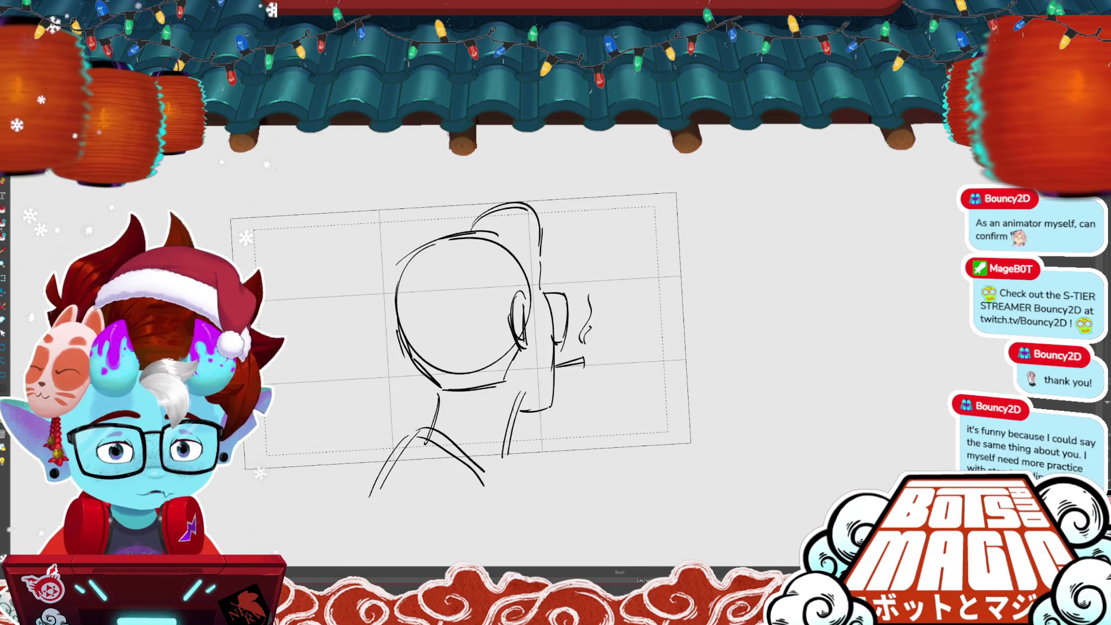
key("p")
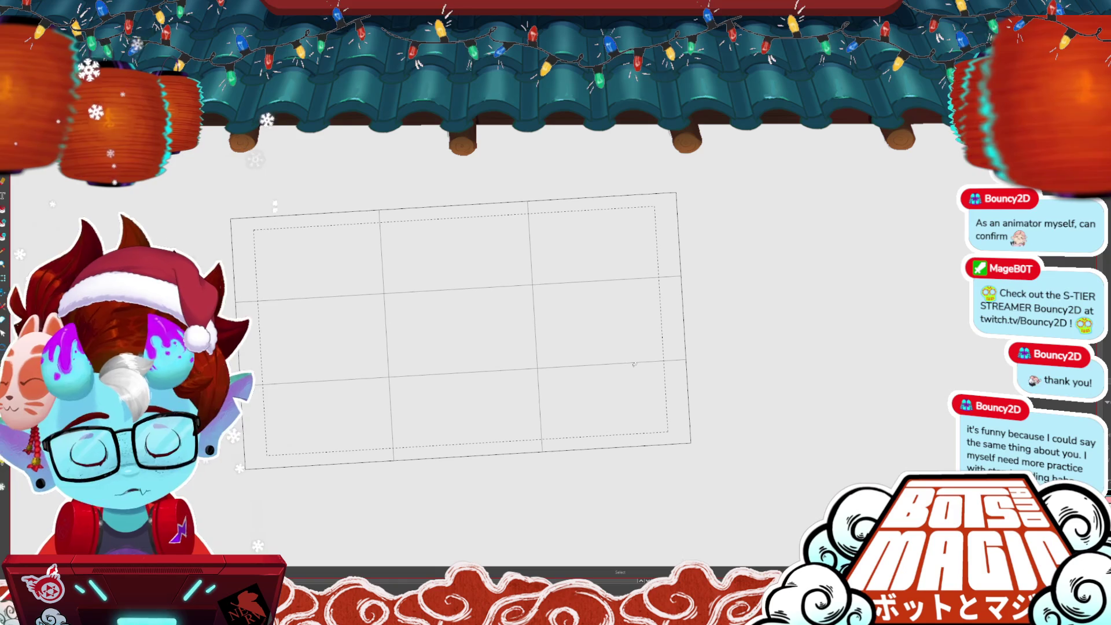